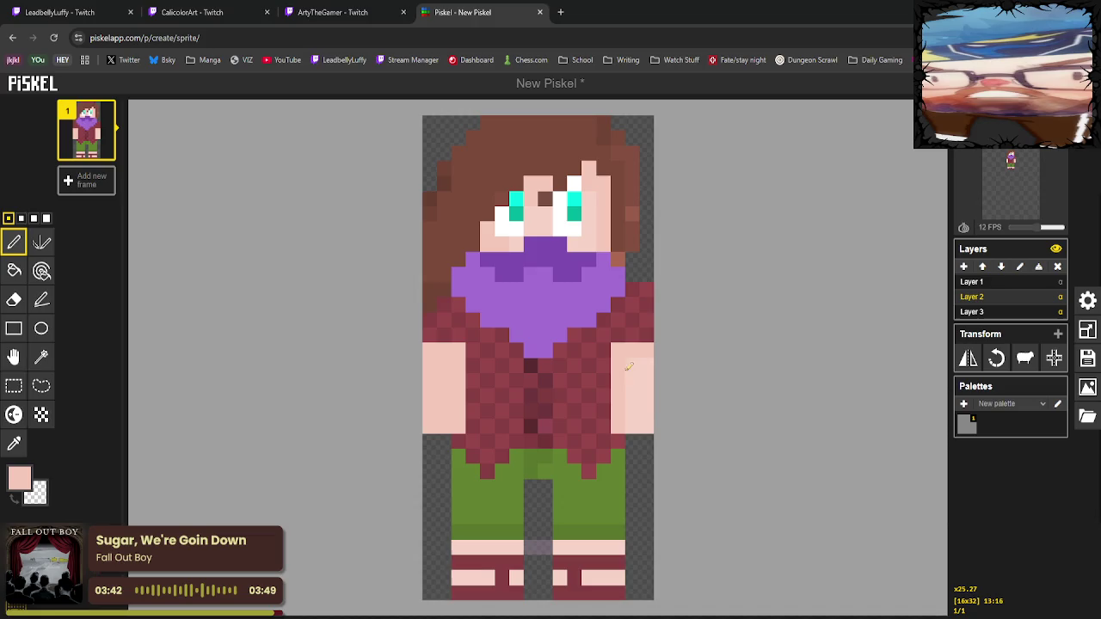
Paint a darker skin-tone column down the character's right arm.
mouse_move(629, 364)
mouse_down()
mouse_move(632, 414)
mouse_move(643, 364)
mouse_up()
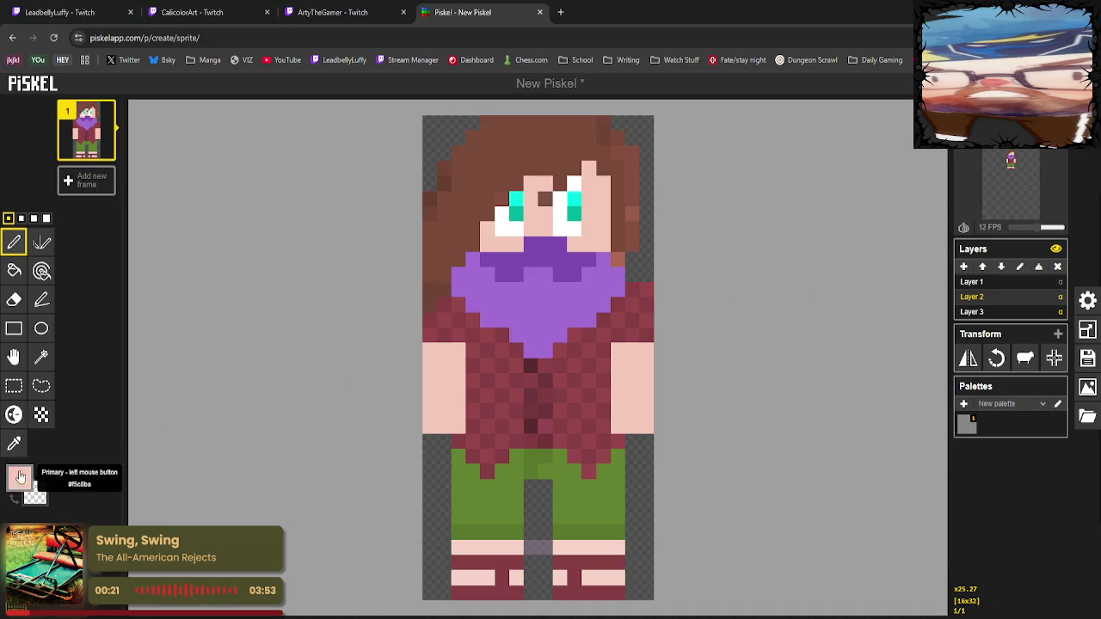
click(13, 443)
Choose dark grey and bucket-fill both green trouser legs with it.
click(19, 478)
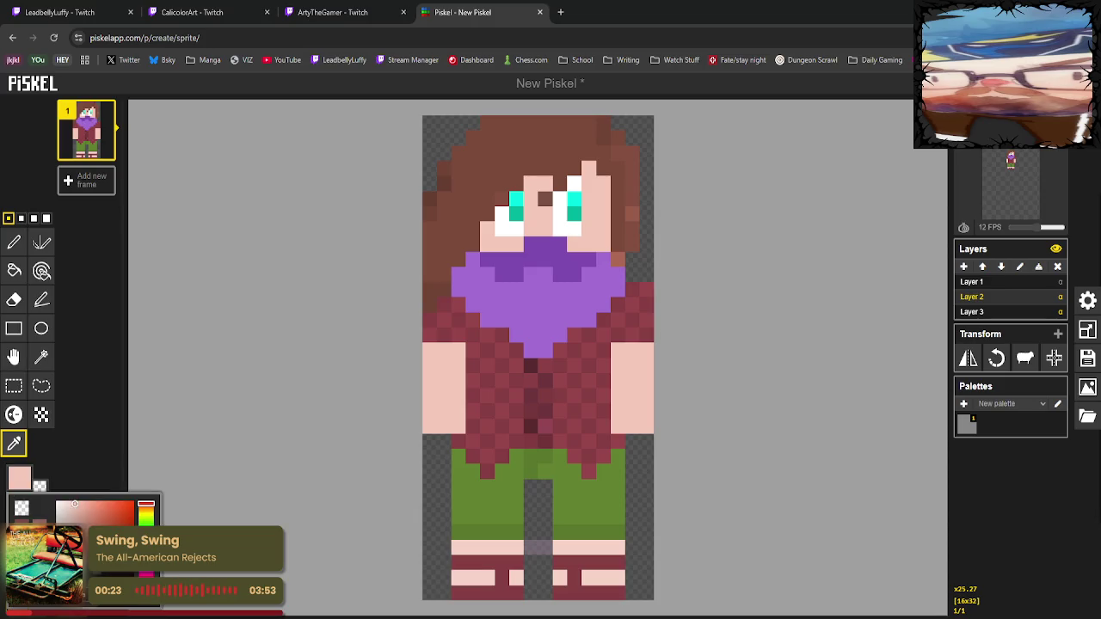
click(78, 559)
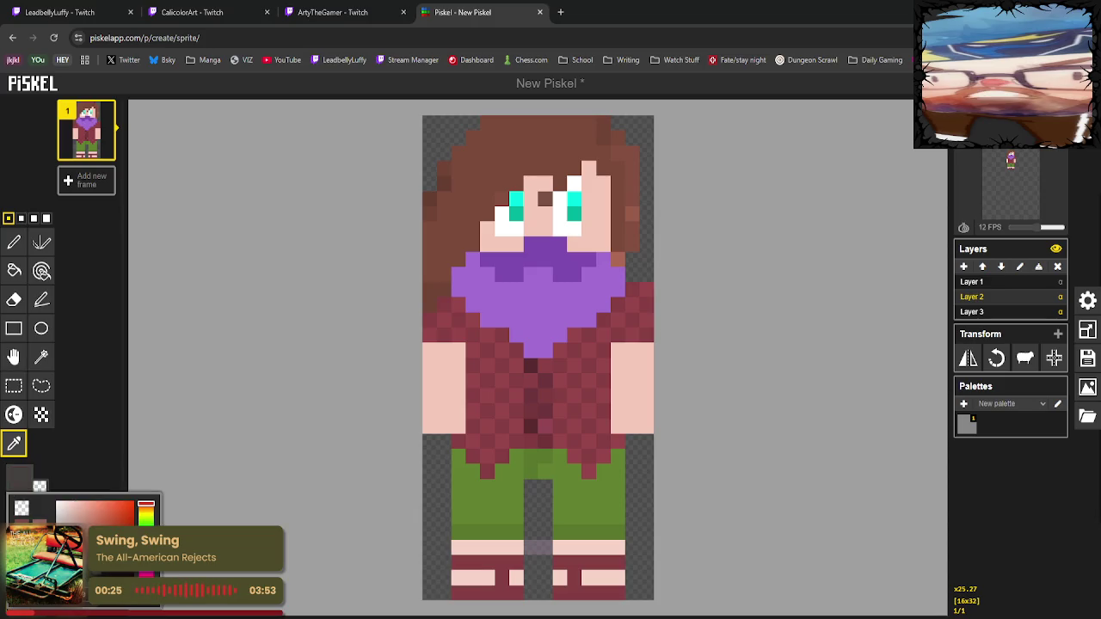
click(14, 271)
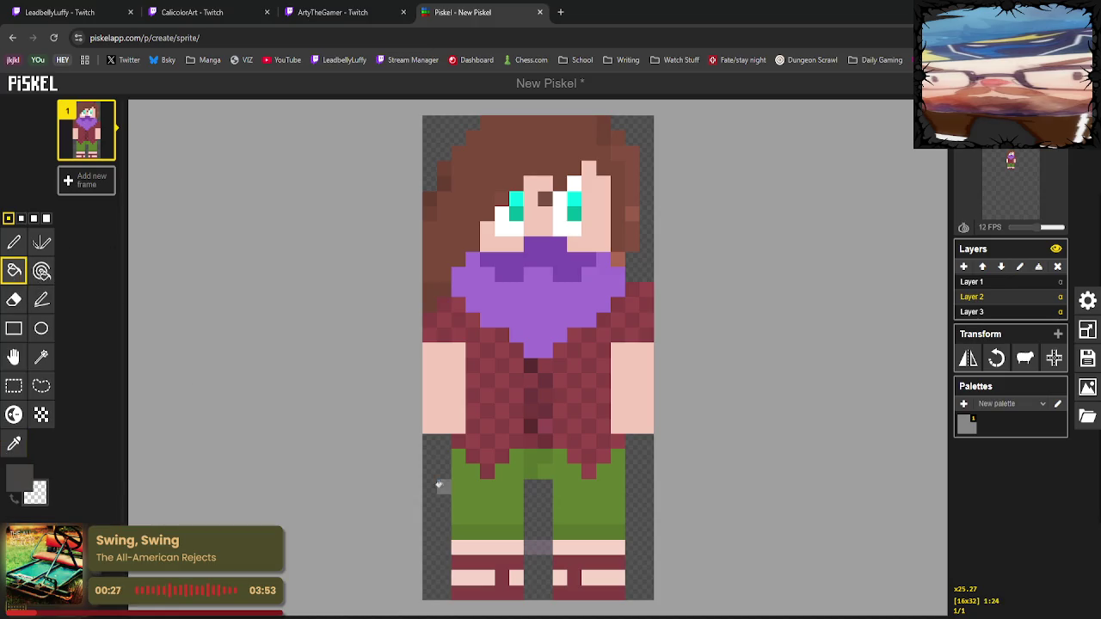
click(469, 503)
click(575, 495)
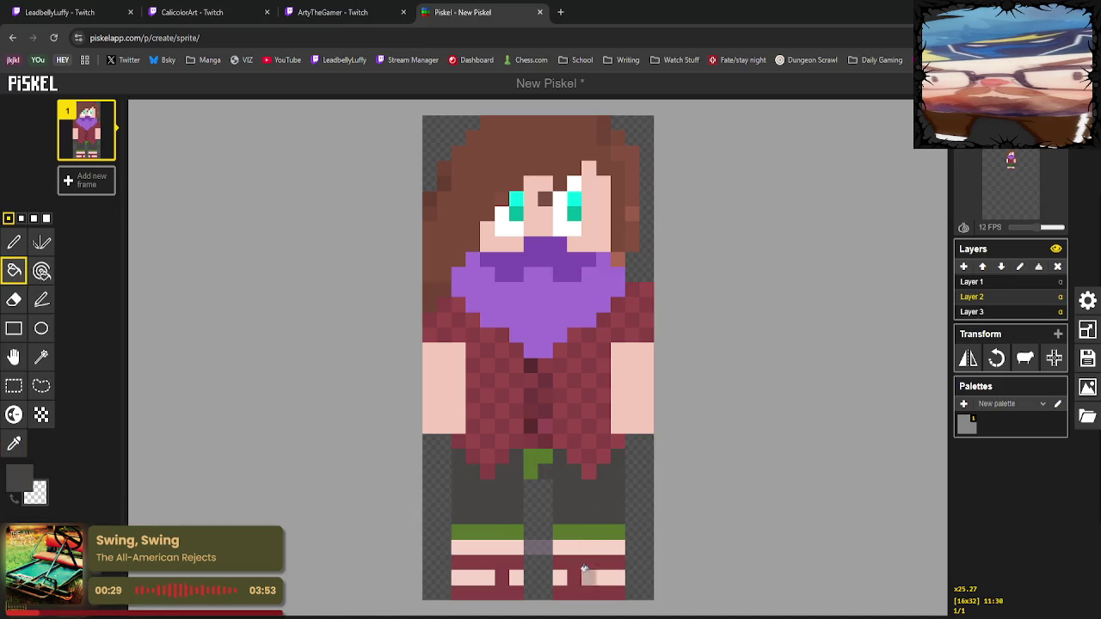
Paint the left waistband, buckle and right waistband pixels dark grey.
click(14, 416)
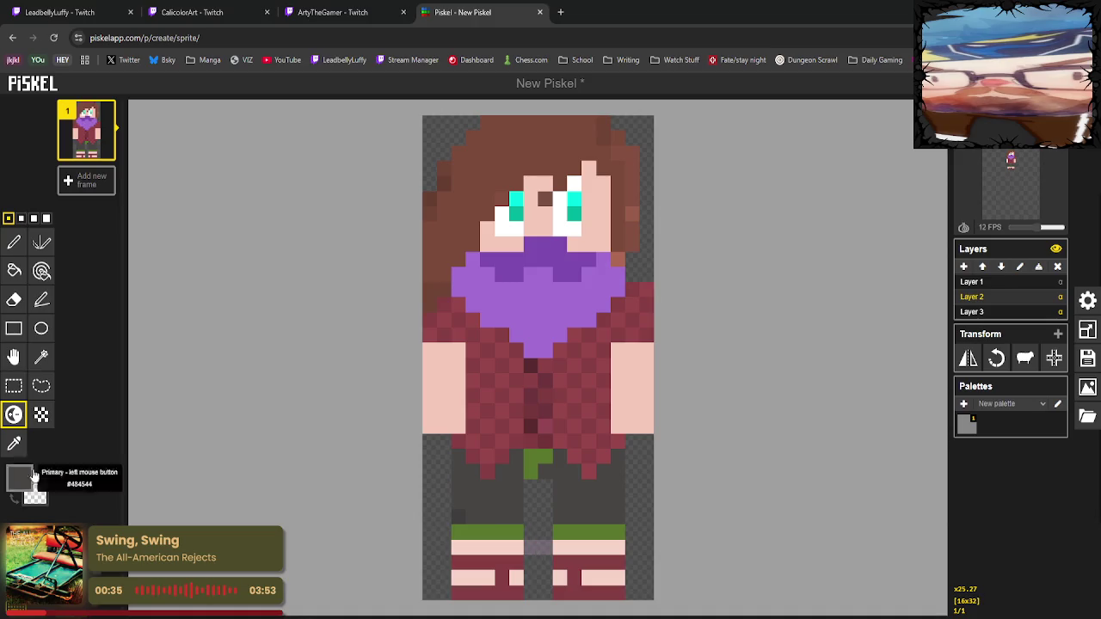
click(14, 443)
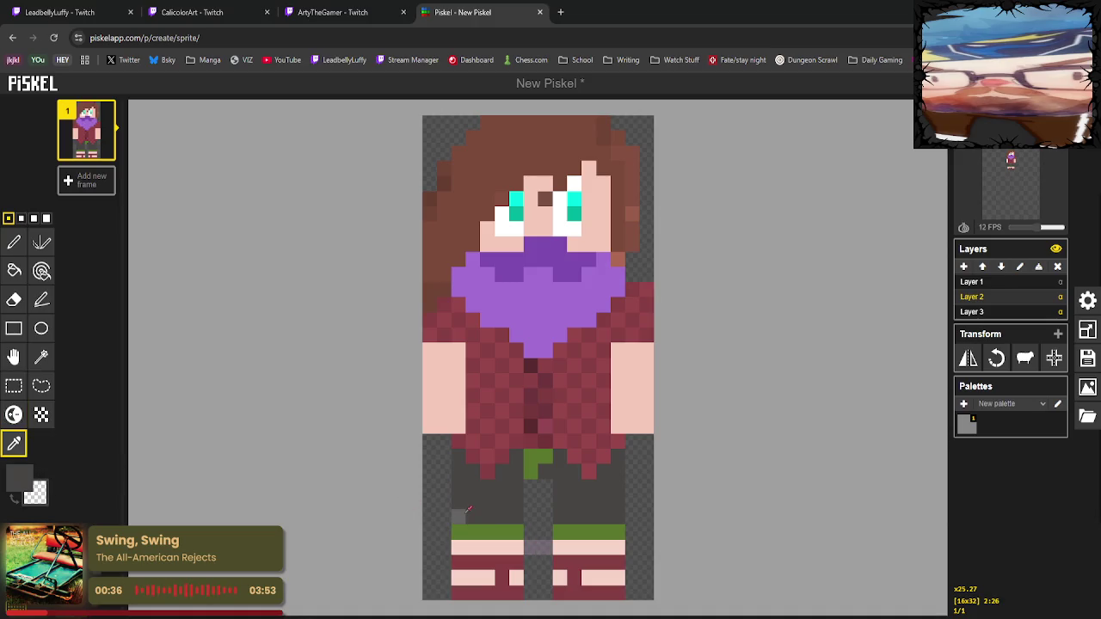
click(14, 241)
drag(457, 516, 511, 532)
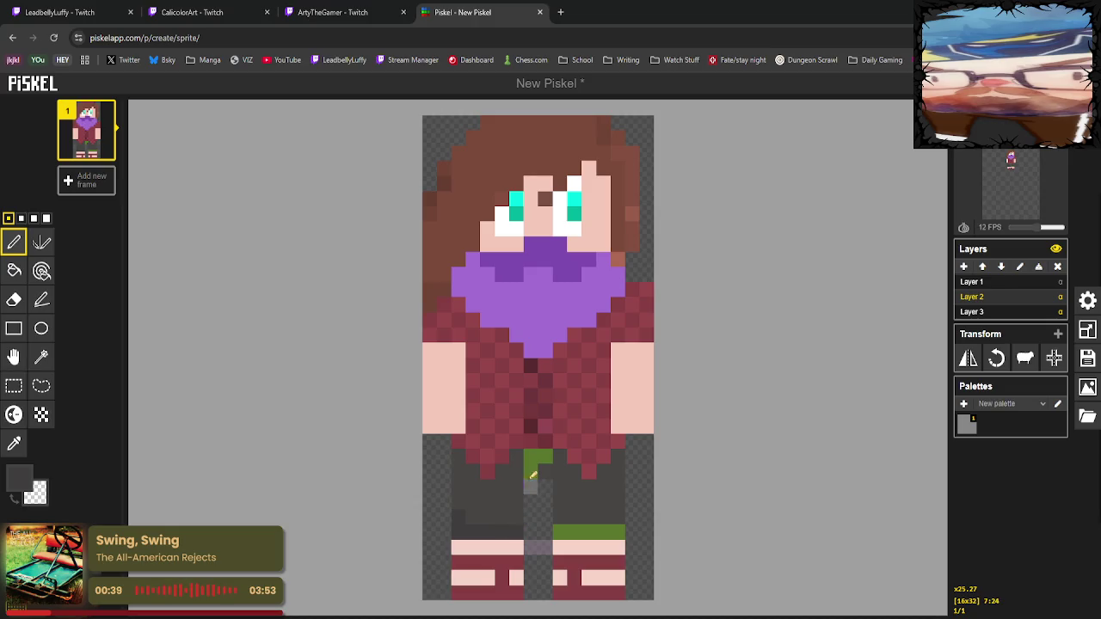
drag(530, 473, 545, 455)
drag(572, 532, 619, 531)
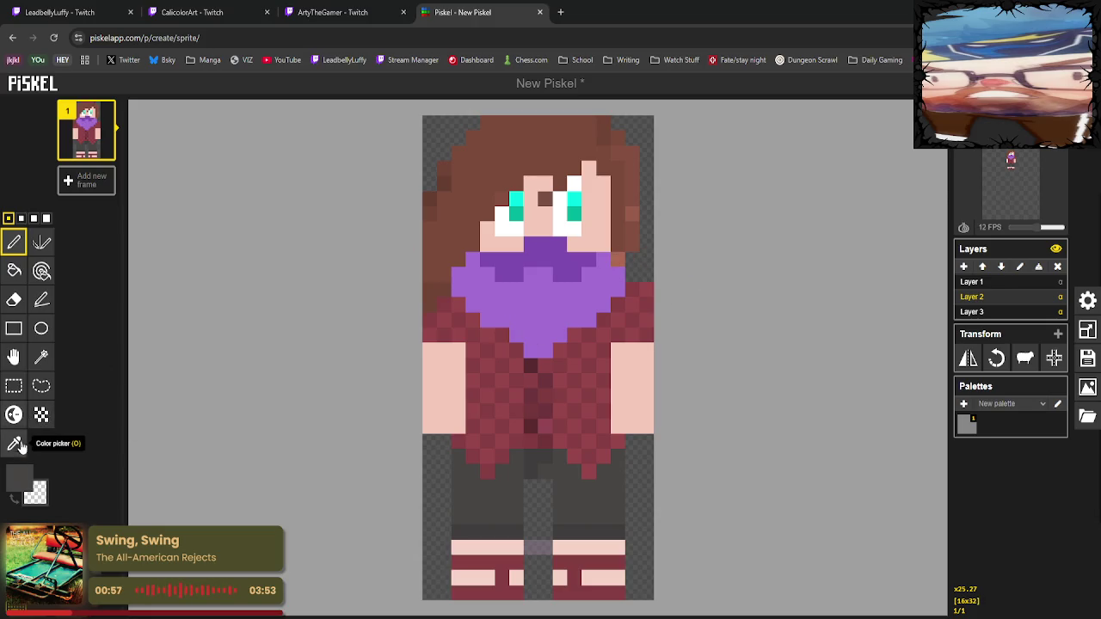
Sample the hair's reddish-brown and add shading pixels along the hair's right edge.
click(14, 443)
click(618, 244)
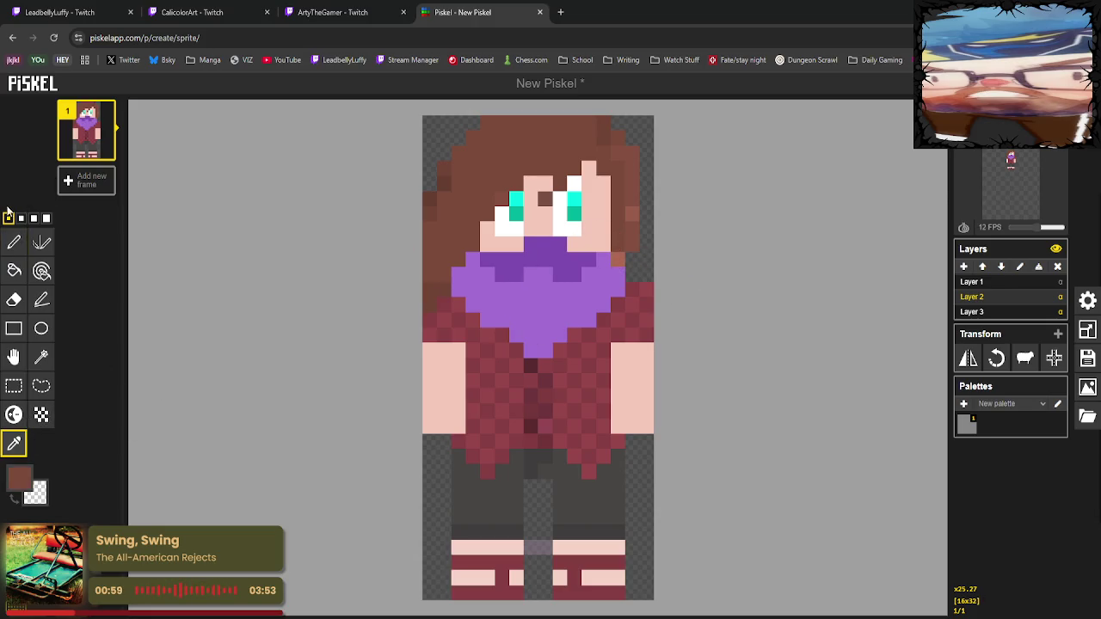
click(14, 243)
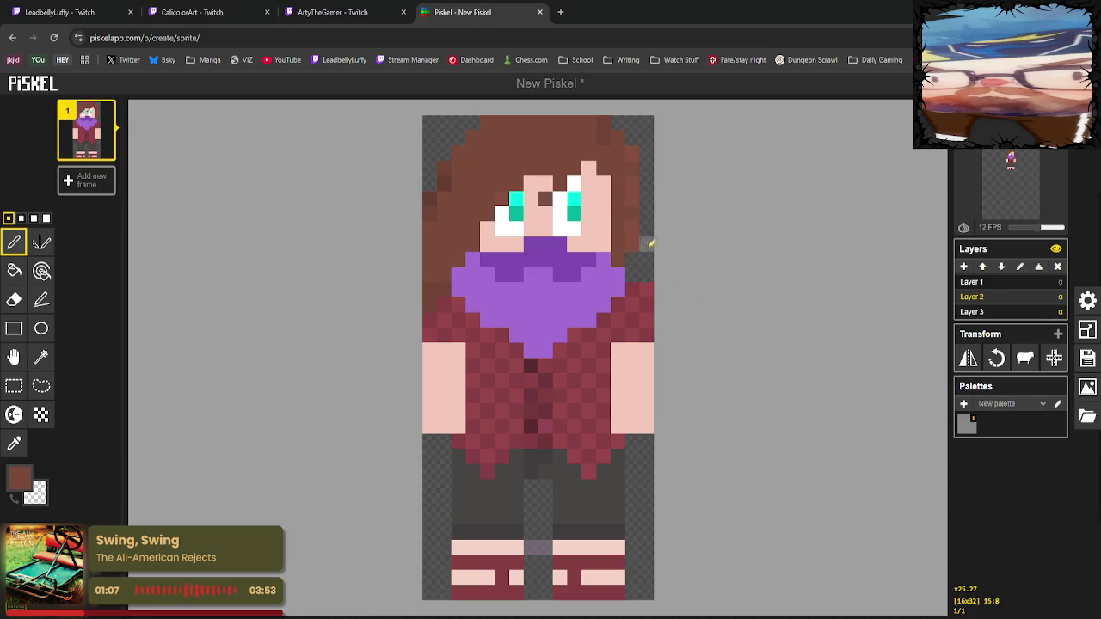
click(14, 443)
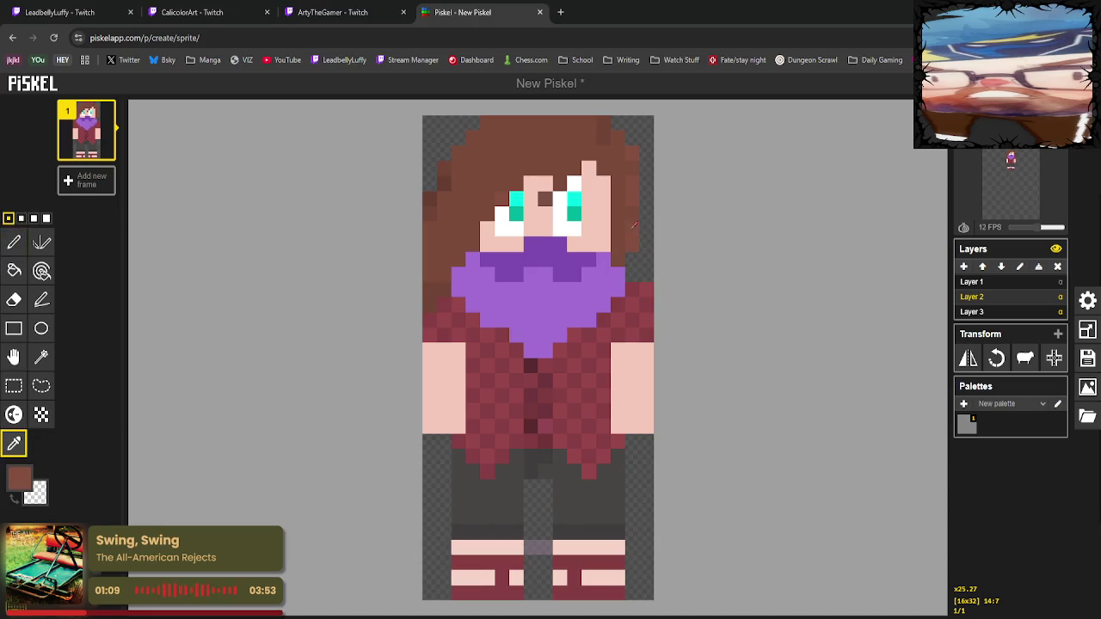
click(14, 242)
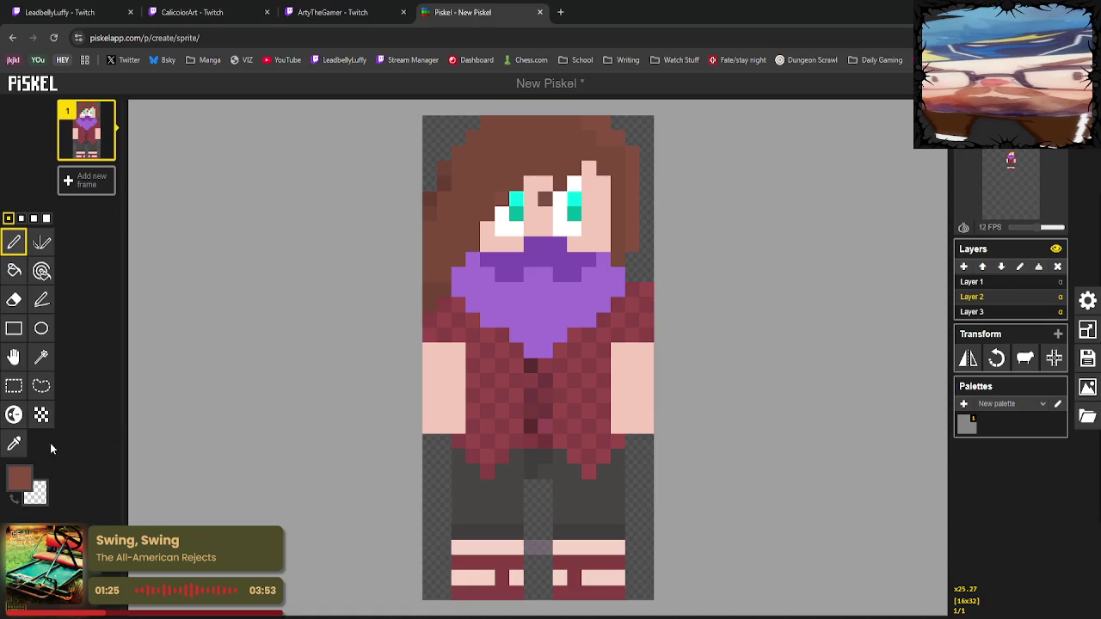
Pick a blue and paint the lower eye pixels and the top of the left eye.
click(14, 444)
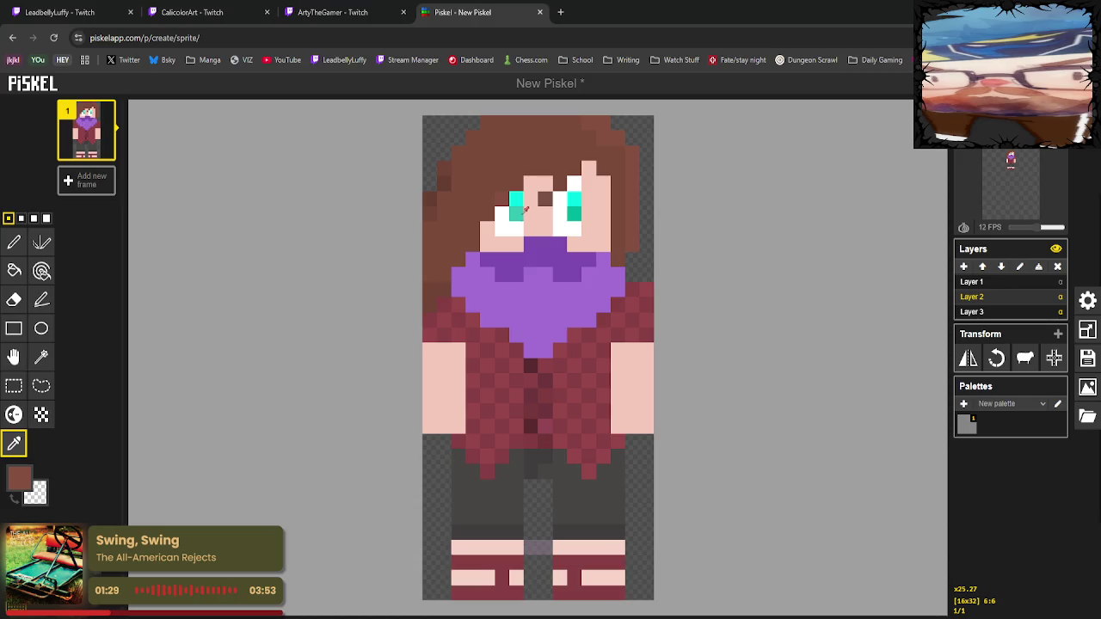
click(19, 475)
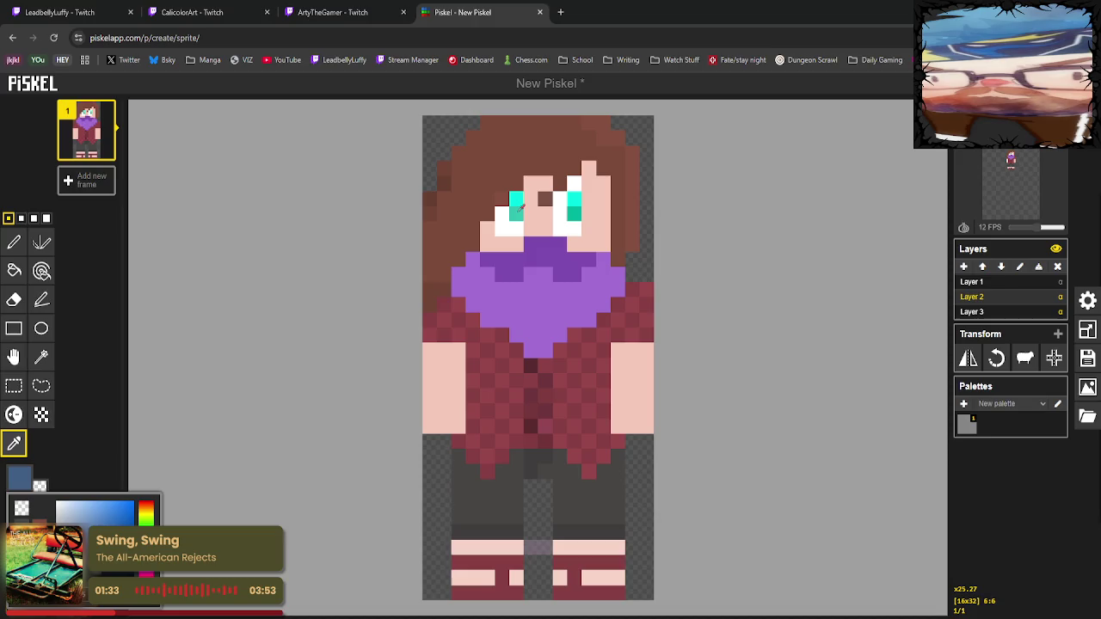
click(14, 243)
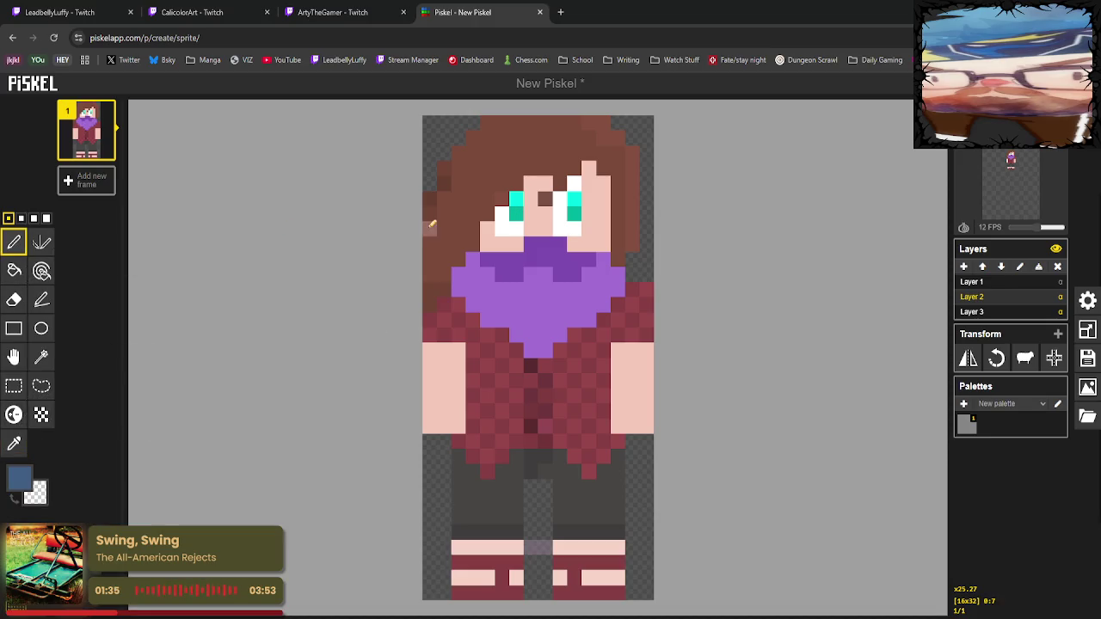
click(516, 214)
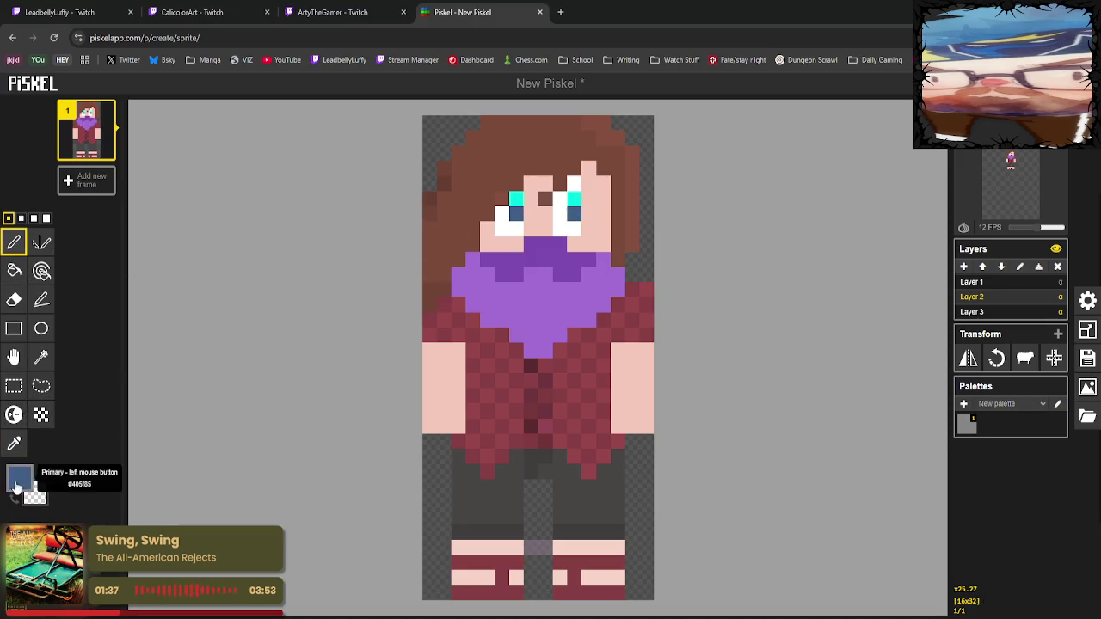
click(14, 444)
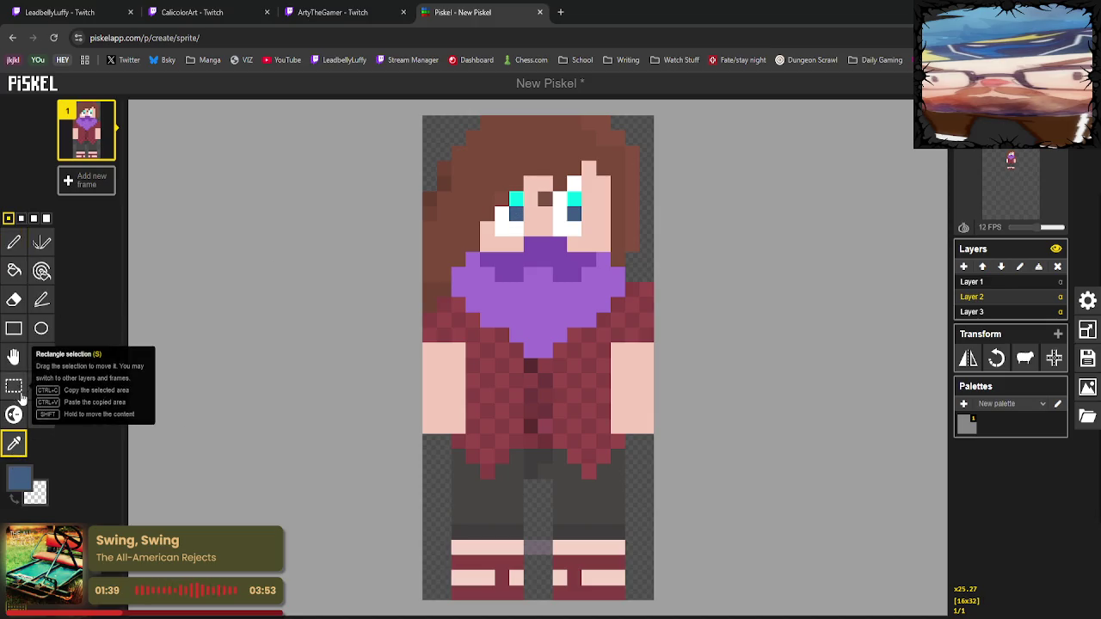
click(14, 243)
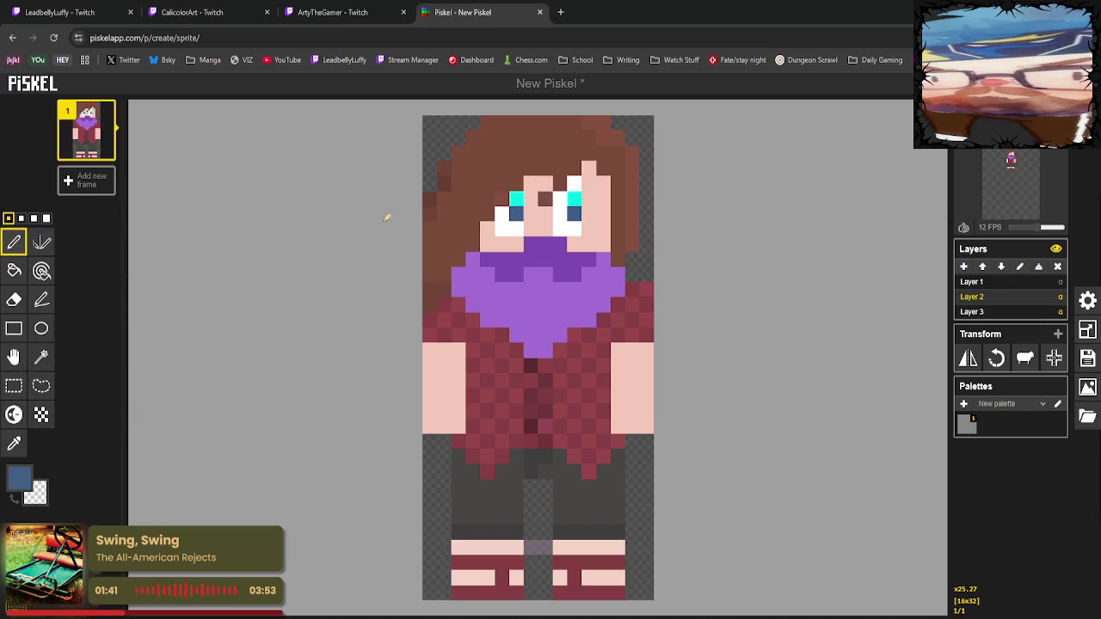
click(516, 199)
Lighten the left eye's top pixel and copy that lighter blue onto the right eye's top.
click(14, 414)
click(519, 200)
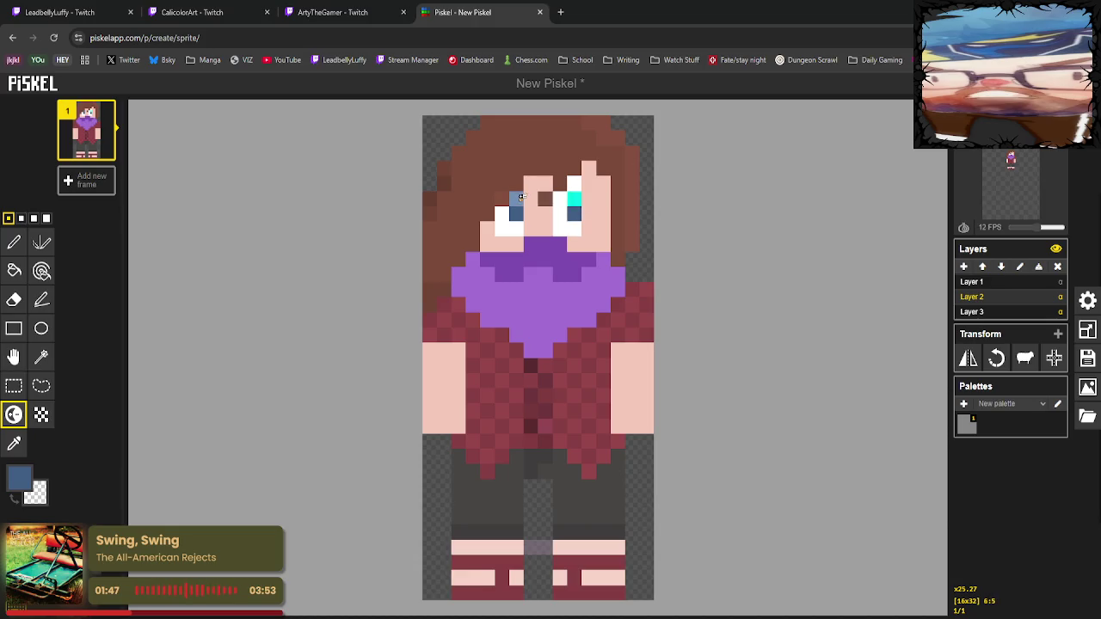
click(14, 443)
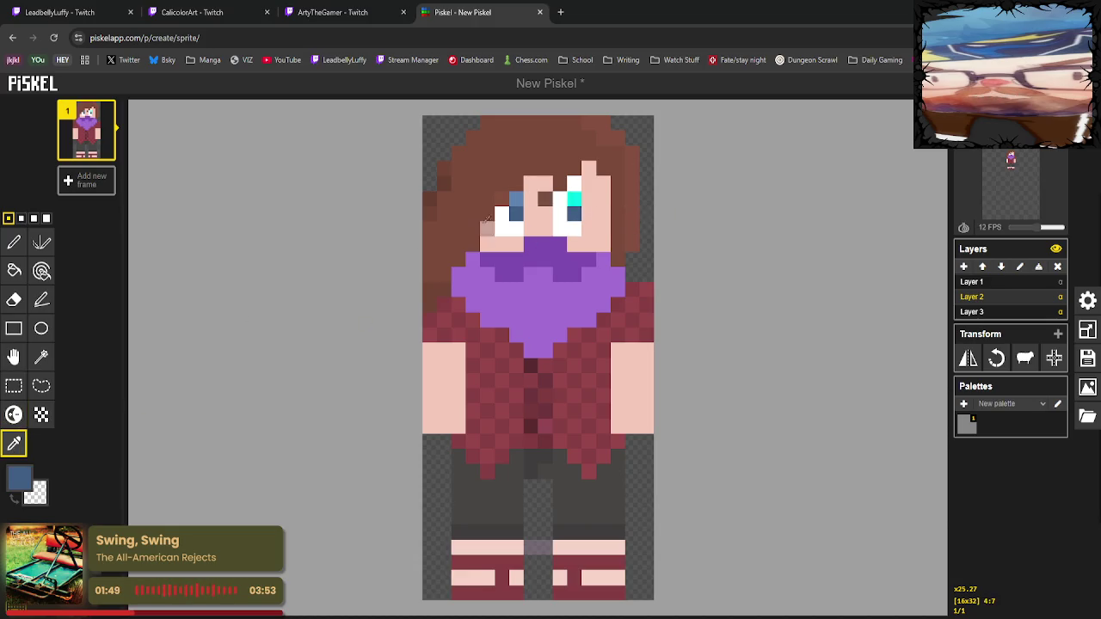
click(516, 198)
click(14, 241)
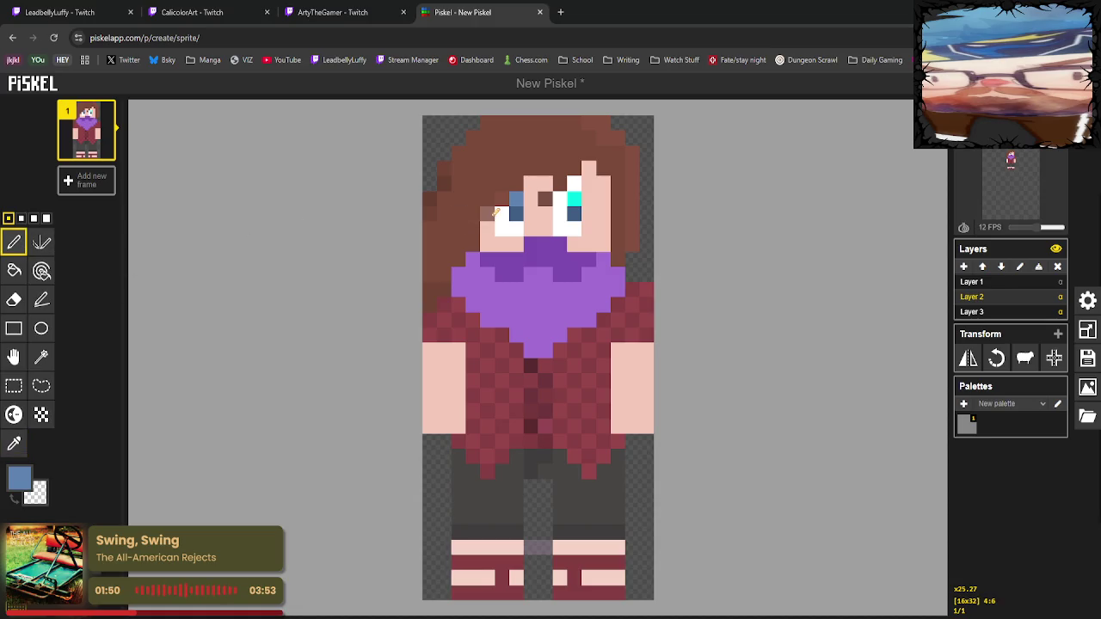
click(574, 199)
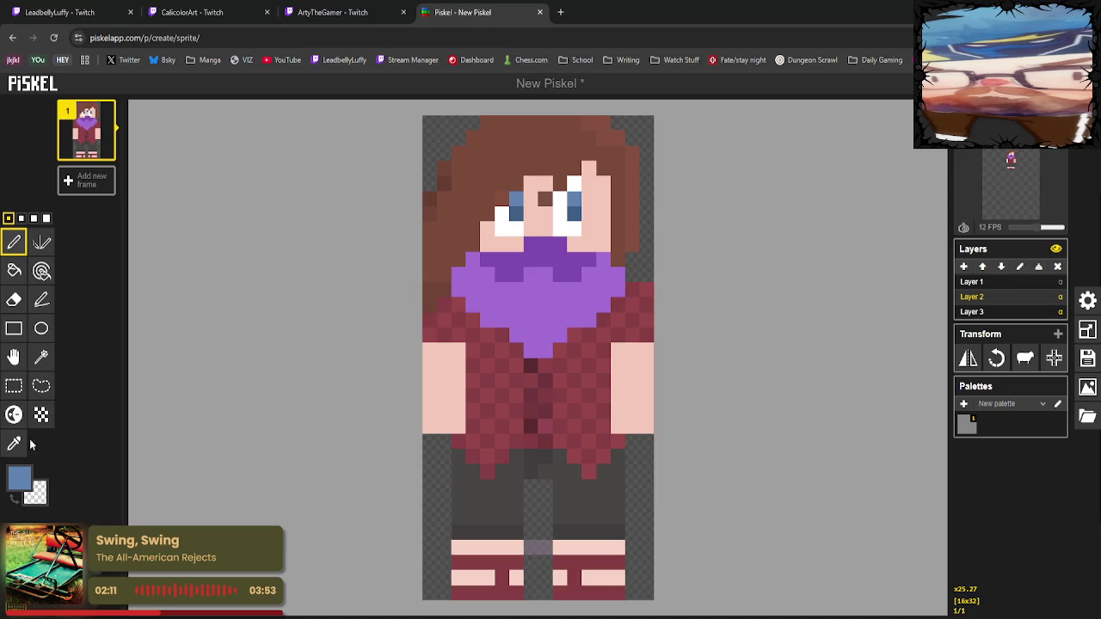
Sample the brown hair colour and paint a hair pixel beside the scarf.
click(13, 444)
click(618, 228)
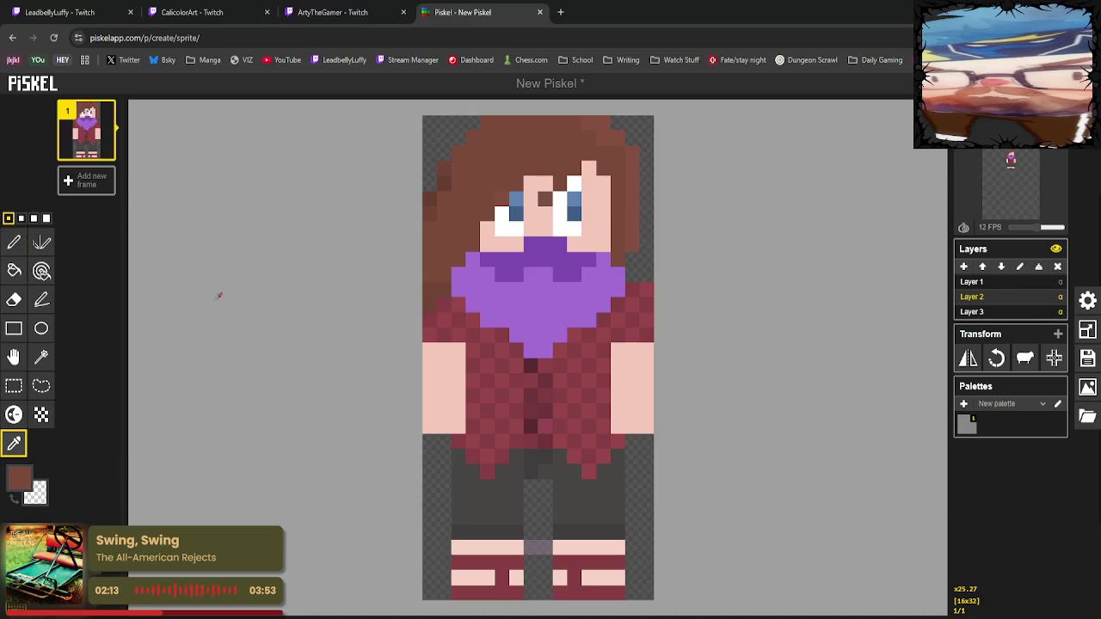
click(13, 243)
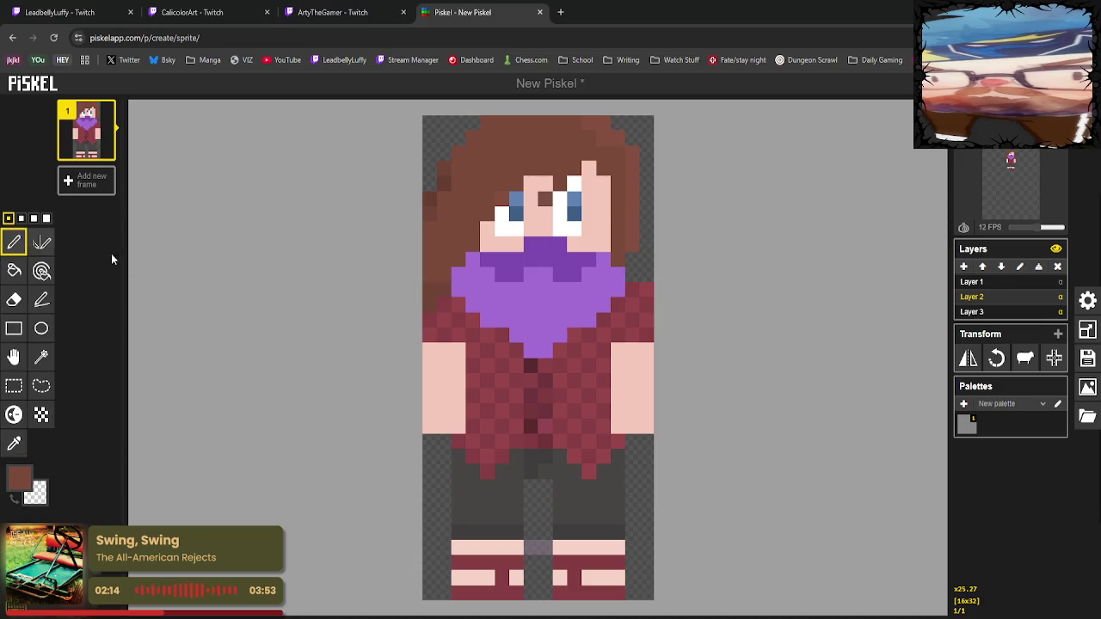
click(640, 289)
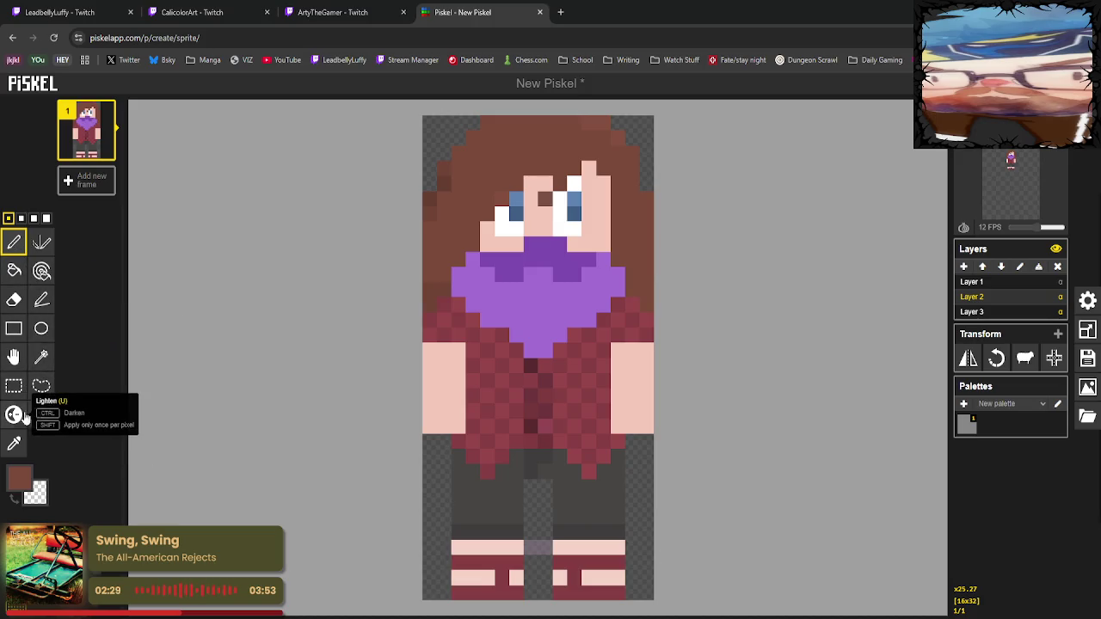
Try a brown pixel at the top-right of the hair, undo it, and resample from the left hair.
click(14, 442)
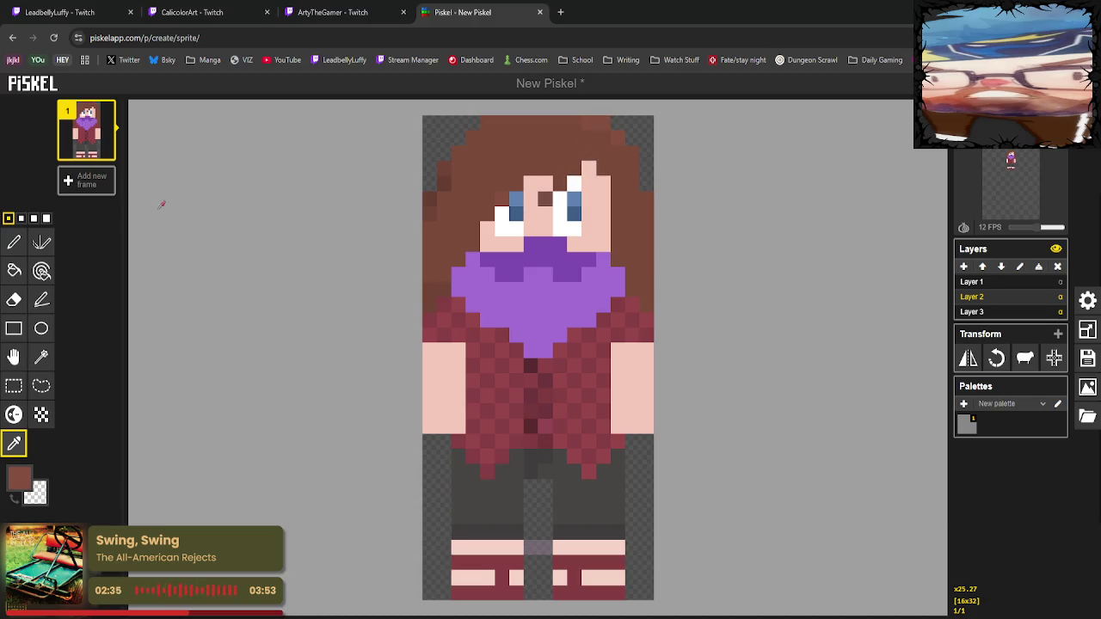
click(14, 242)
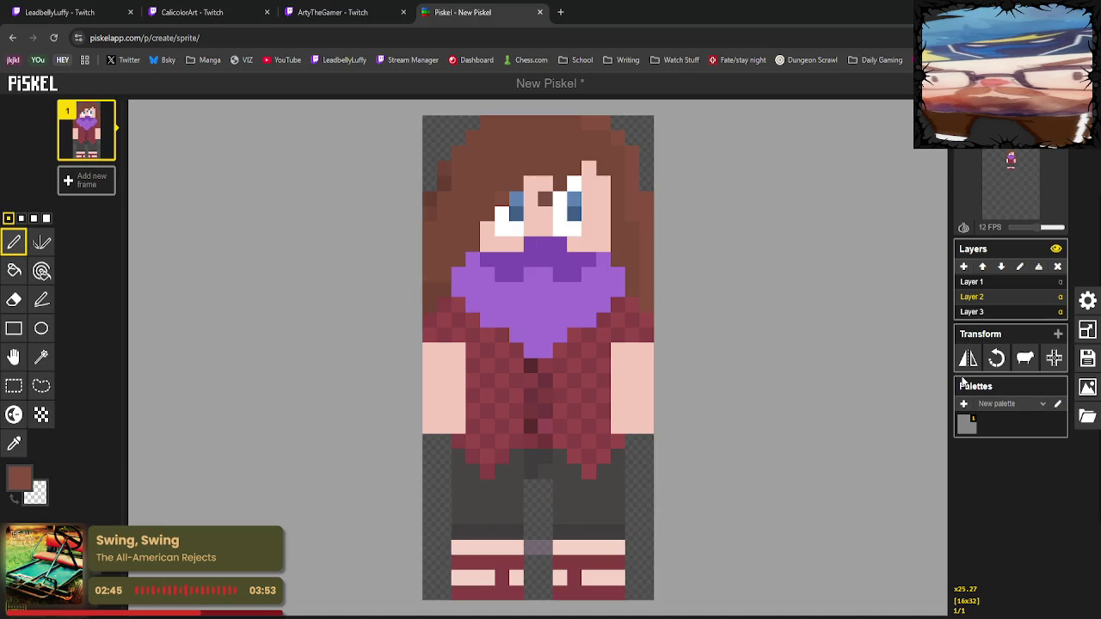
click(588, 167)
key(ctrl+z)
click(13, 442)
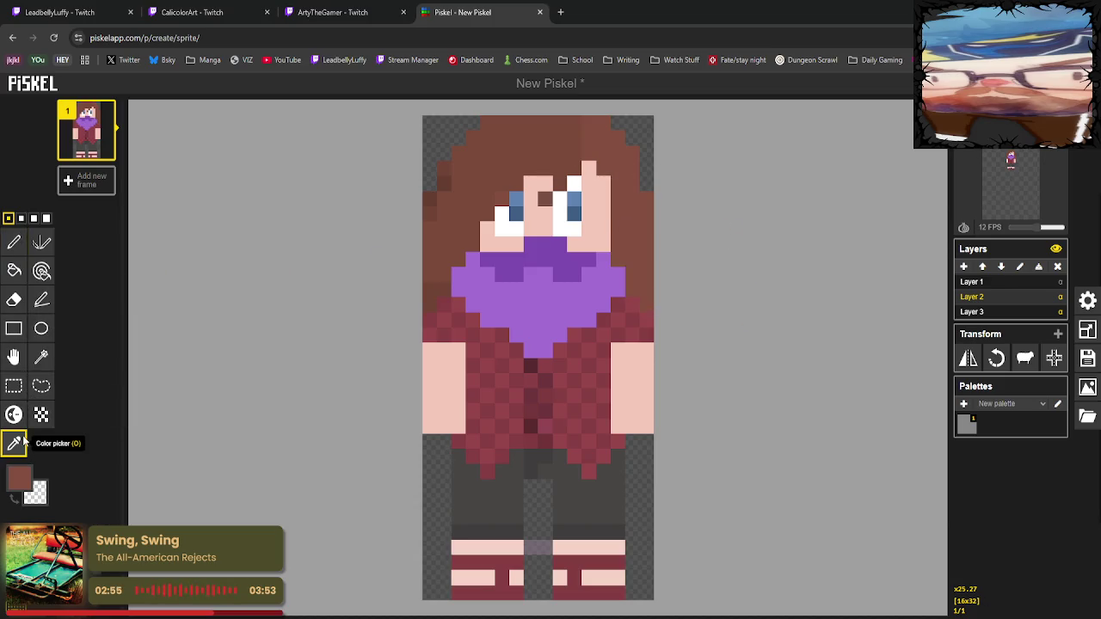
click(14, 241)
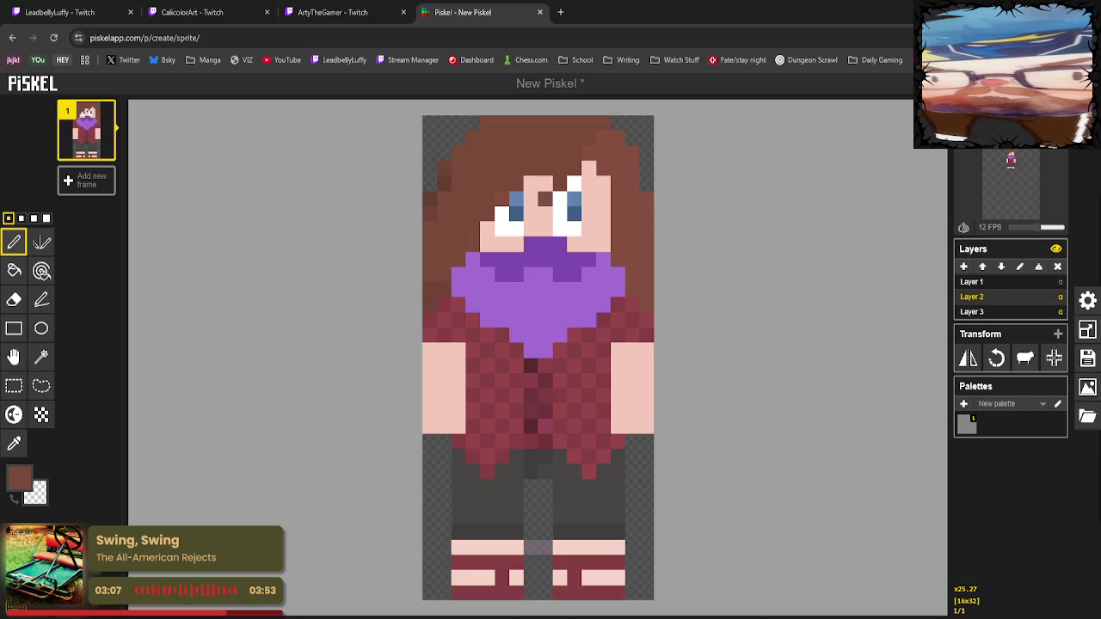
click(24, 445)
click(469, 172)
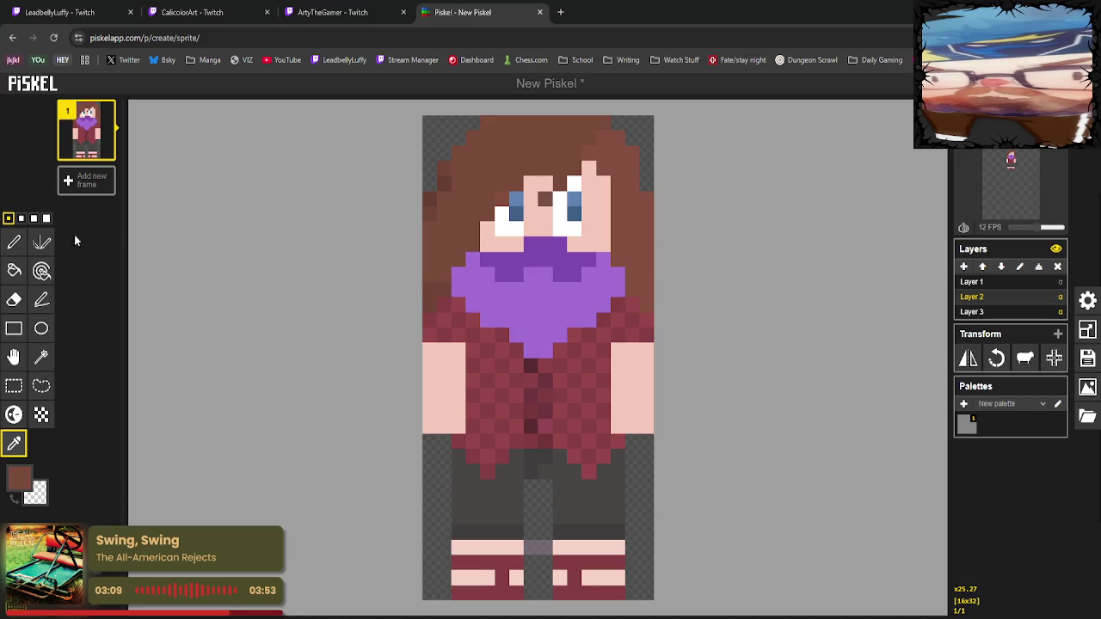
click(13, 243)
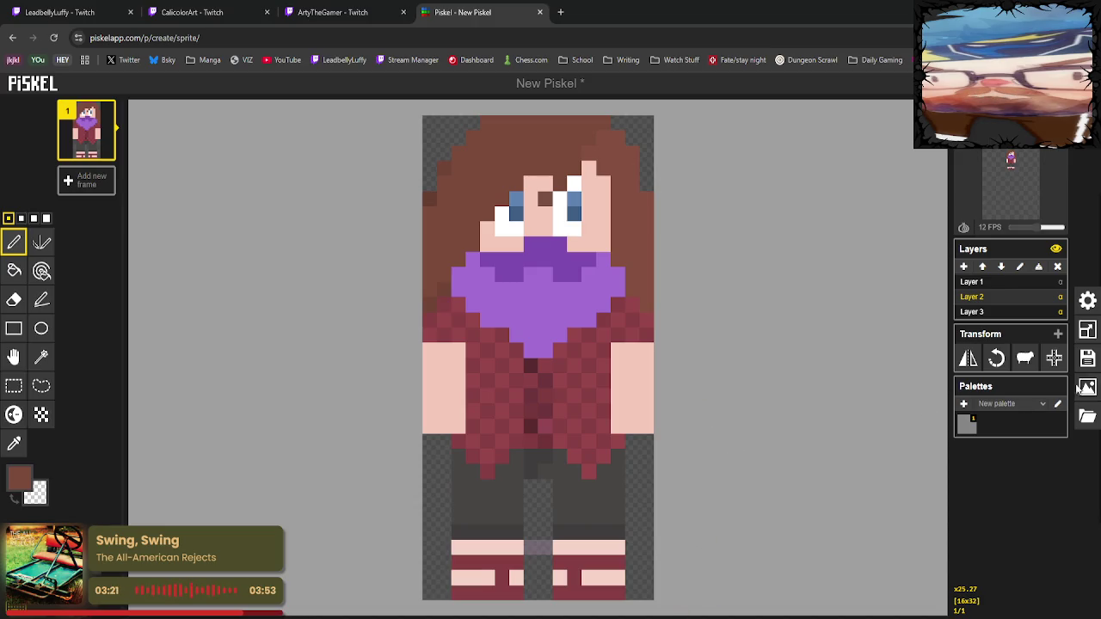
Fill the top of the leg gap with the pants' dark grey.
click(13, 443)
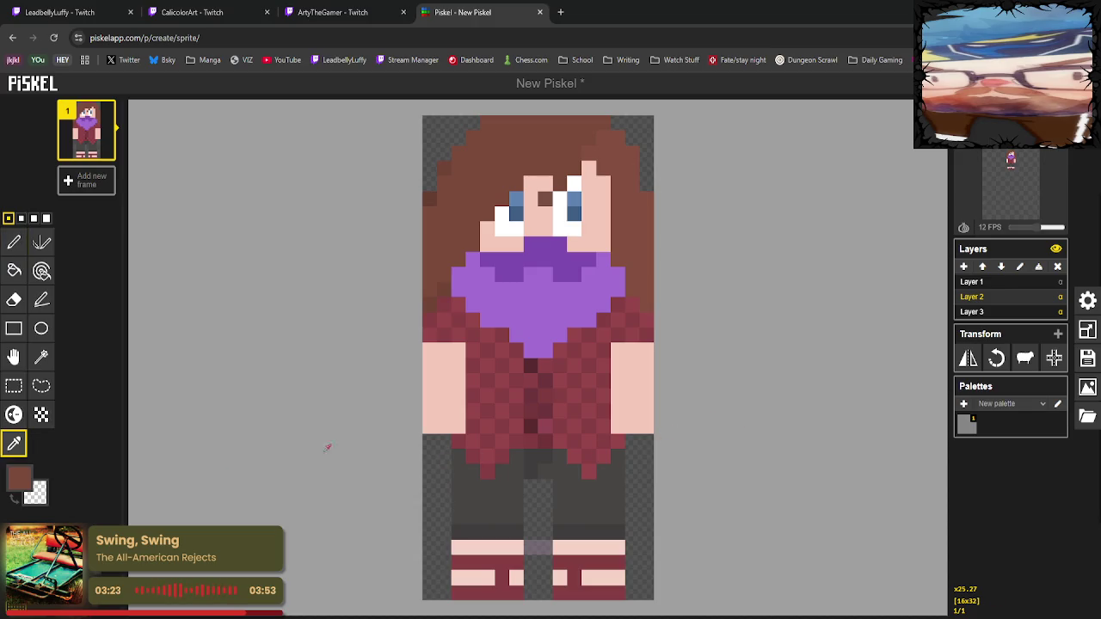
click(560, 462)
click(14, 241)
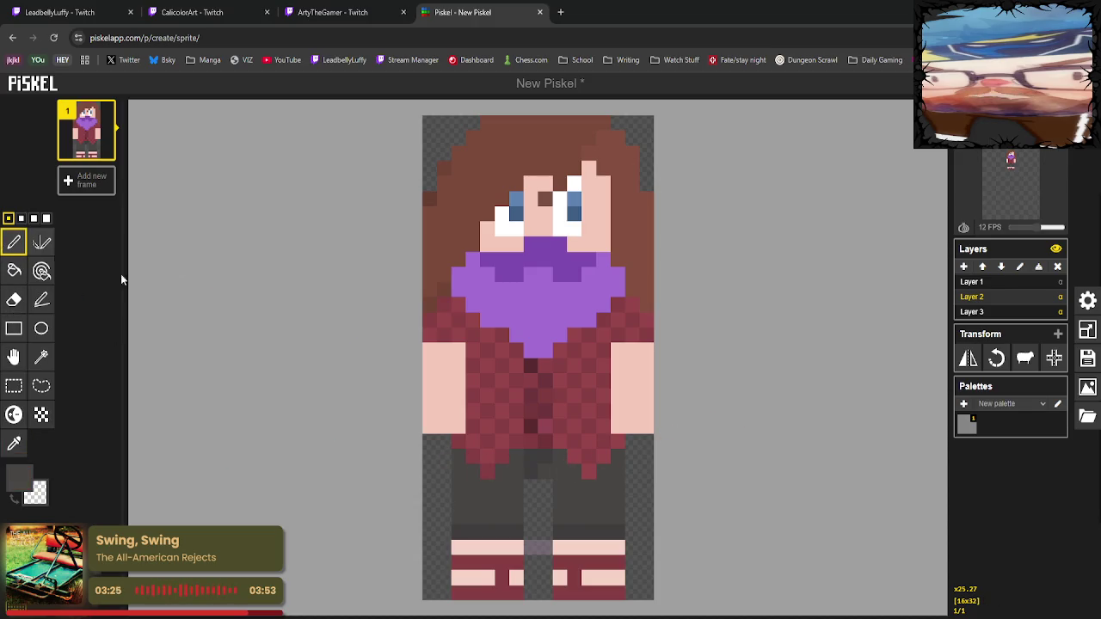
drag(545, 469, 531, 468)
Sample the maroon of the shirt as the paint colour.
click(13, 443)
click(522, 404)
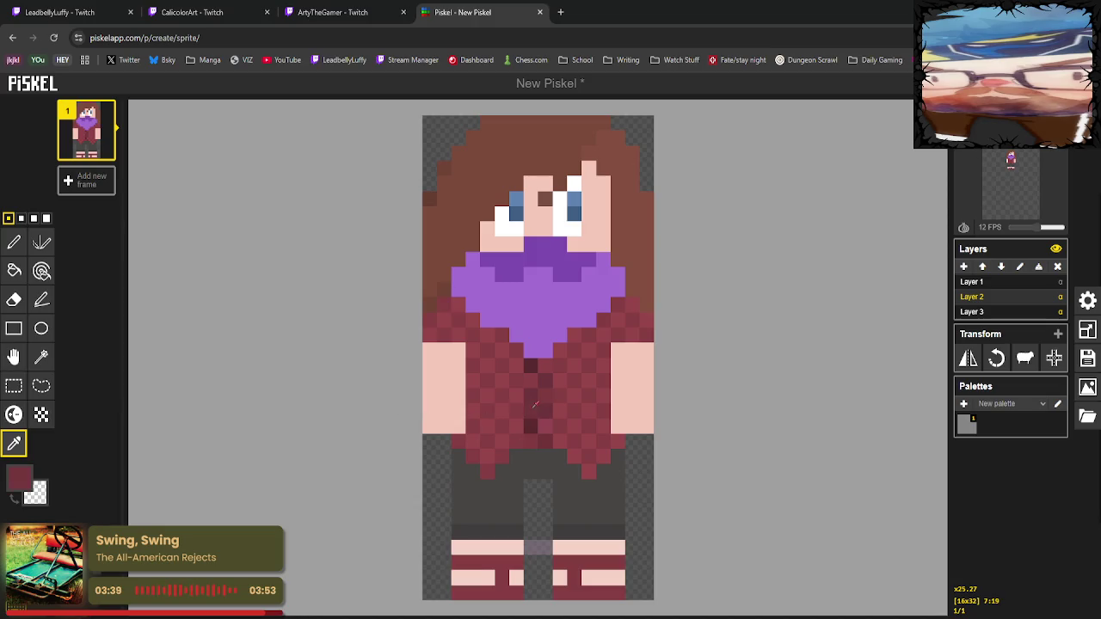
click(14, 270)
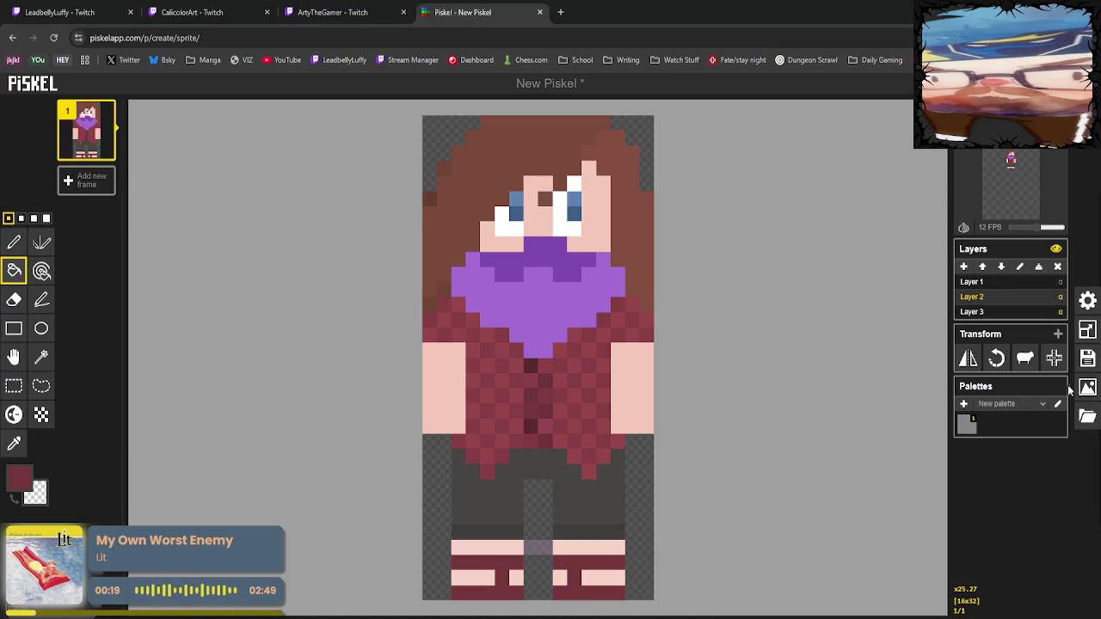
Compare Layers 3, 2 and 1, ending with Layer 1 selected for the eyes.
click(1002, 312)
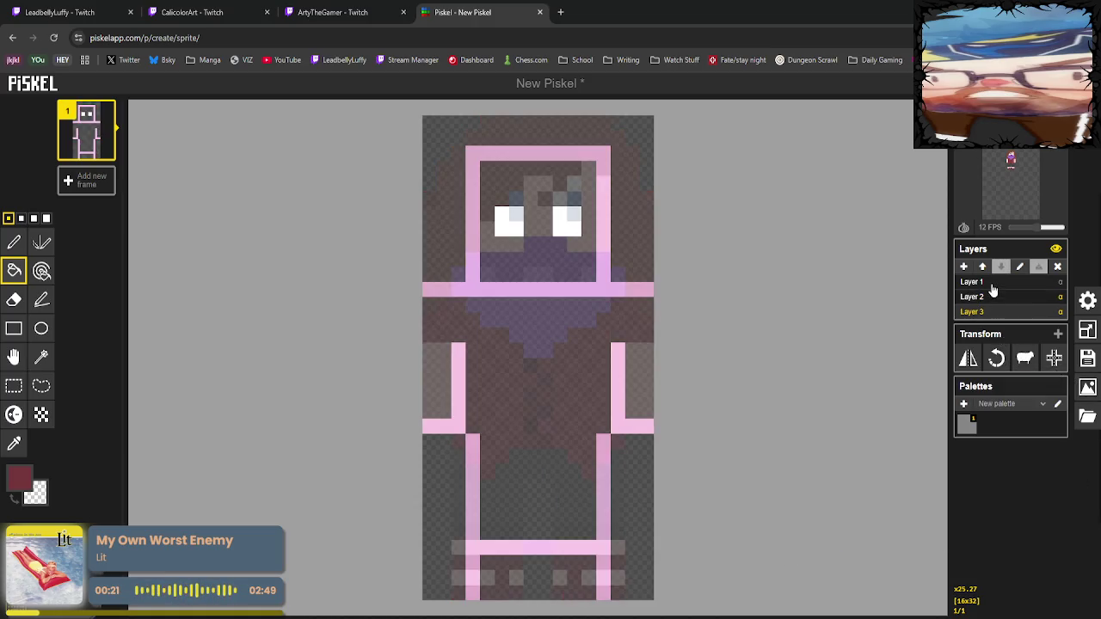
click(997, 284)
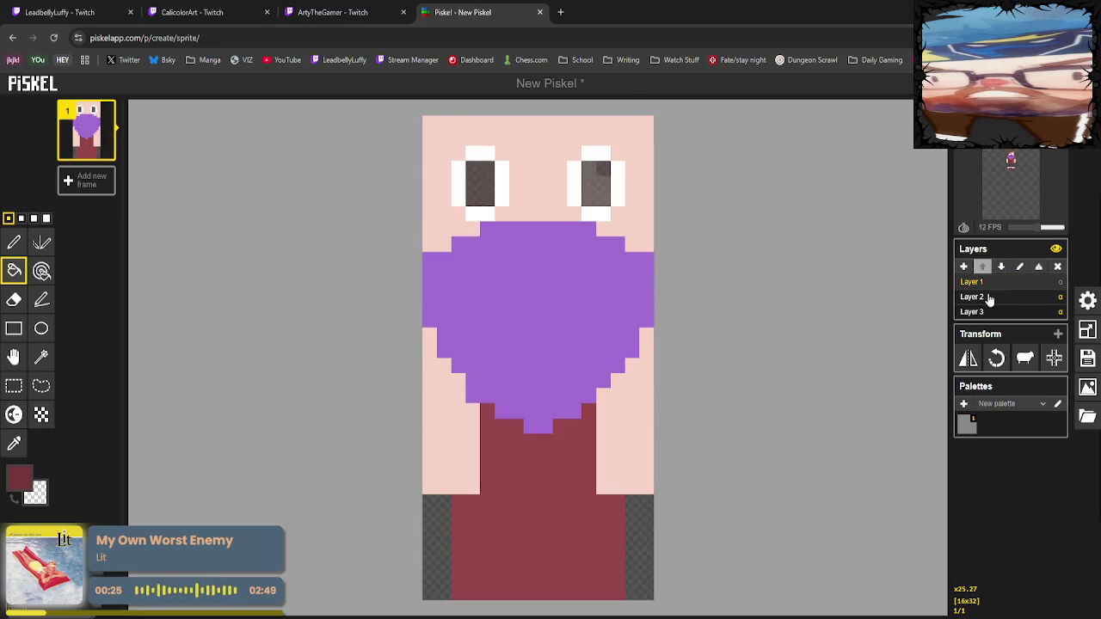
click(989, 297)
click(989, 285)
click(990, 299)
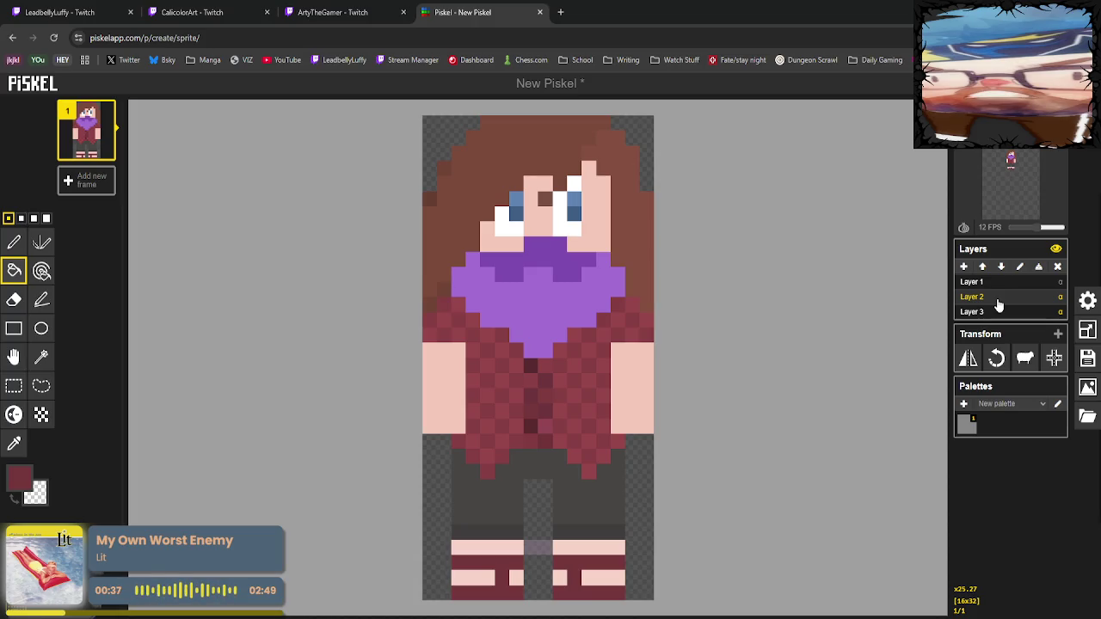
click(1013, 282)
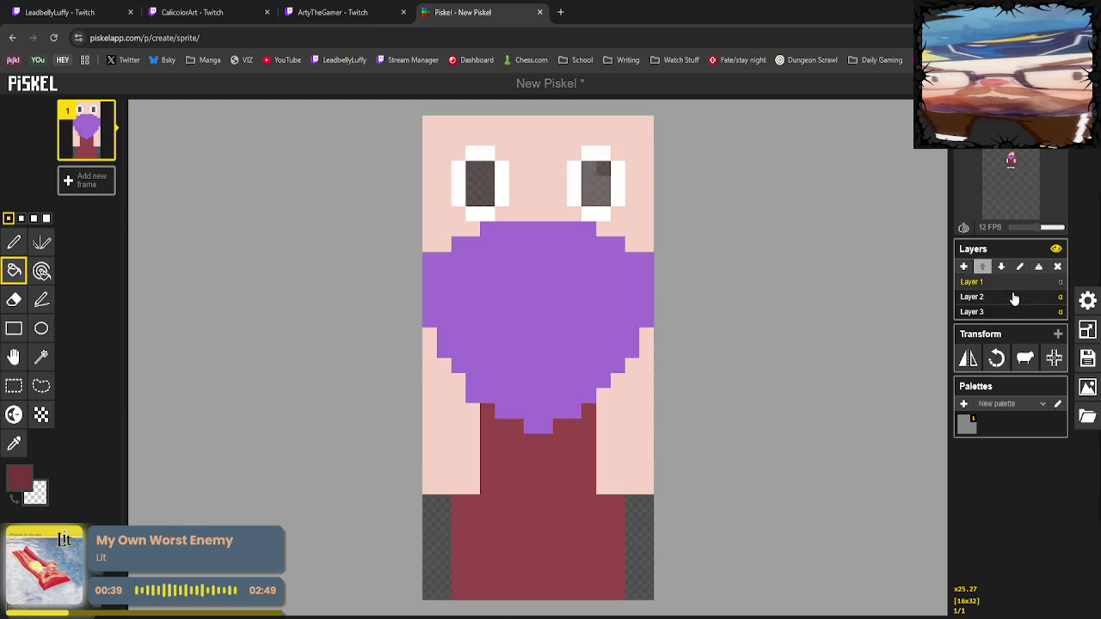
click(998, 296)
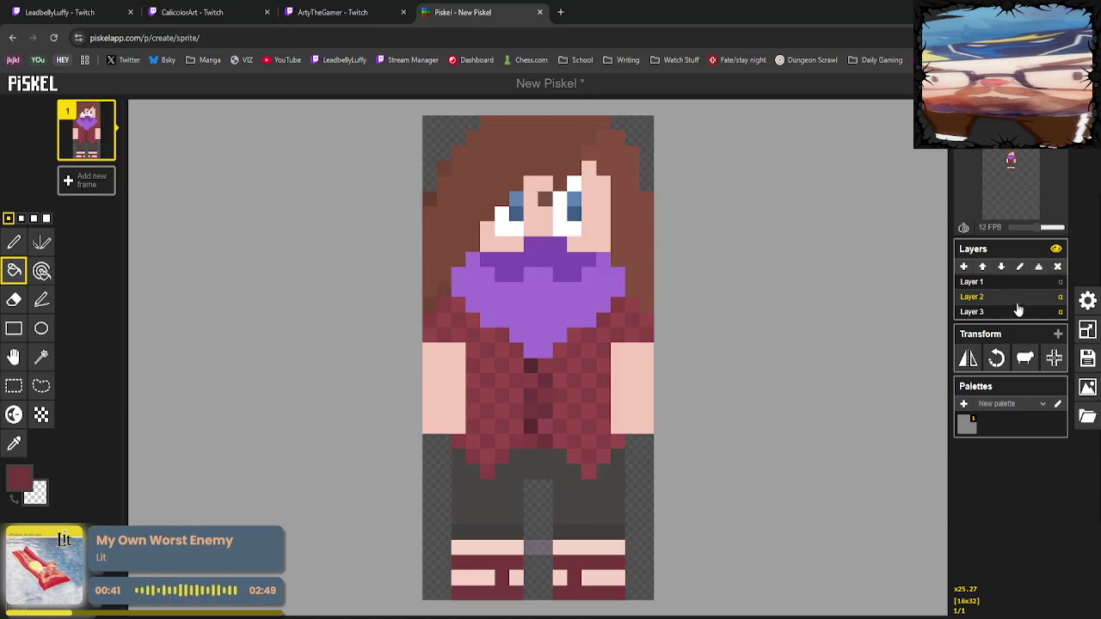
click(994, 282)
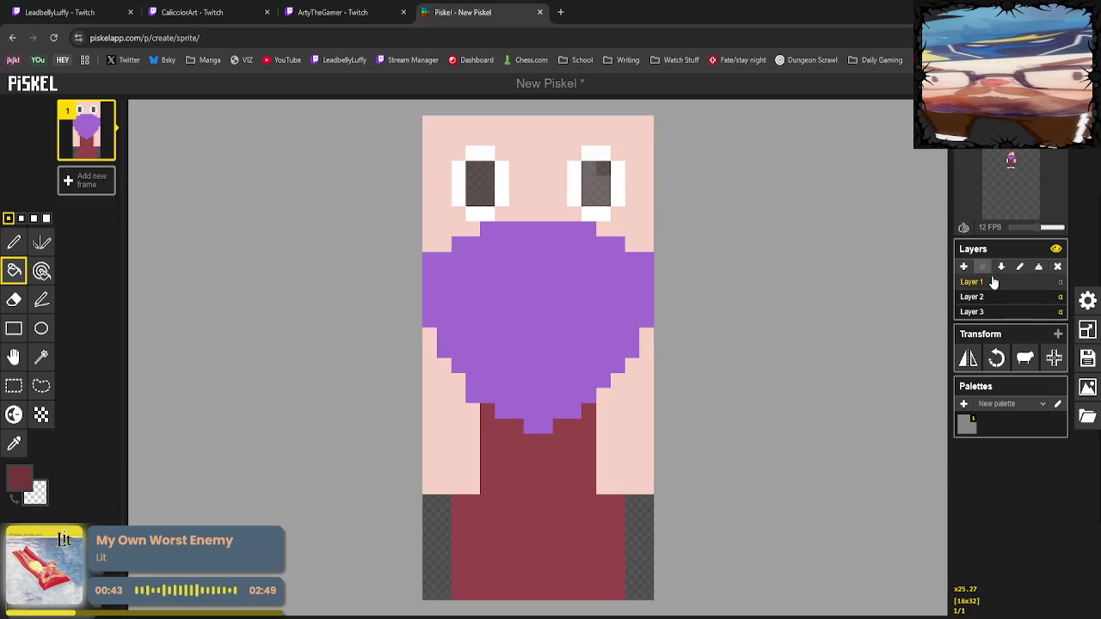
click(974, 296)
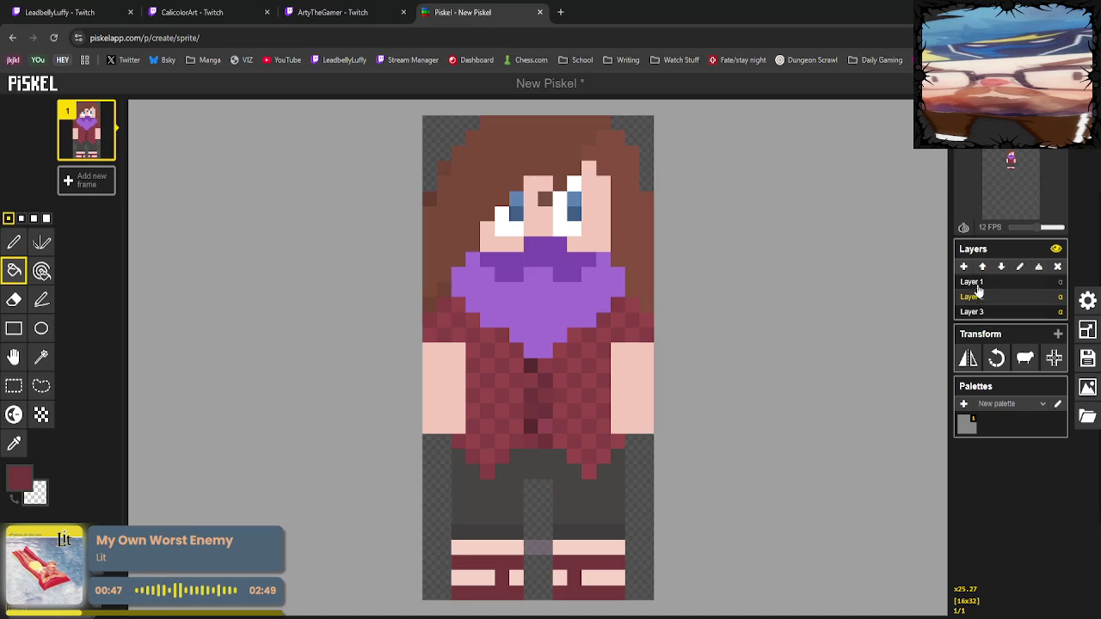
click(971, 282)
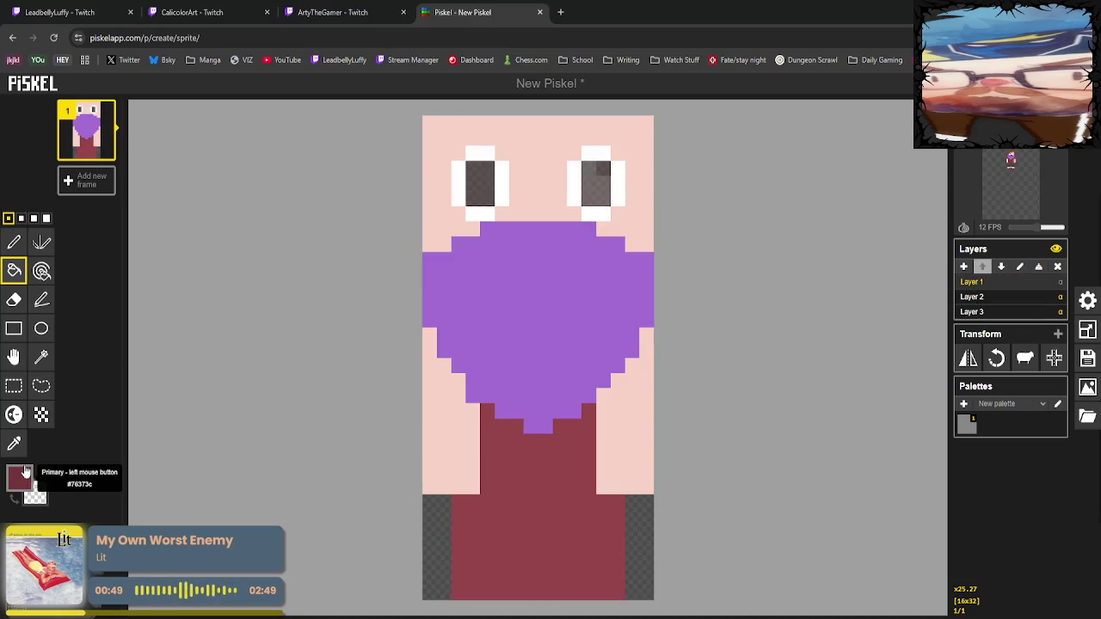
Set the paint colour to white and bucket-fill both pupils white.
click(21, 475)
click(62, 510)
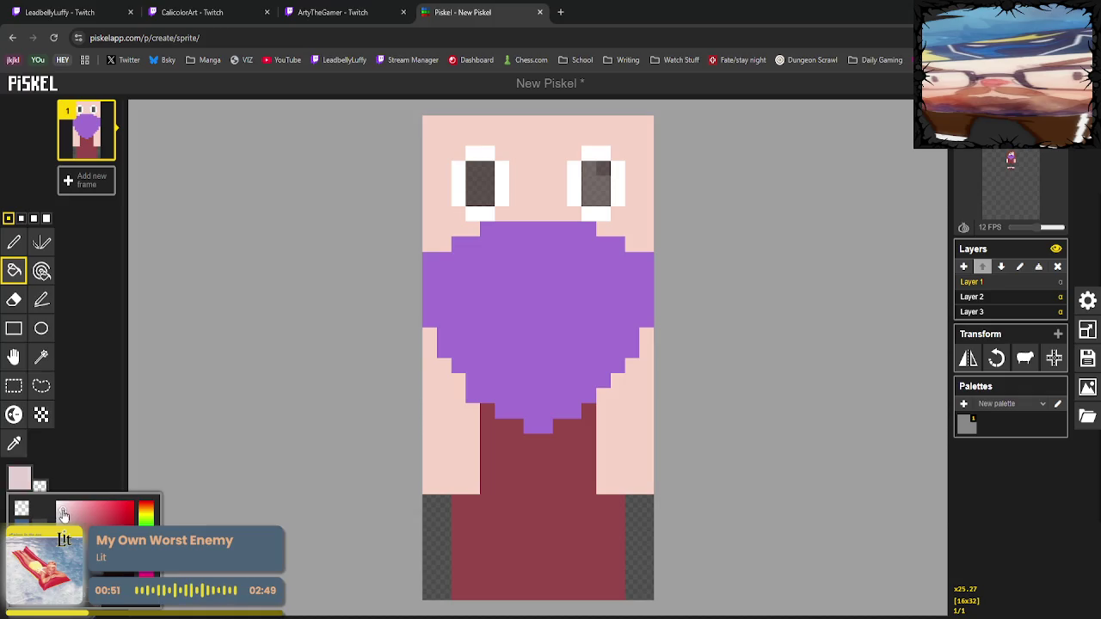
click(58, 505)
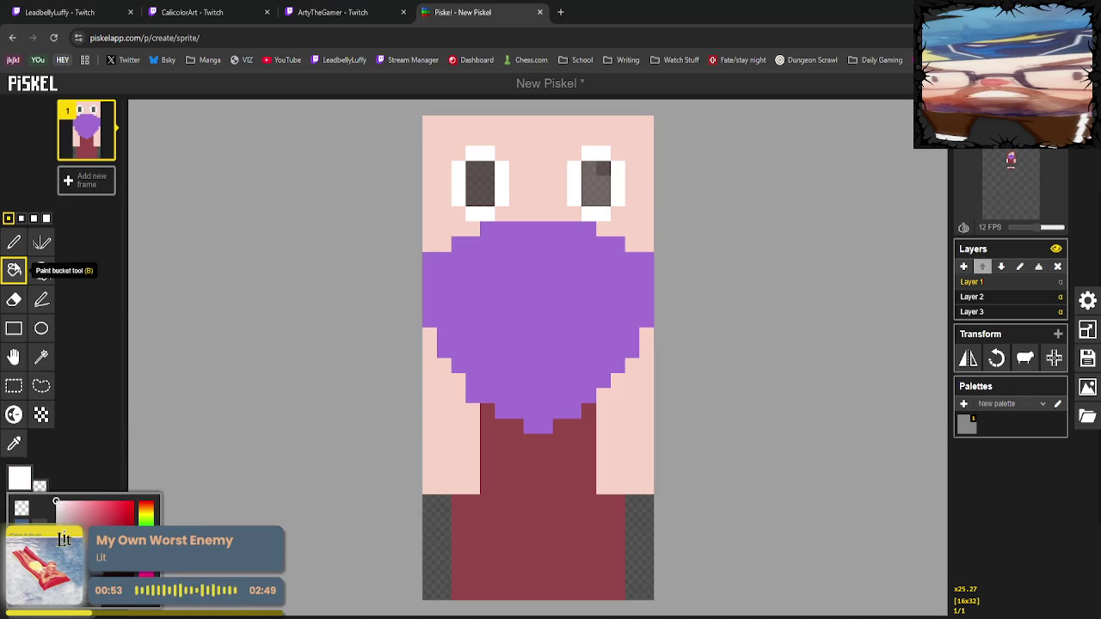
click(364, 178)
click(486, 184)
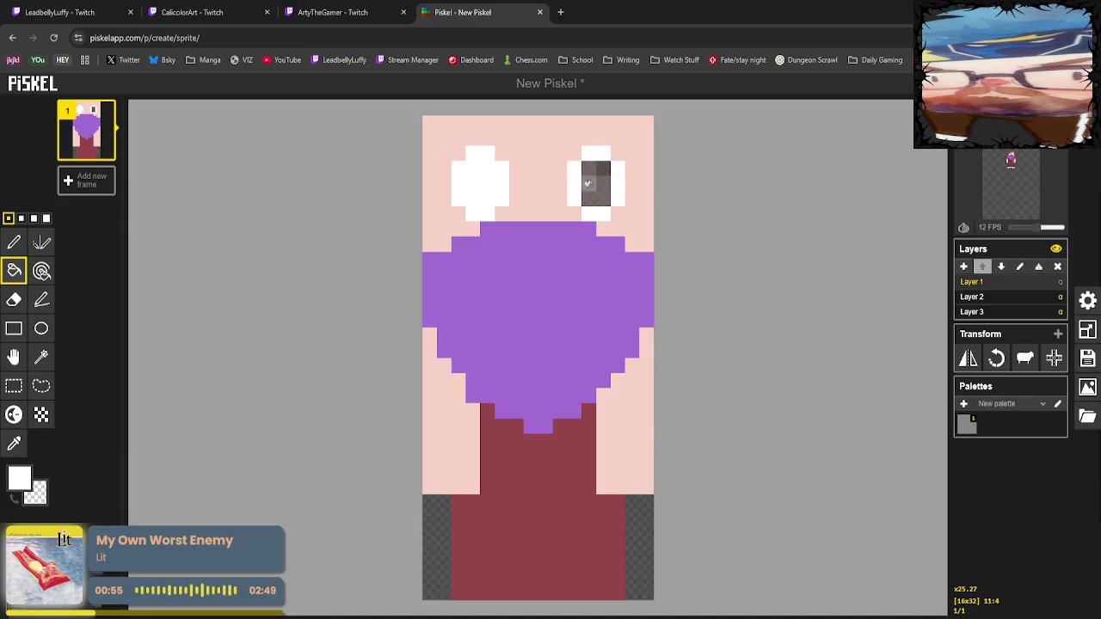
click(596, 183)
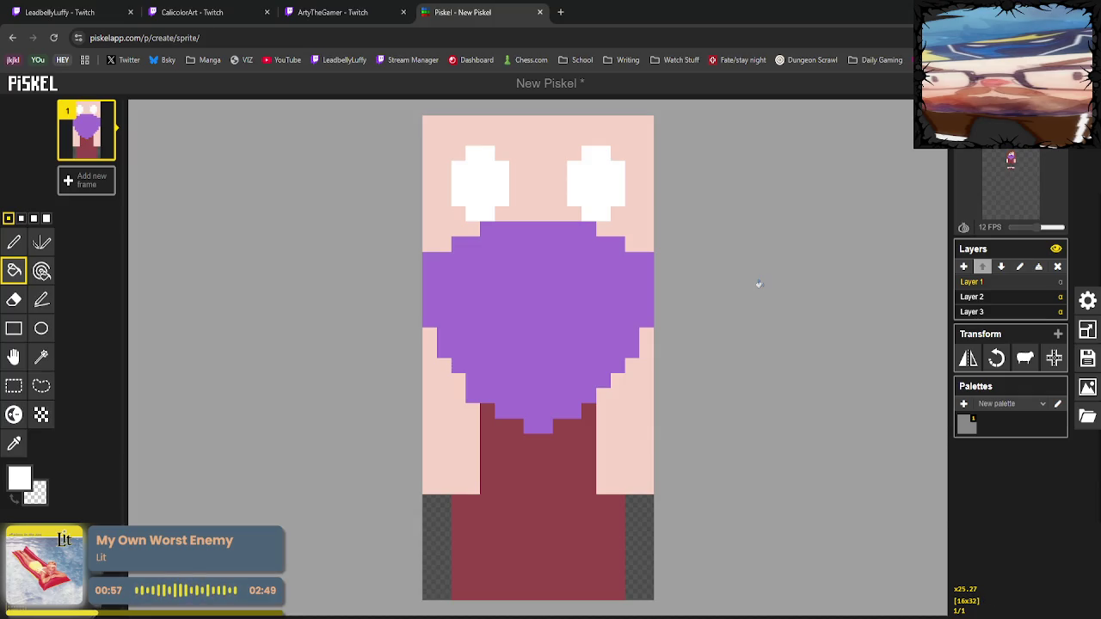
Compare the white eyes on the full Layer 2 character against Layer 1.
click(982, 298)
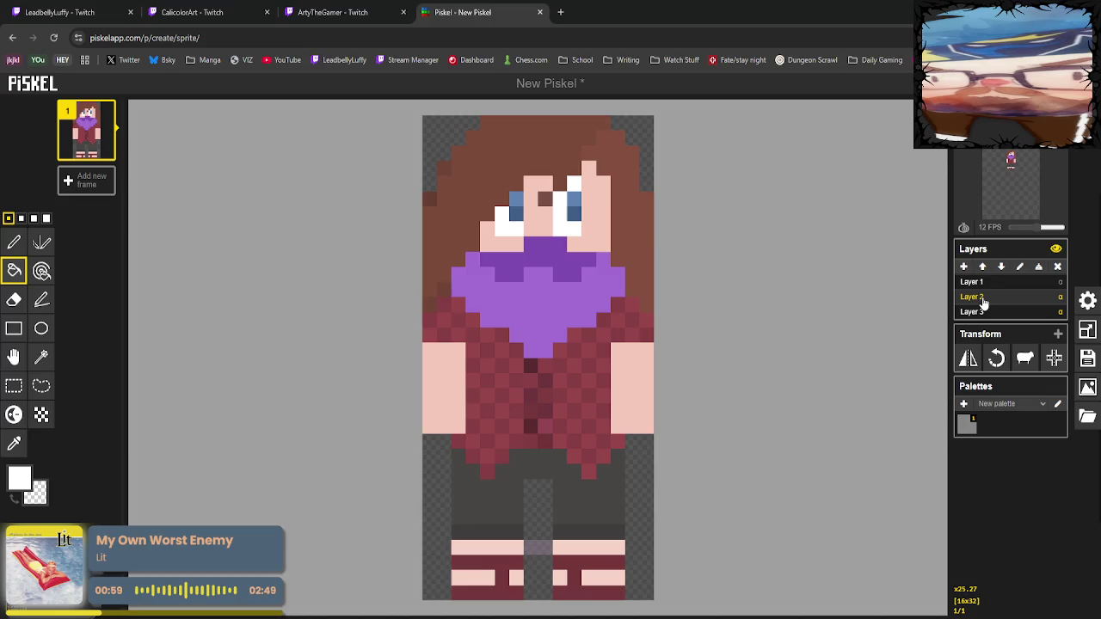
click(990, 283)
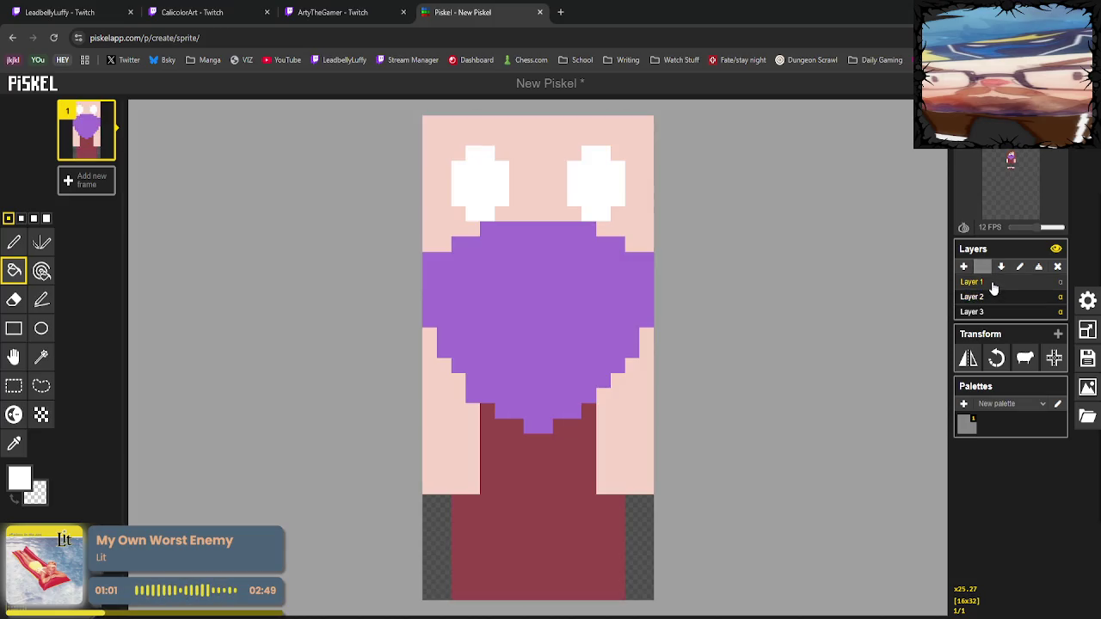
click(990, 301)
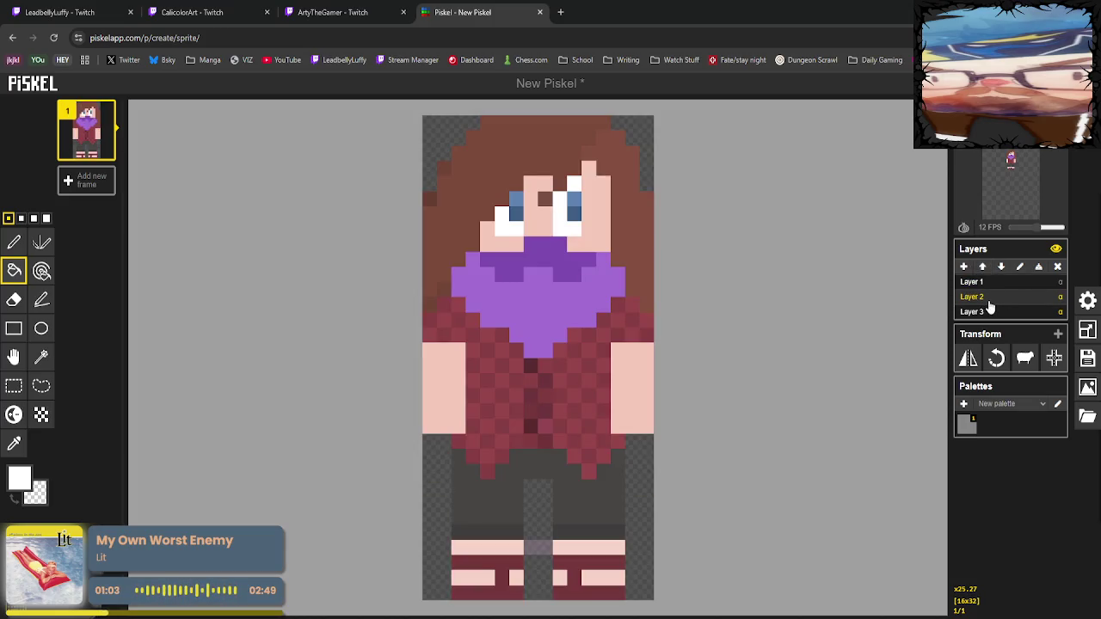
click(988, 284)
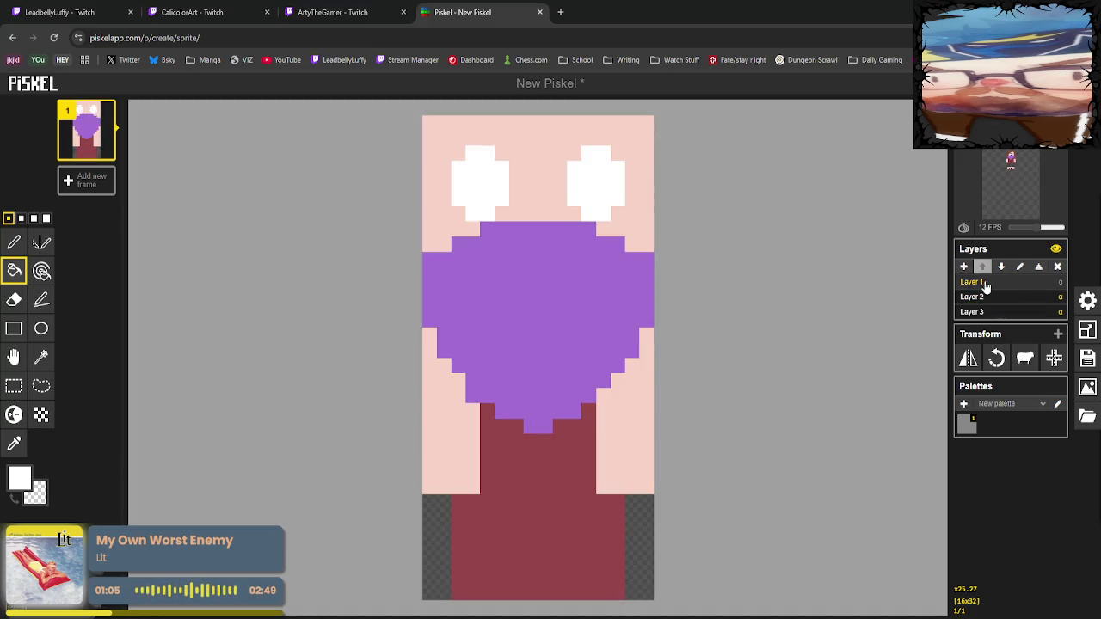
click(16, 443)
Set black as the paint colour and erase the pupil centres of both eyes on Layer 1.
click(19, 478)
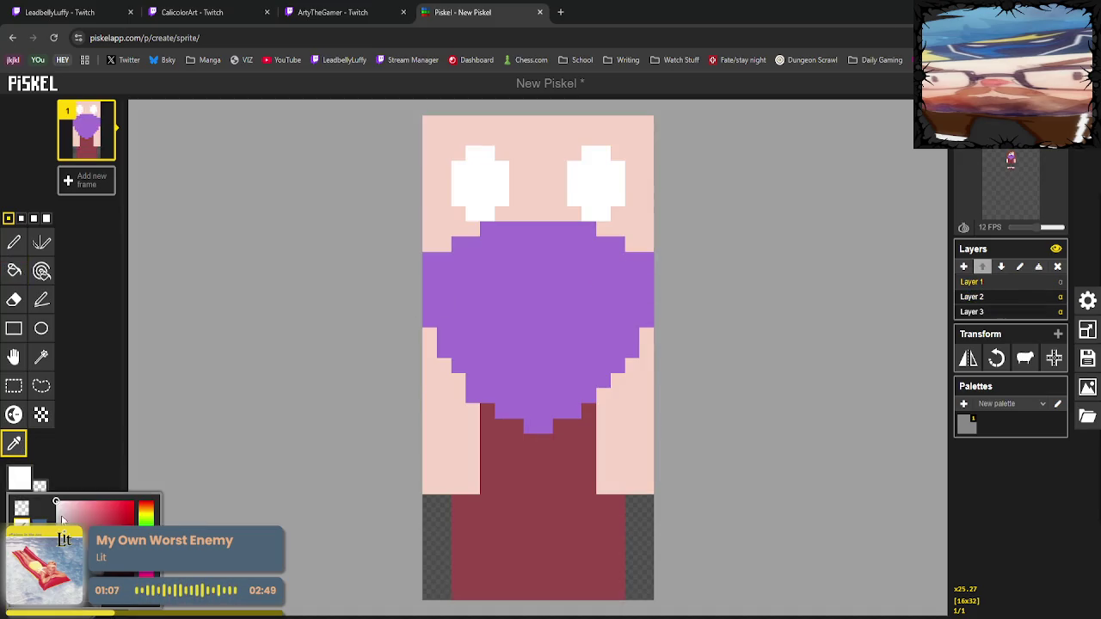
drag(61, 515, 59, 593)
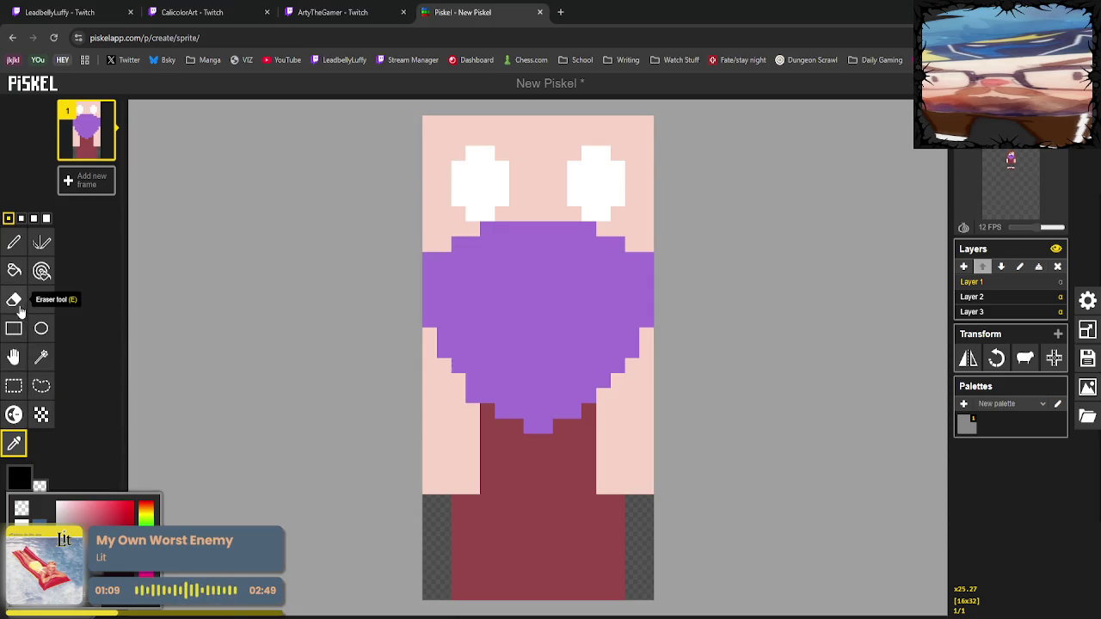
click(14, 300)
mouse_move(472, 169)
mouse_down()
mouse_move(487, 168)
mouse_move(488, 198)
mouse_up()
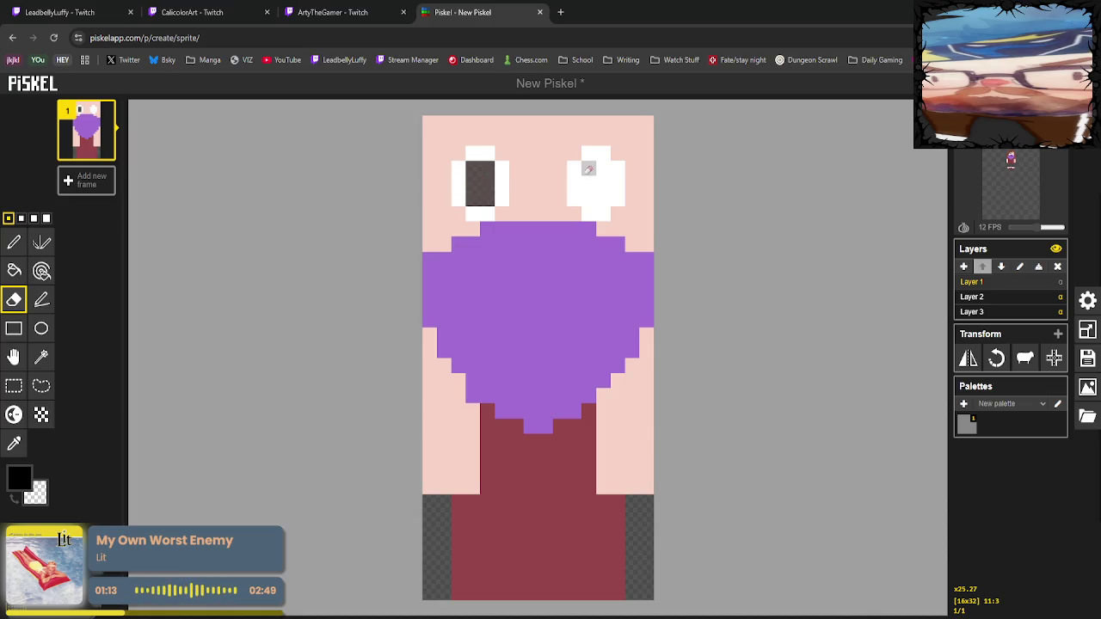
mouse_move(589, 166)
mouse_down()
mouse_move(589, 201)
mouse_move(603, 168)
mouse_move(603, 199)
mouse_move(603, 184)
mouse_up()
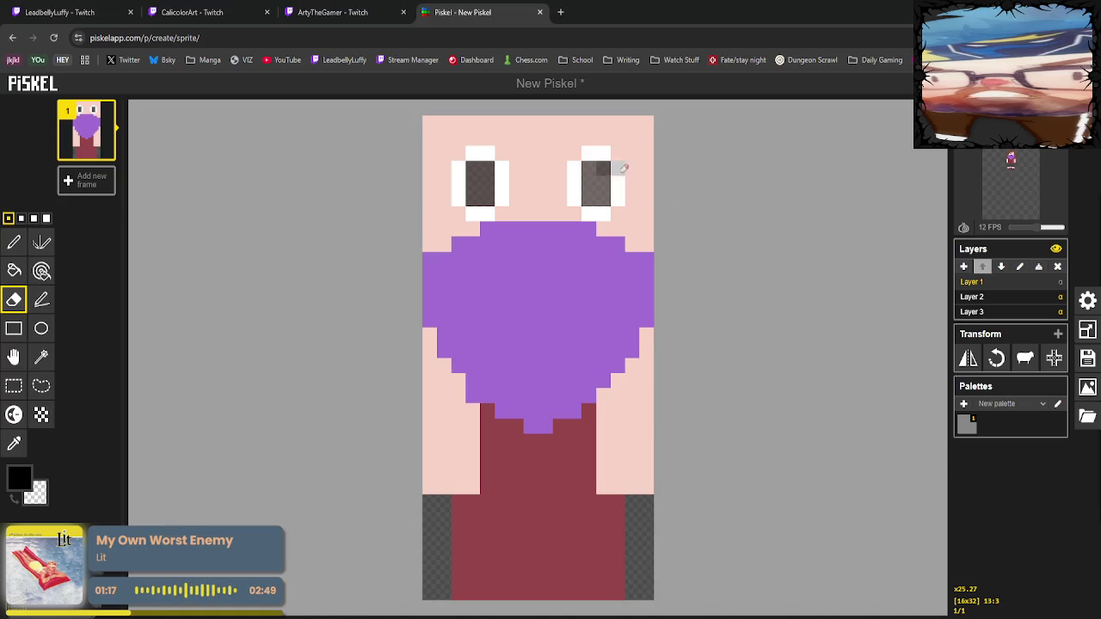
Toggle between Layers 2 and 1, ending on the full character in Layer 2.
click(980, 297)
click(983, 283)
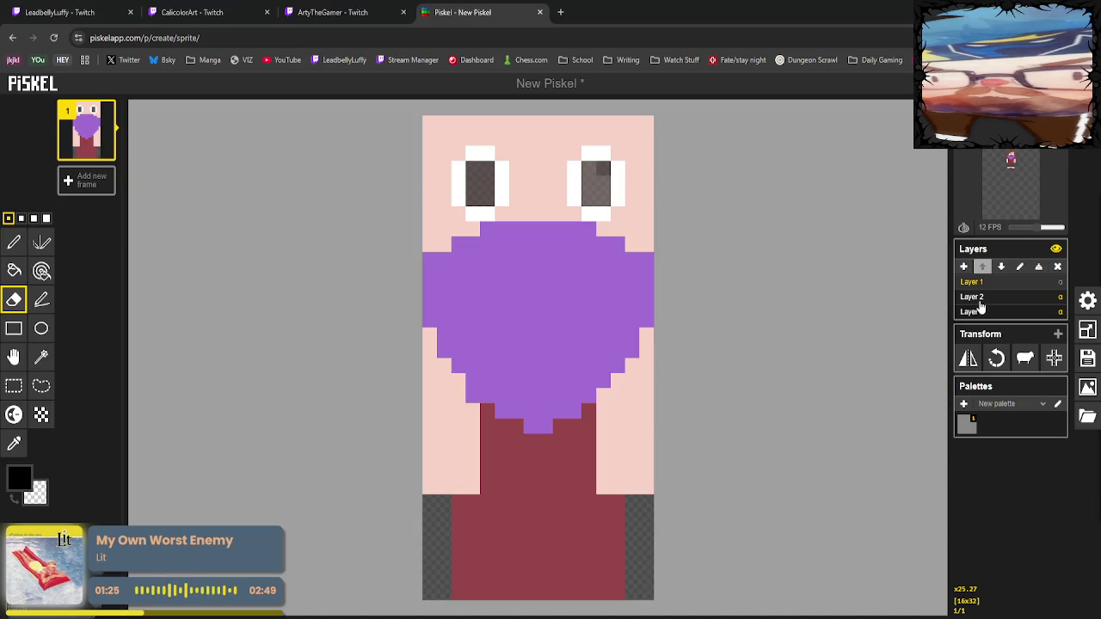
click(979, 297)
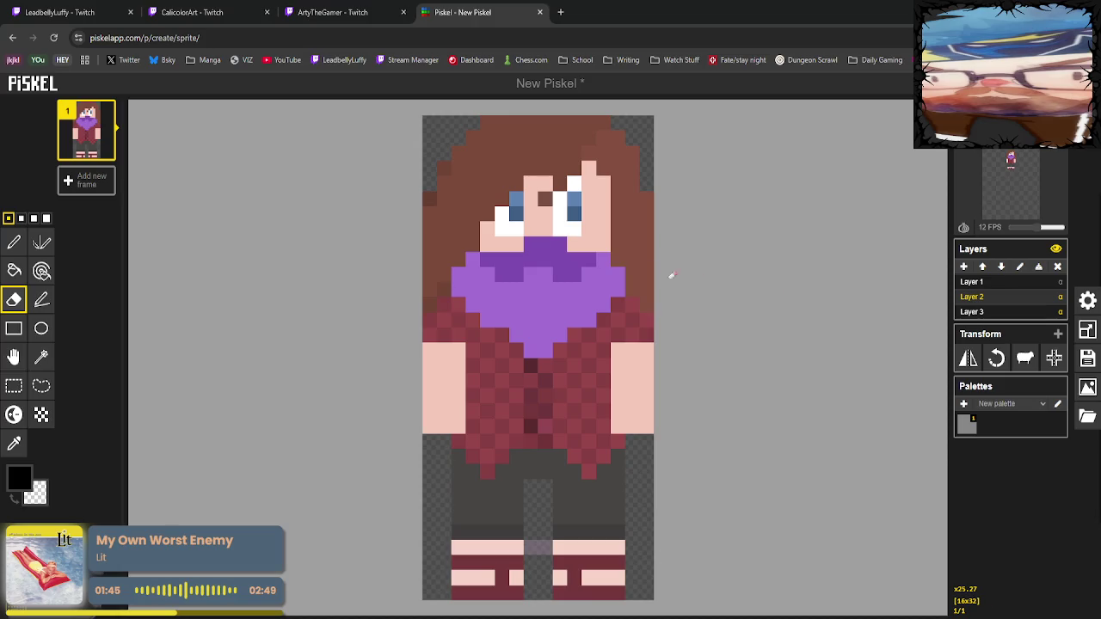
Sample the bandana's purple and colour the pixel above the bandana with it.
click(14, 444)
click(531, 244)
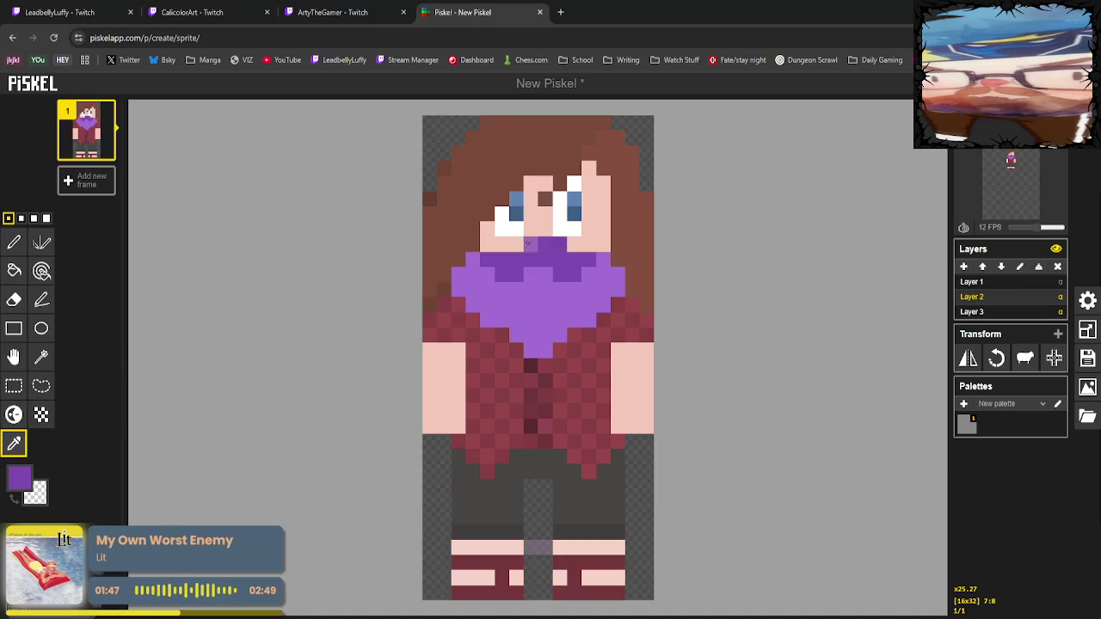
click(13, 243)
click(516, 245)
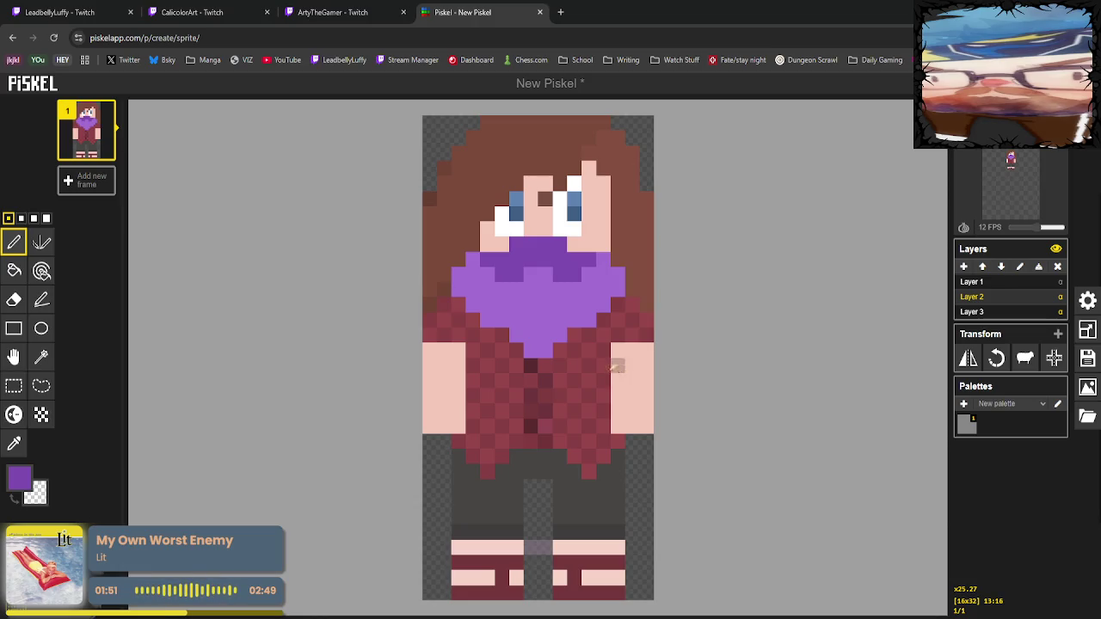
Bucket-fill the scarf's top-left shading pixels with the purple.
click(13, 444)
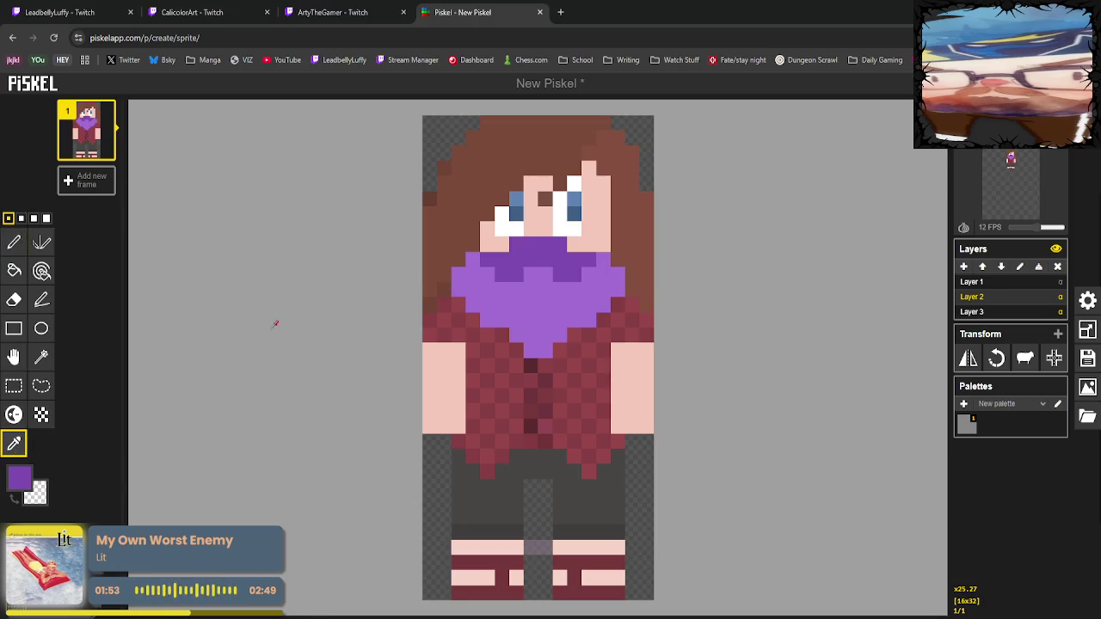
click(14, 415)
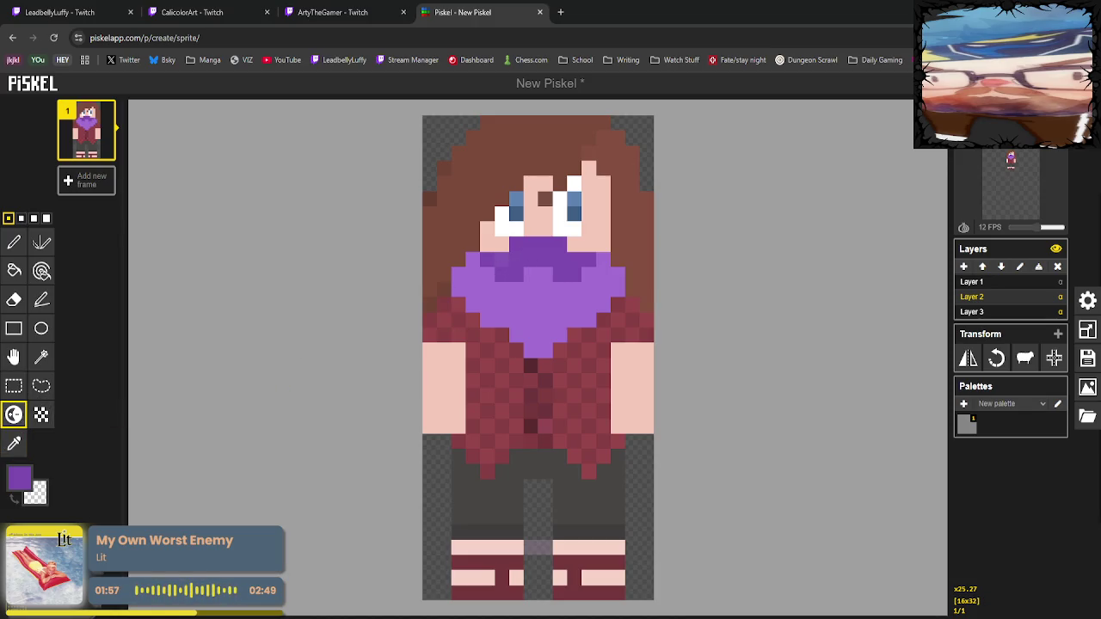
click(14, 443)
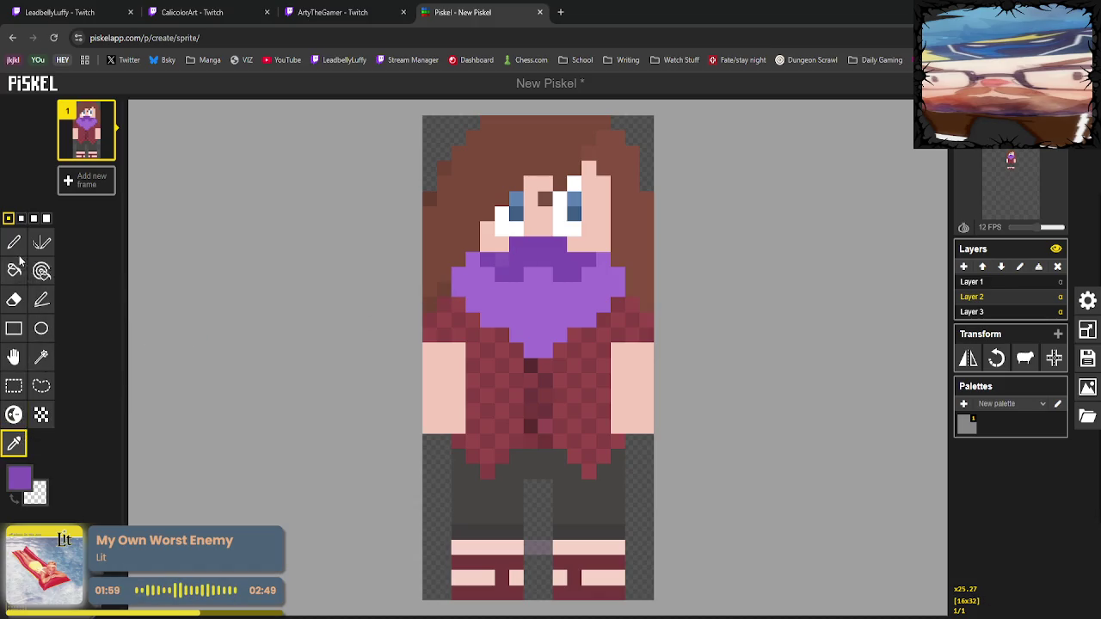
click(15, 299)
click(21, 277)
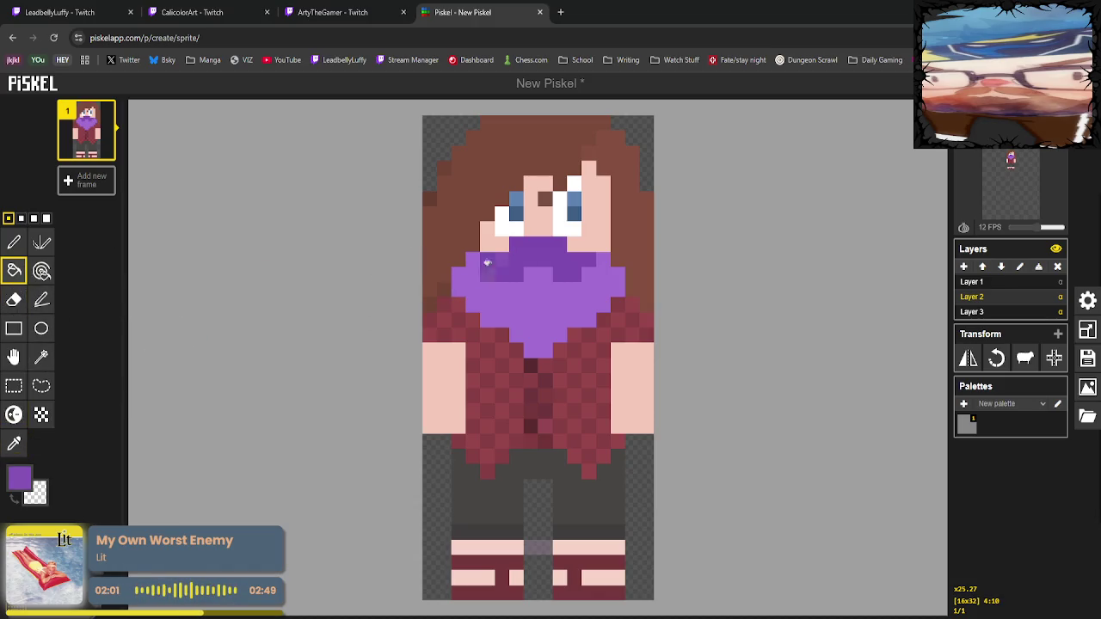
click(510, 270)
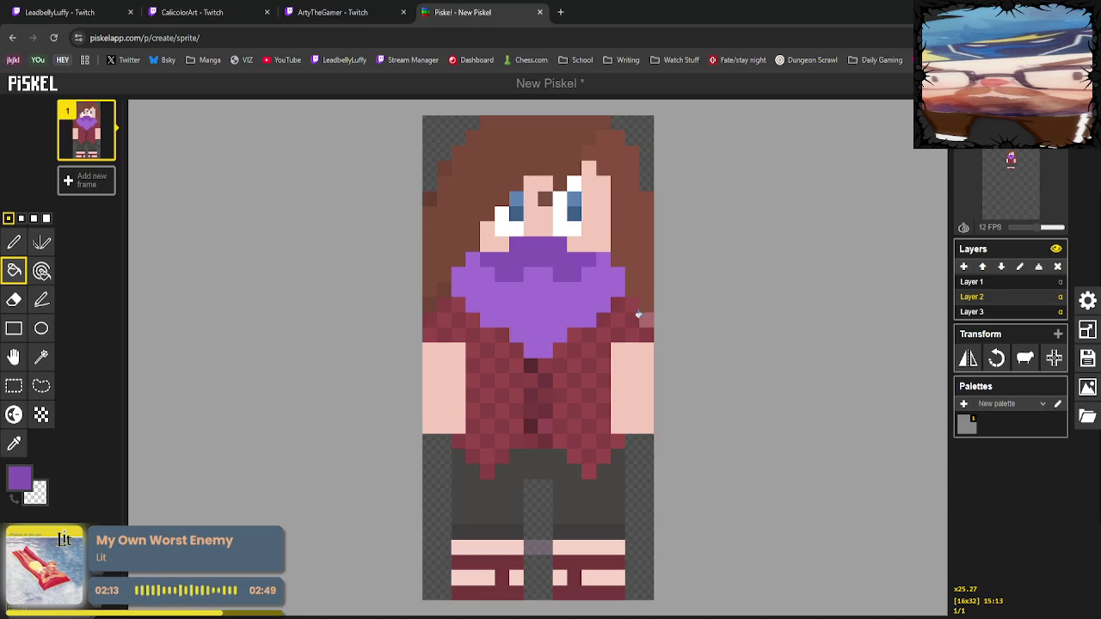
Sample the skin tone, shift it toward salmon, and paint a mouth row across the scarf top.
click(13, 442)
click(569, 247)
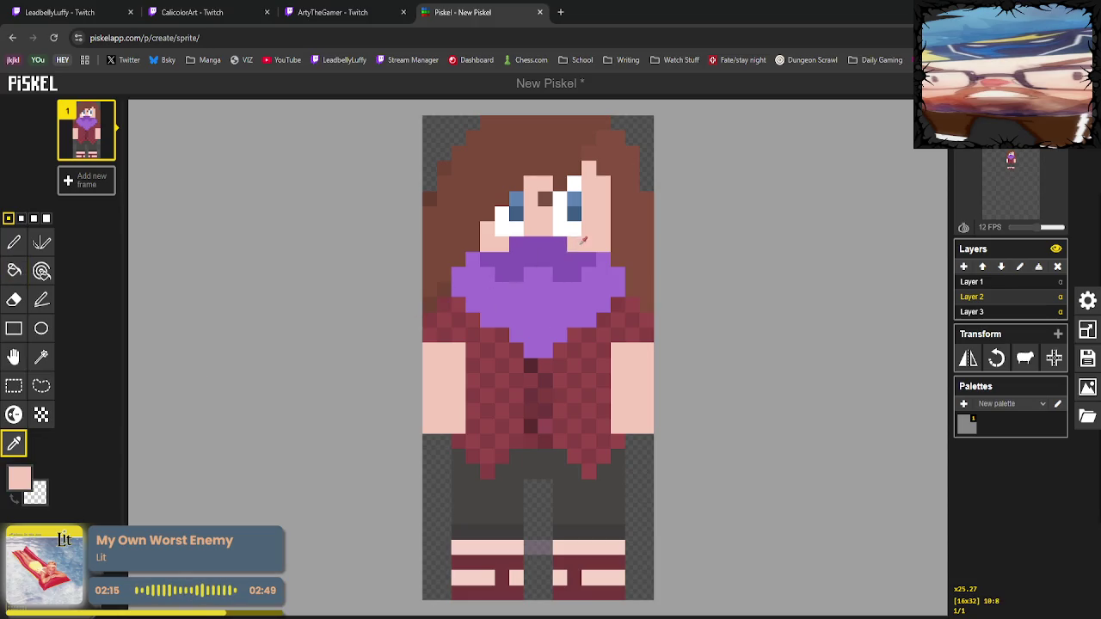
click(19, 478)
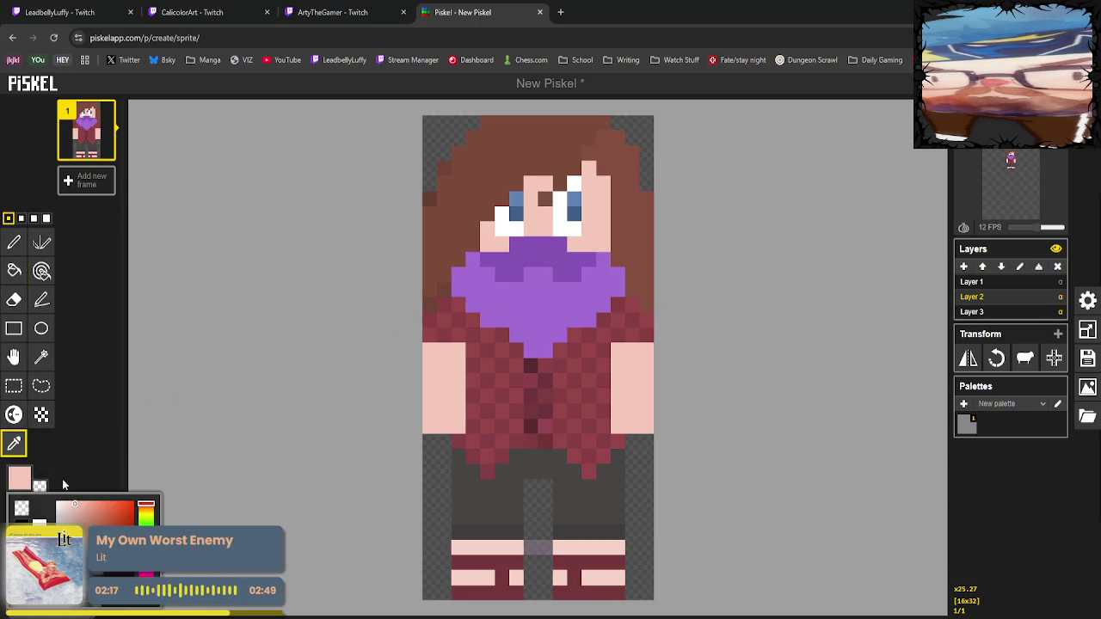
click(88, 507)
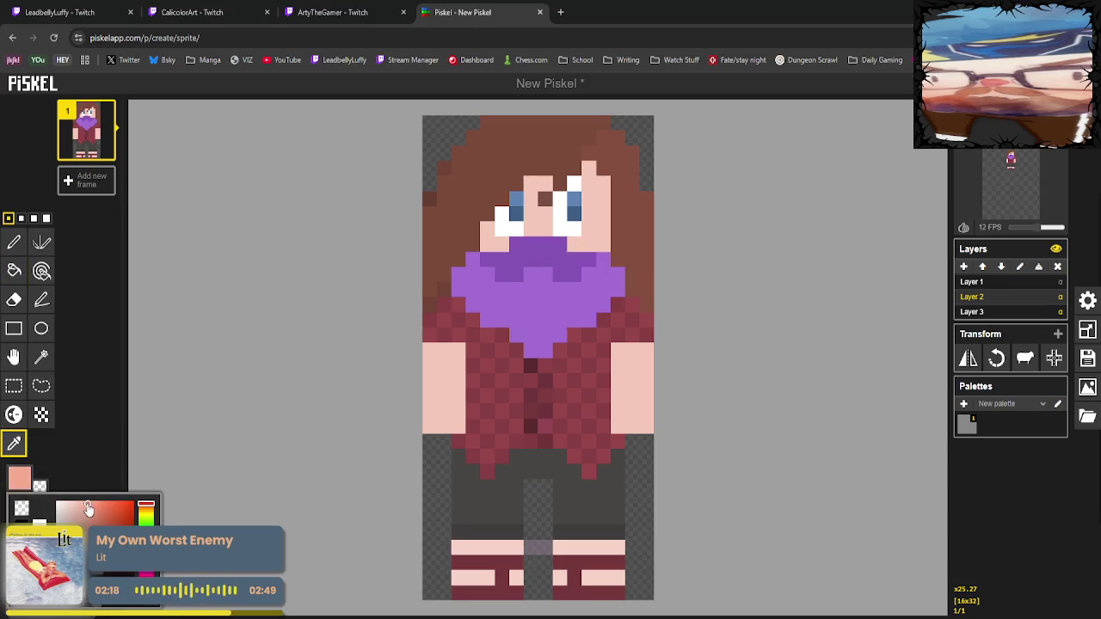
click(14, 242)
drag(519, 246, 563, 246)
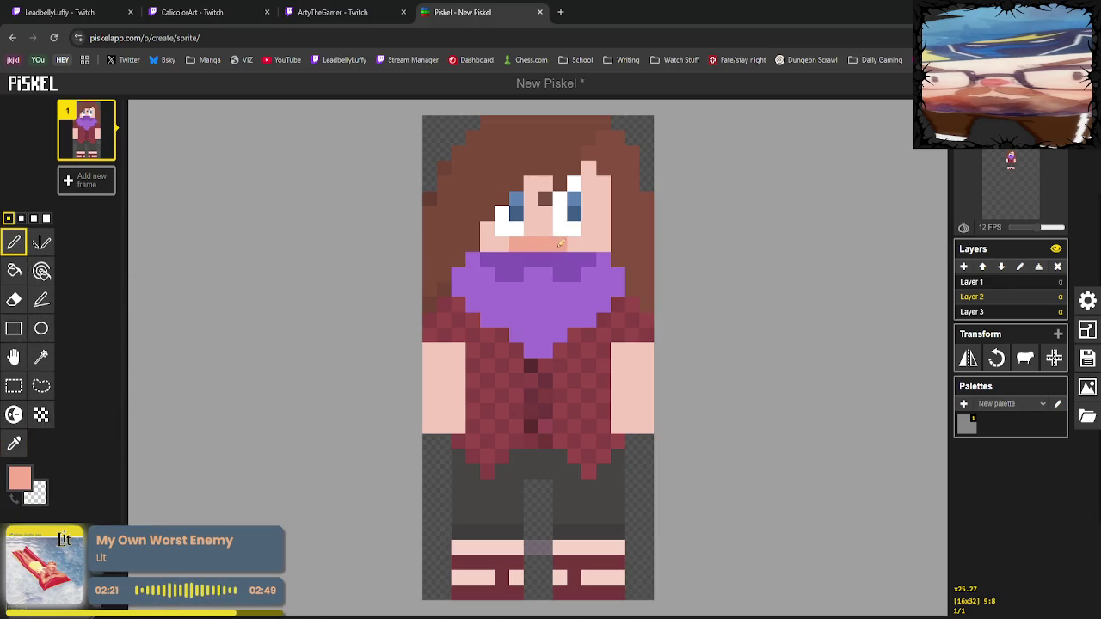
Repaint the mouth row through orange-red and redder tones, finishing in lighter pink.
click(19, 478)
click(106, 506)
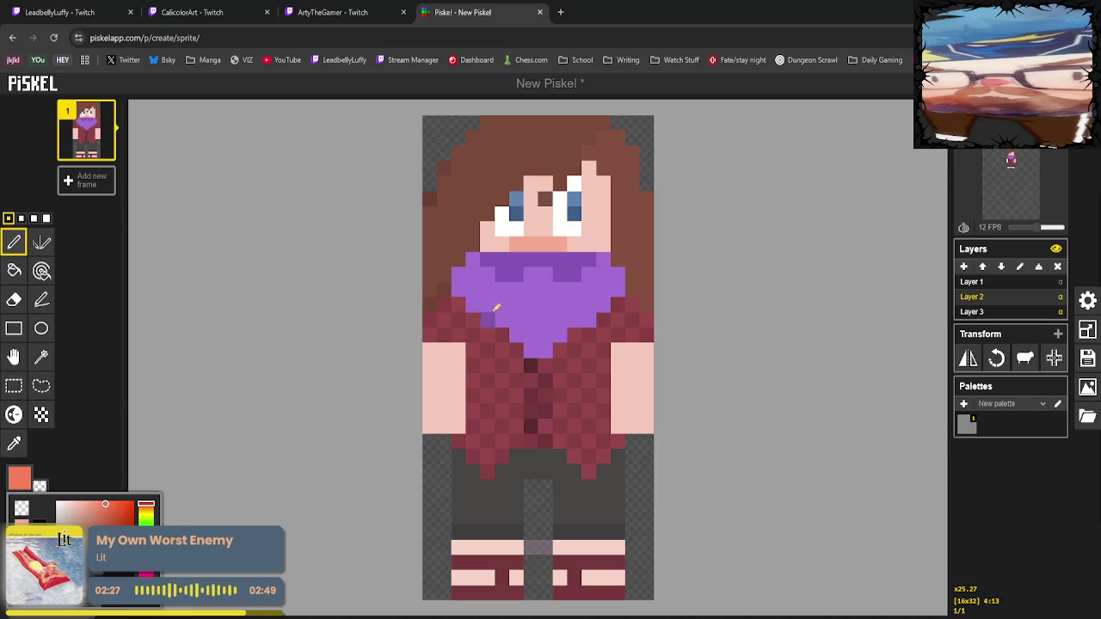
drag(513, 246, 564, 245)
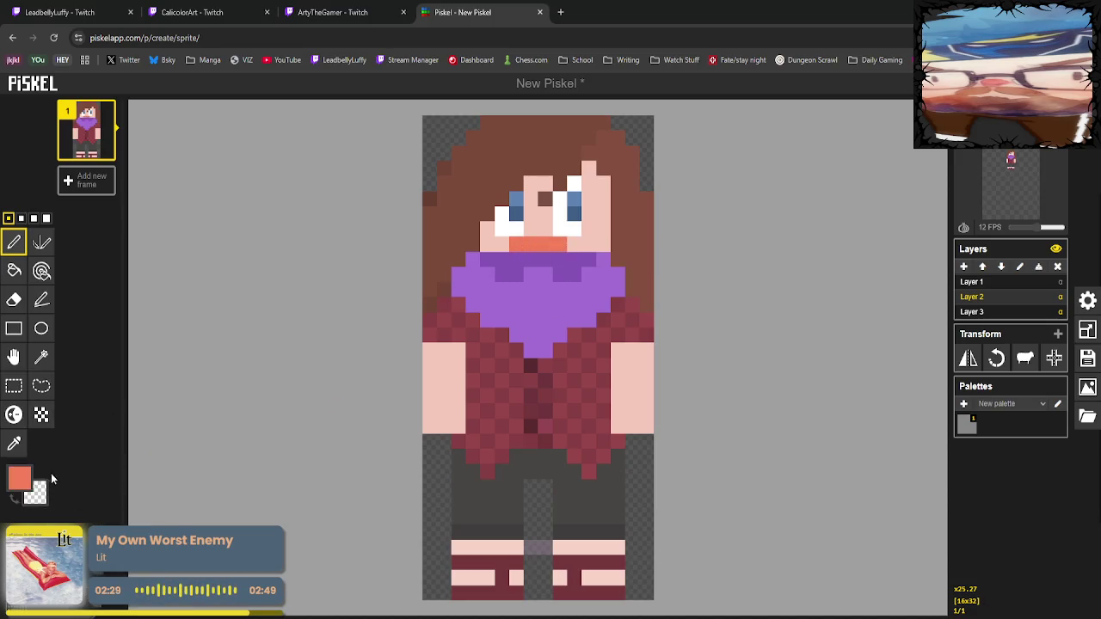
click(19, 478)
click(147, 508)
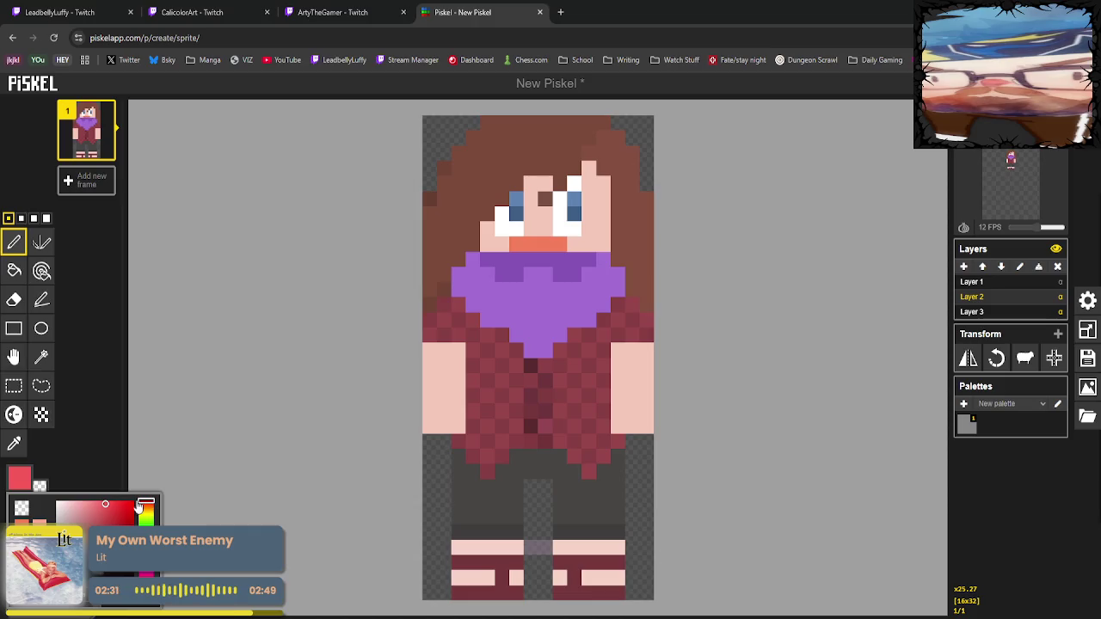
drag(513, 245, 556, 245)
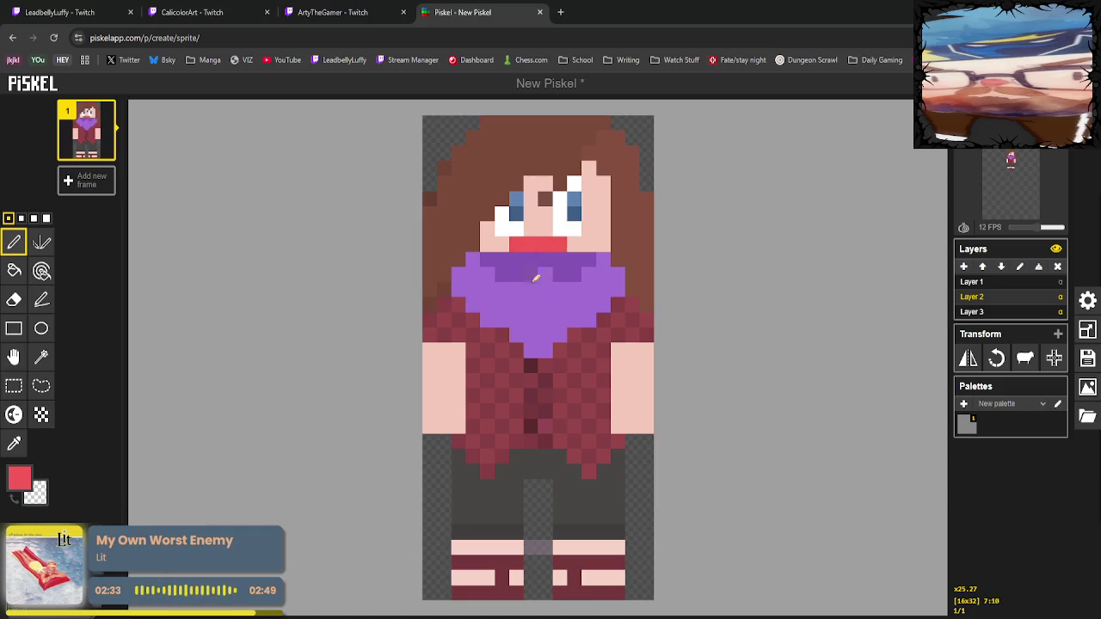
click(41, 497)
click(94, 513)
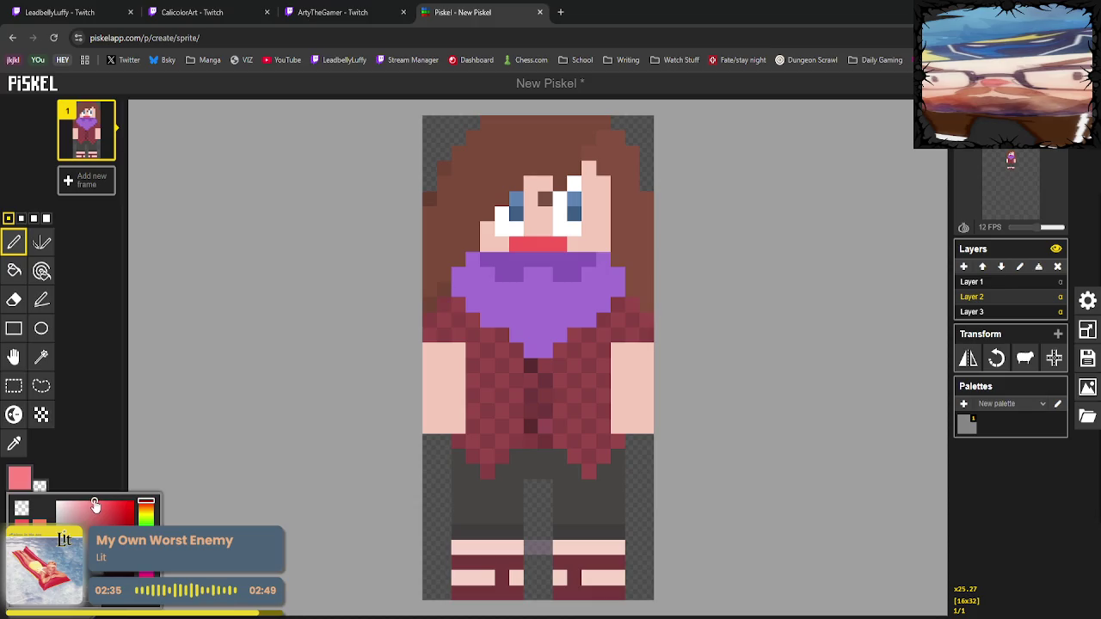
drag(497, 245, 555, 245)
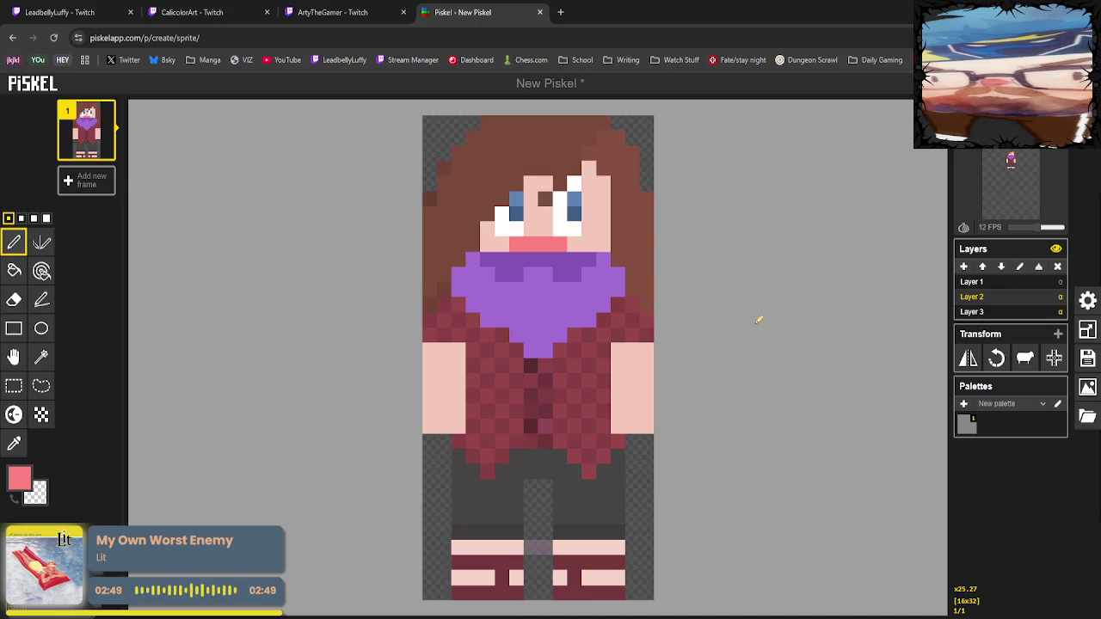
Undo the mouth row strokes and sample the scarf purple back onto the pen.
key(ctrl+y)
key(ctrl+z)
key(ctrl+y)
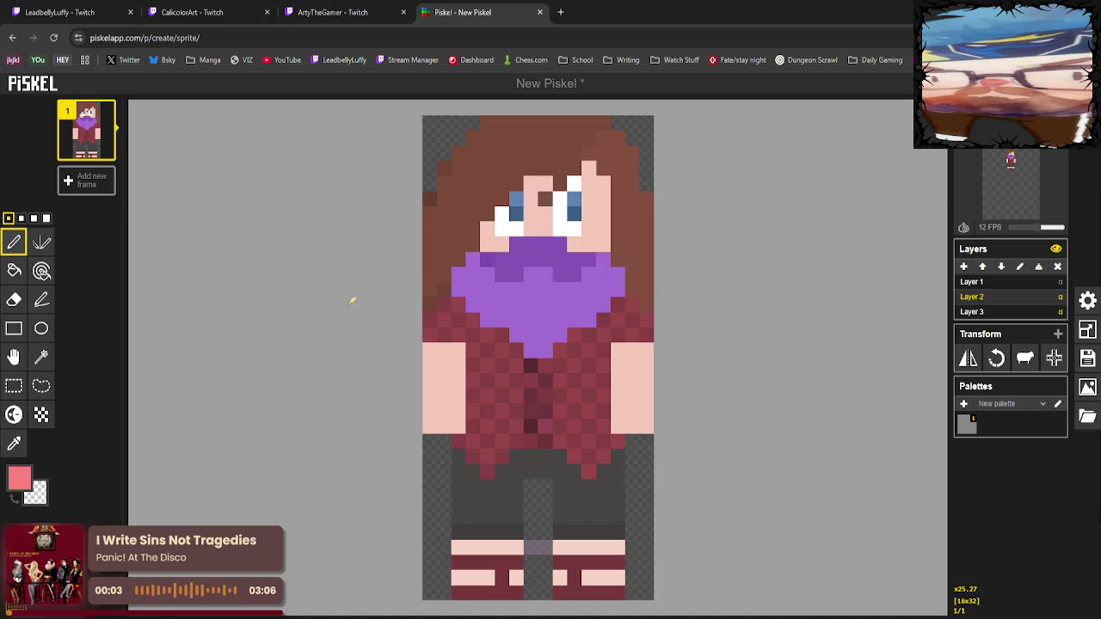
click(13, 444)
click(530, 252)
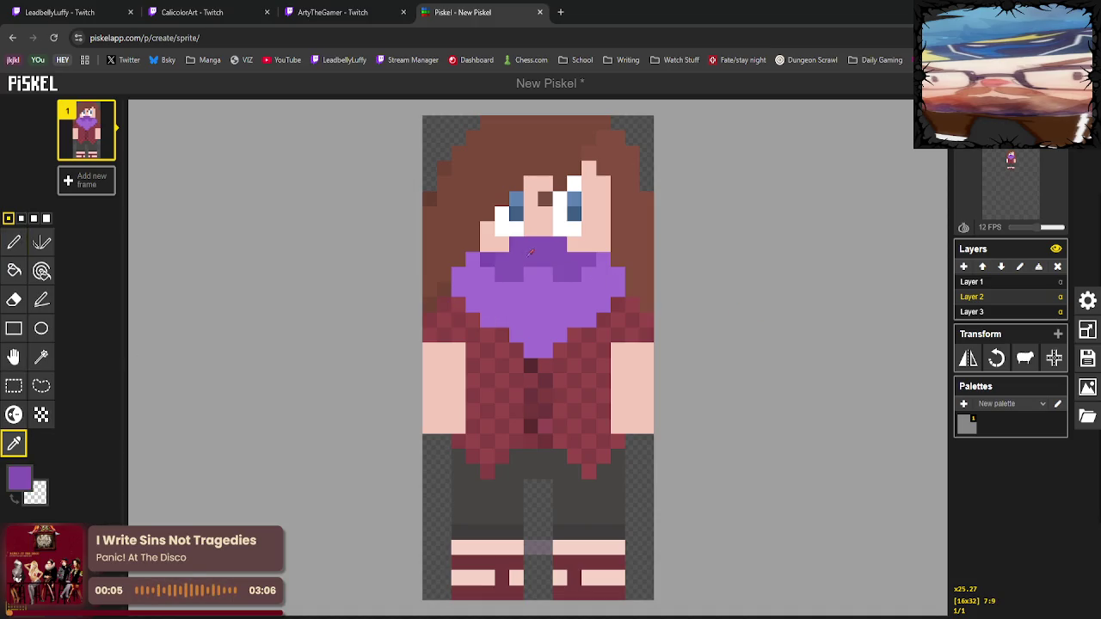
click(14, 242)
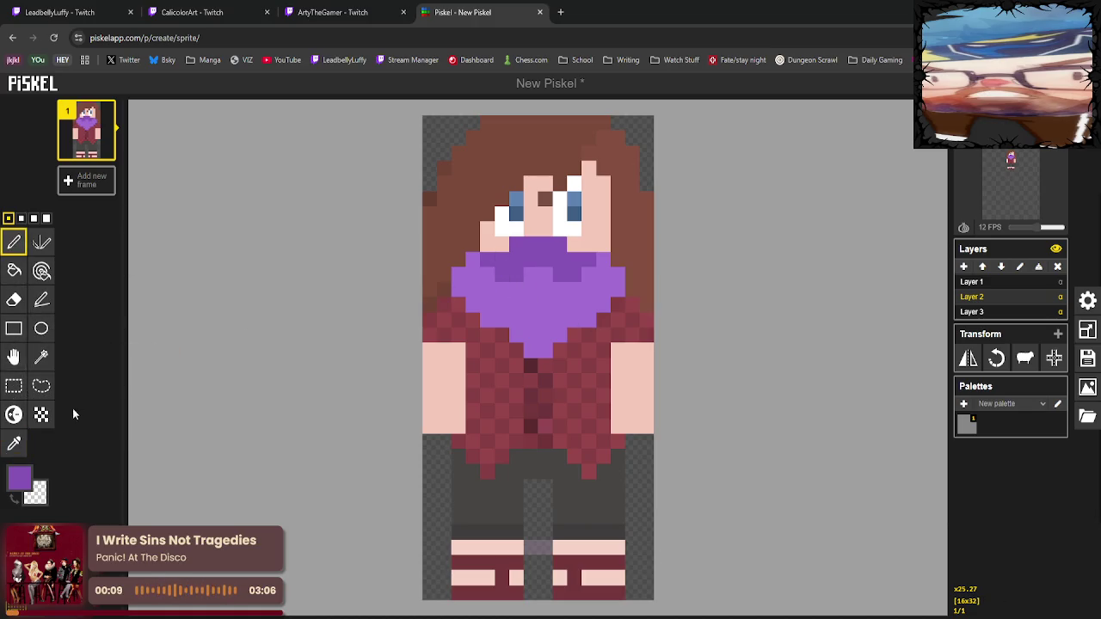
Sample the face skin colour and shift its hue toward a pinker tone.
click(14, 443)
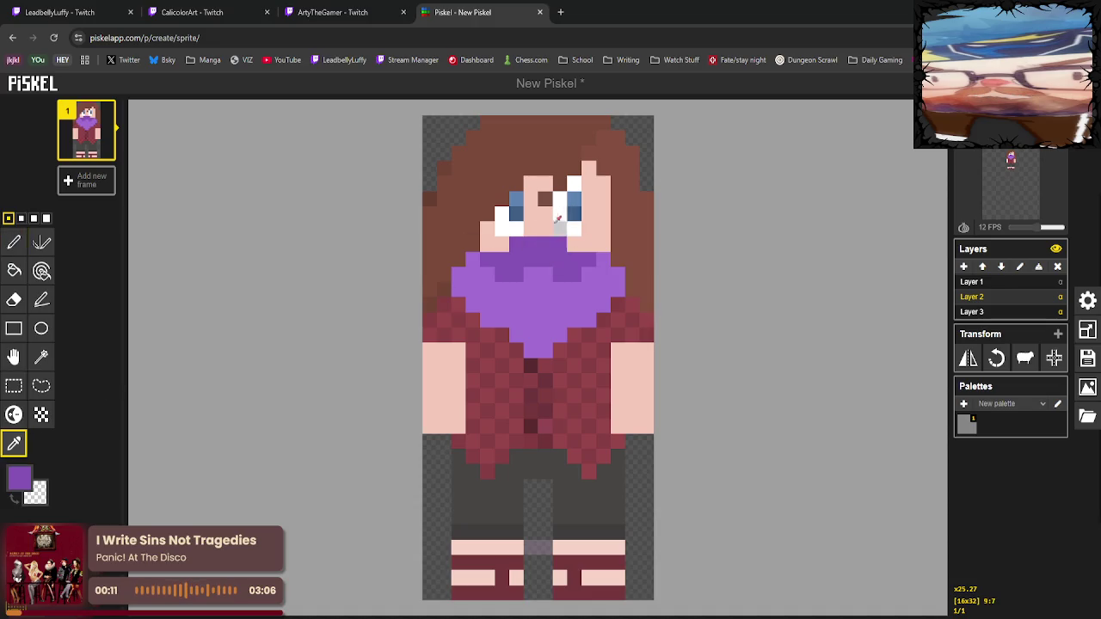
click(557, 237)
click(37, 486)
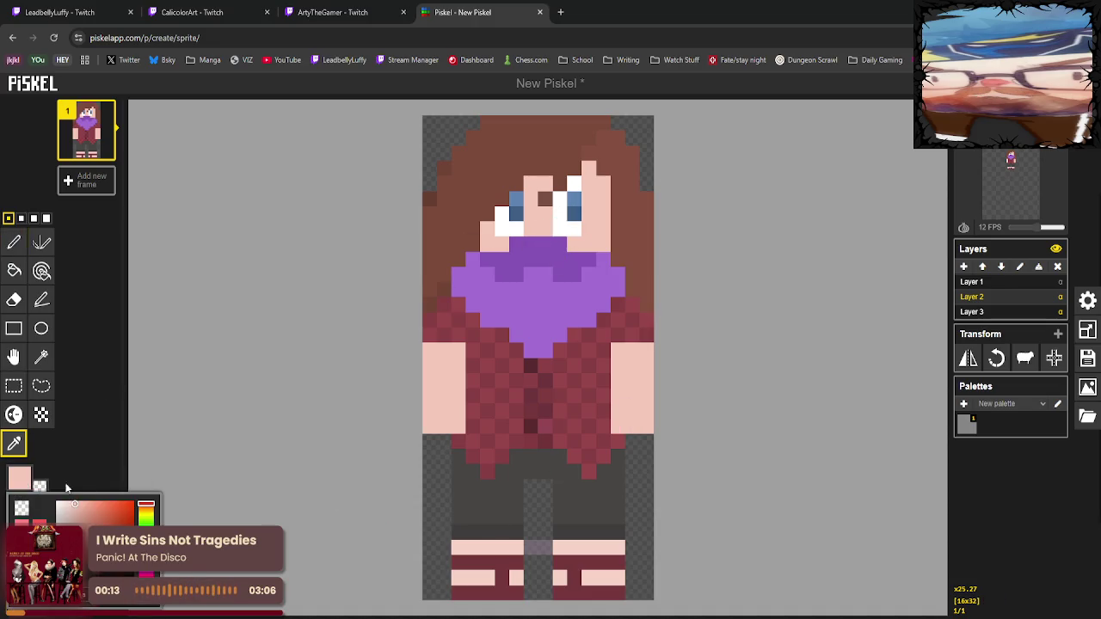
drag(146, 519, 146, 505)
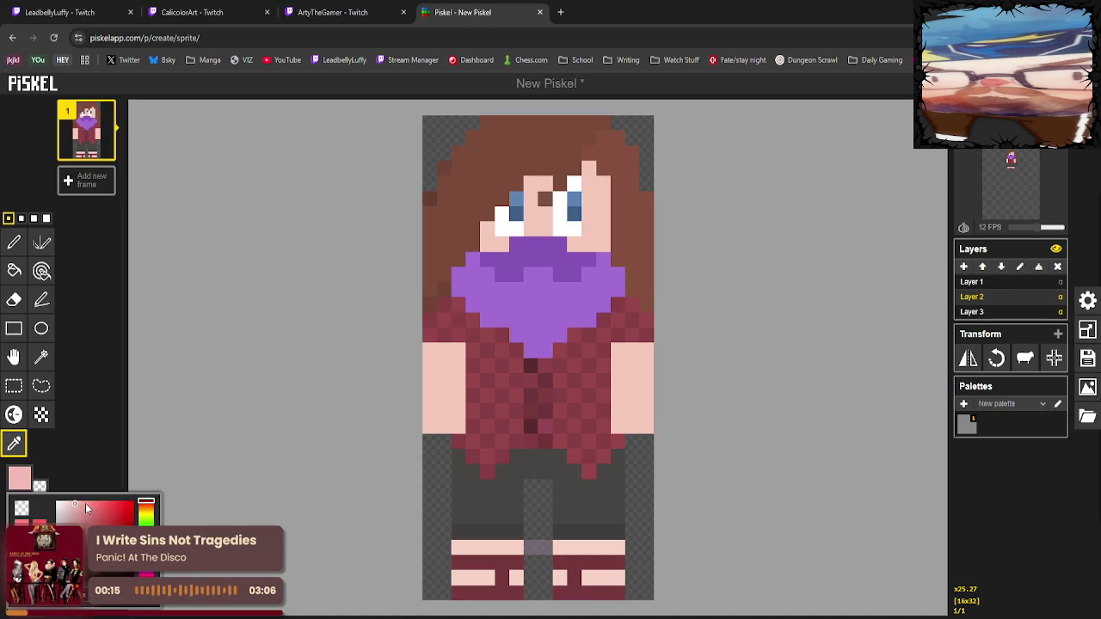
click(13, 242)
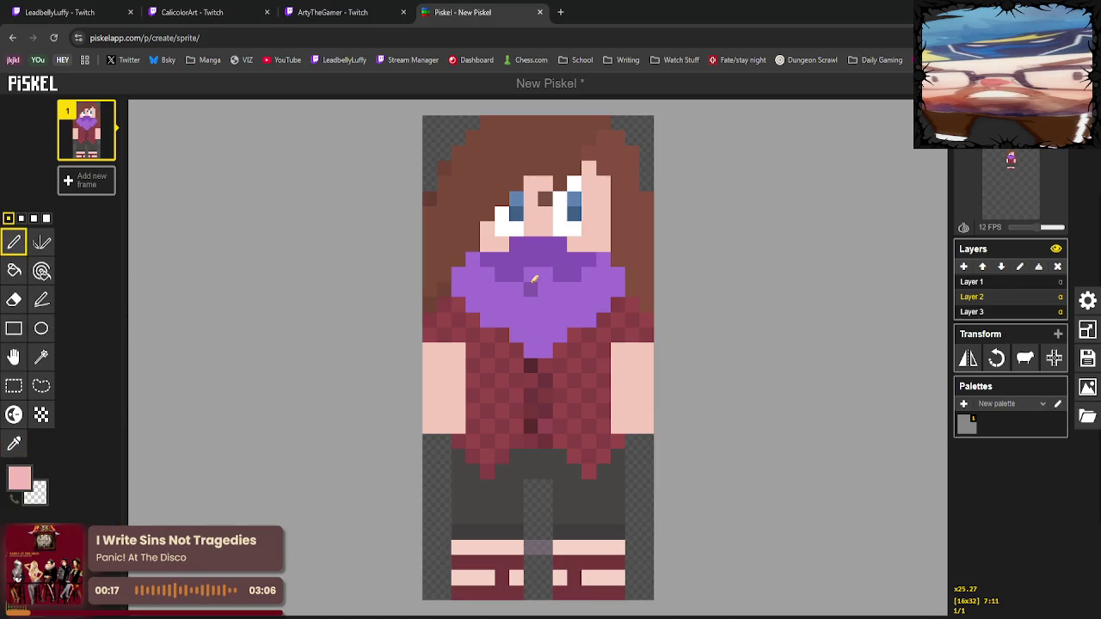
Paint two pink mouth pixels below the nose and fine-tune the mouth pink.
drag(532, 274, 545, 275)
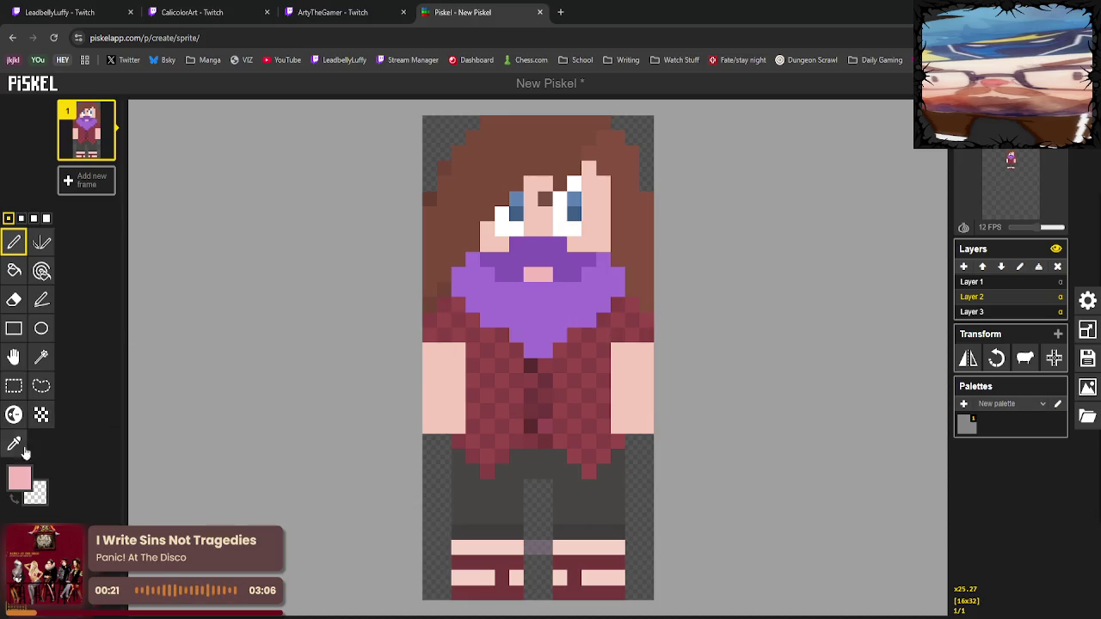
click(26, 475)
click(89, 508)
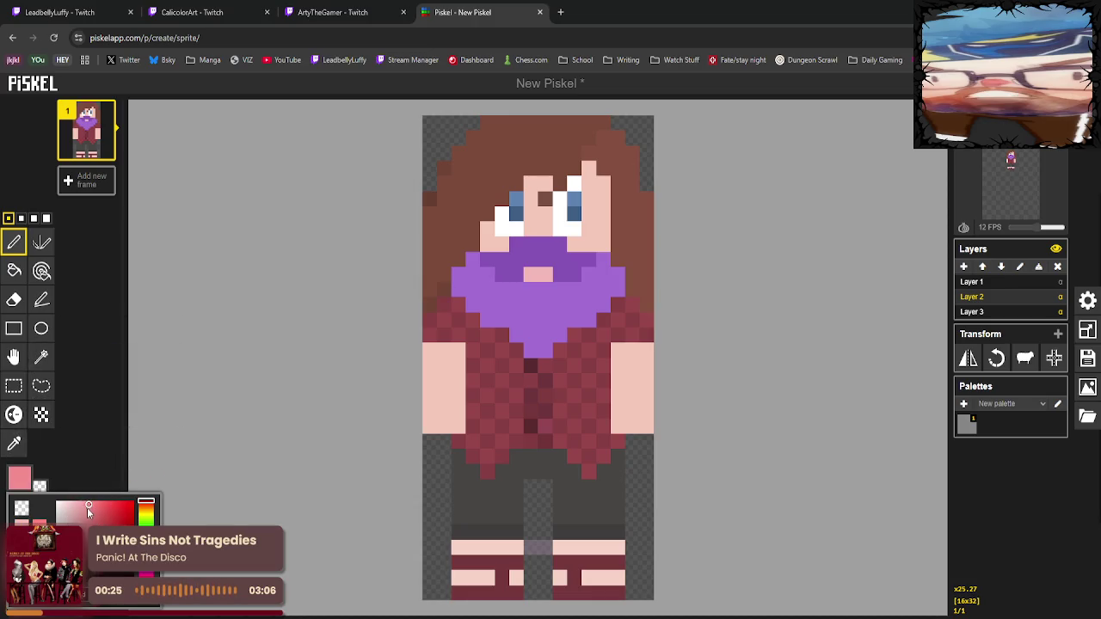
click(81, 510)
drag(81, 515, 83, 525)
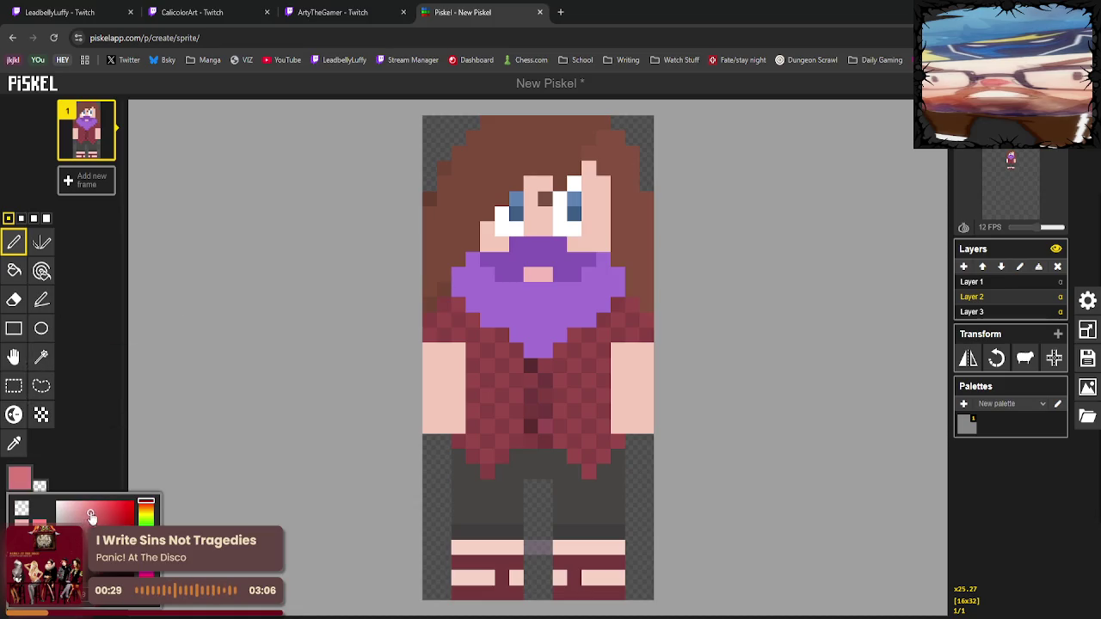
click(91, 507)
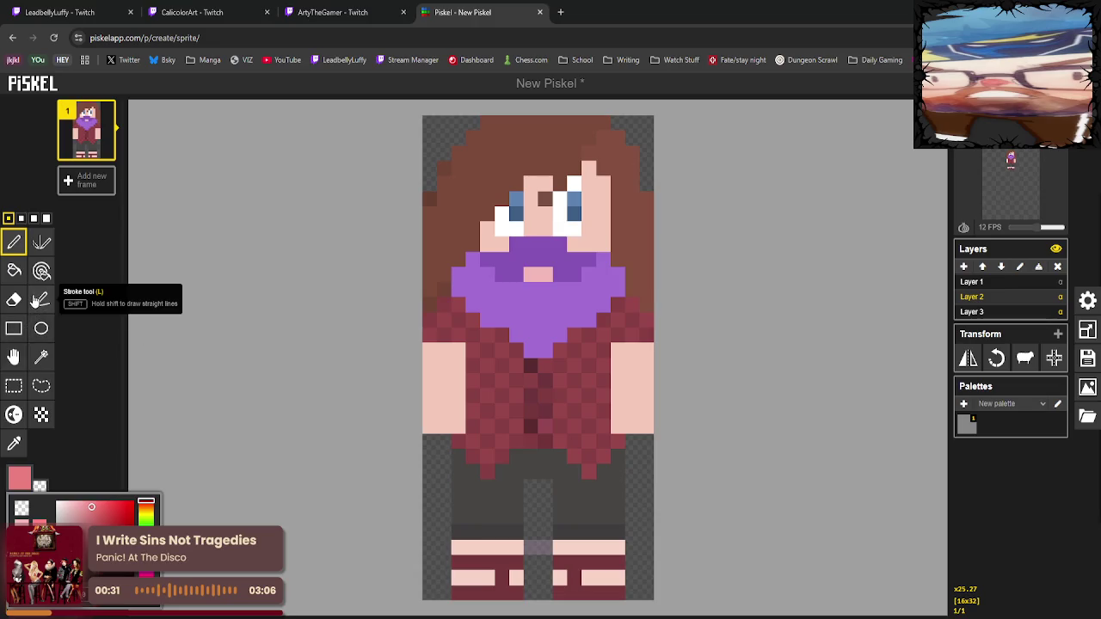
Bucket-fill the mouth coral pink, then a darker red.
click(14, 270)
click(535, 278)
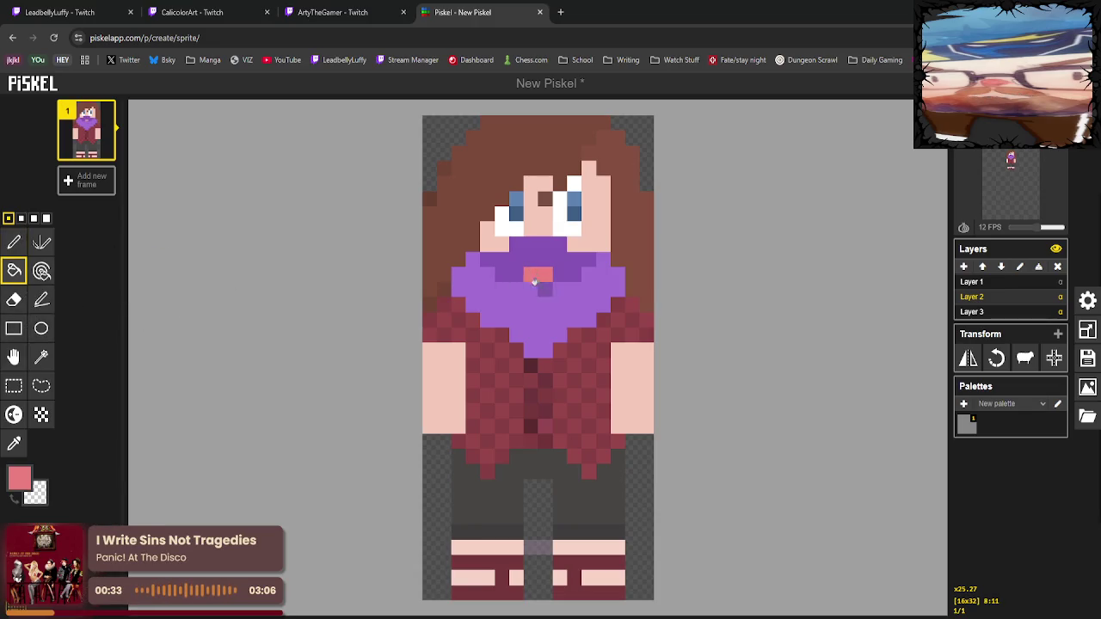
click(20, 478)
click(102, 524)
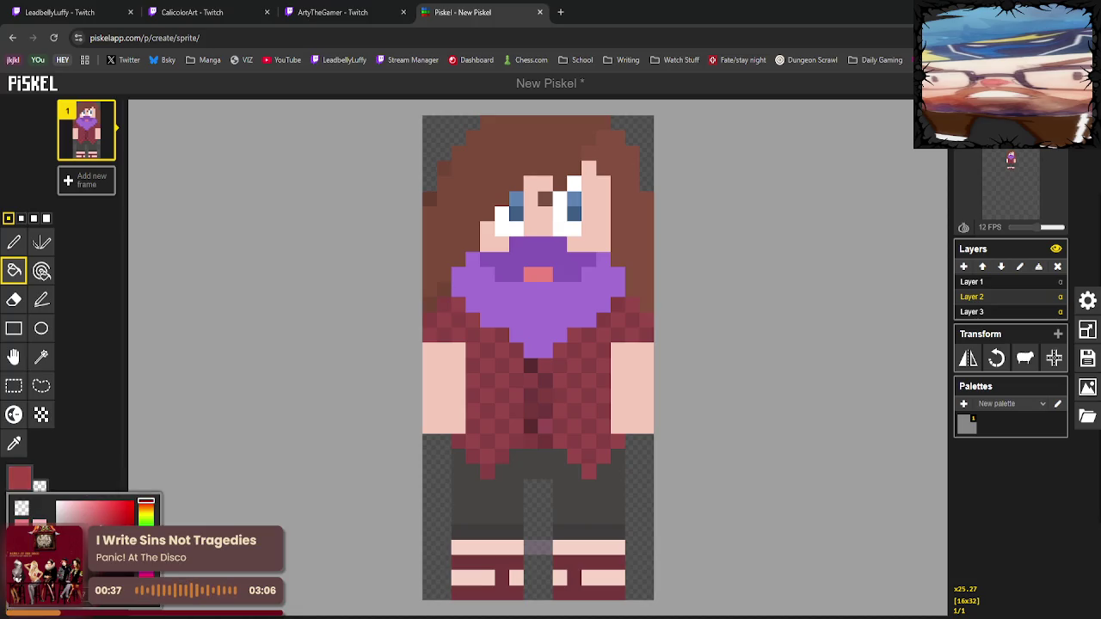
click(532, 275)
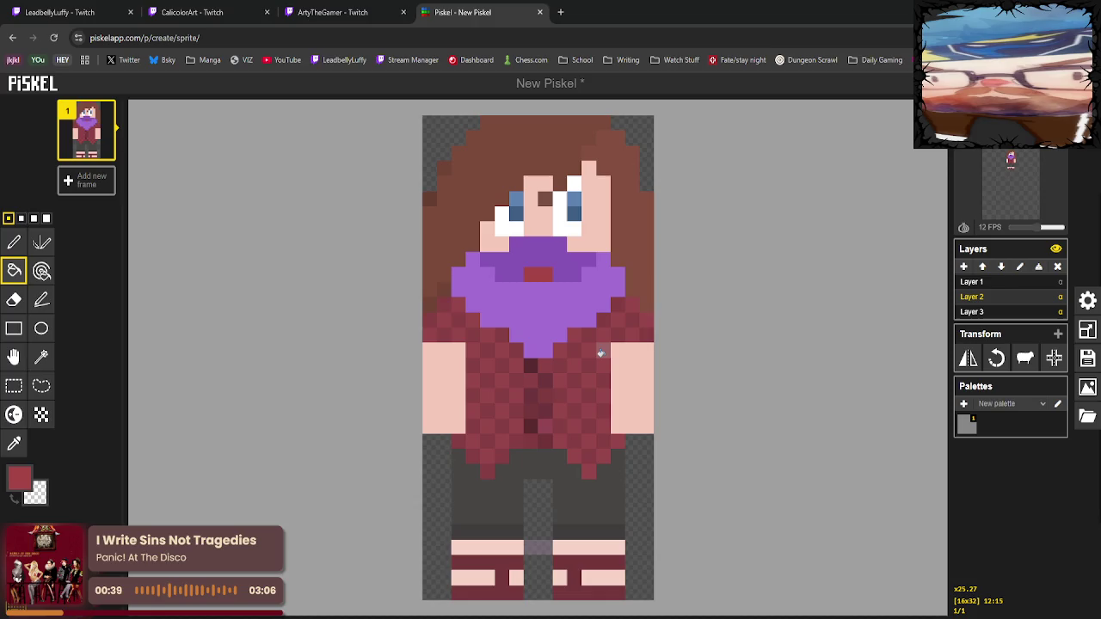
Refill the mouth white, then black, and choose a mauve pink colour.
click(20, 478)
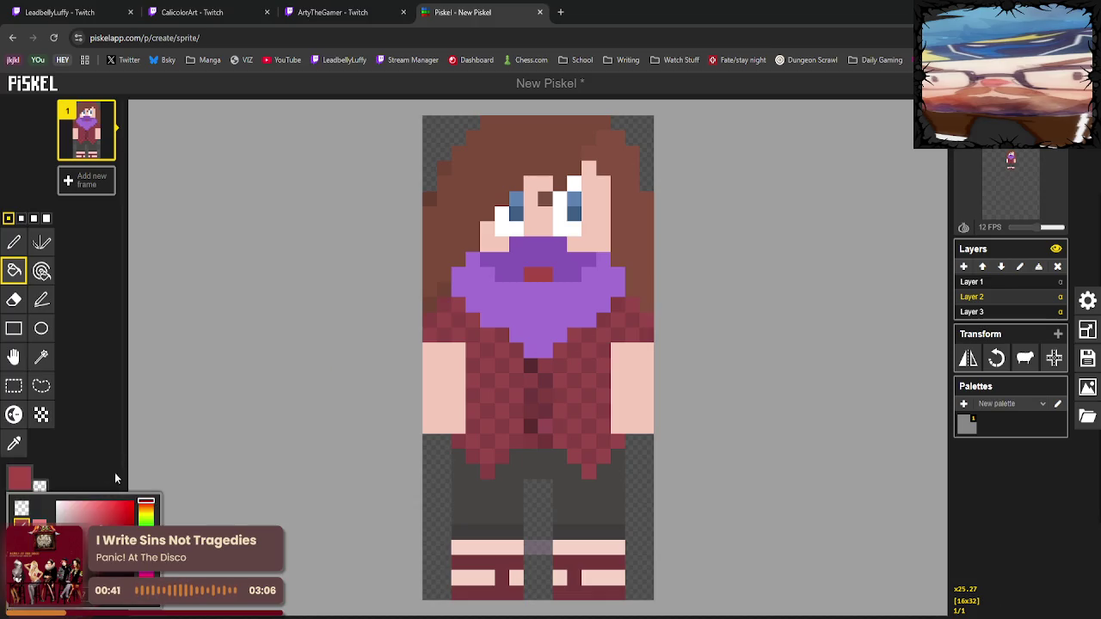
click(66, 511)
drag(66, 511, 57, 500)
click(537, 275)
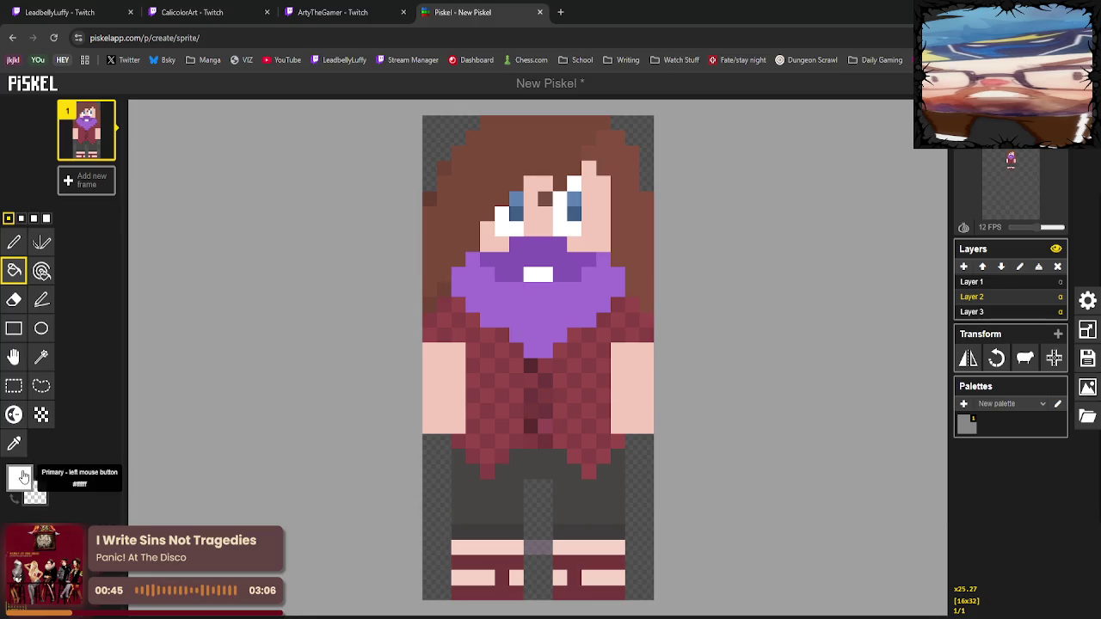
click(20, 478)
click(56, 572)
click(538, 275)
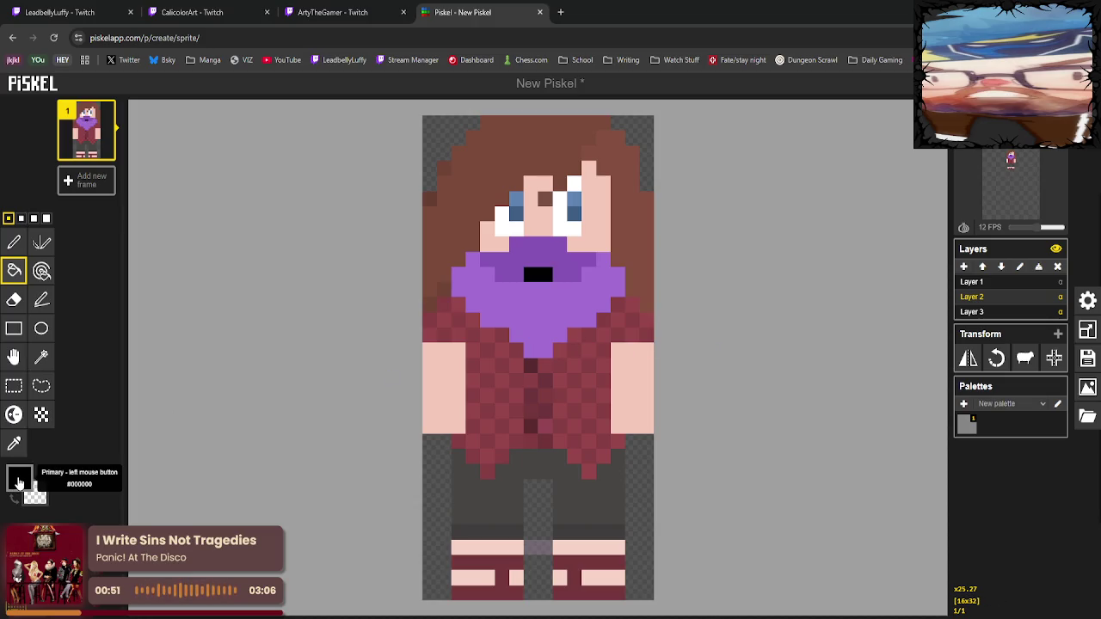
click(19, 478)
click(90, 537)
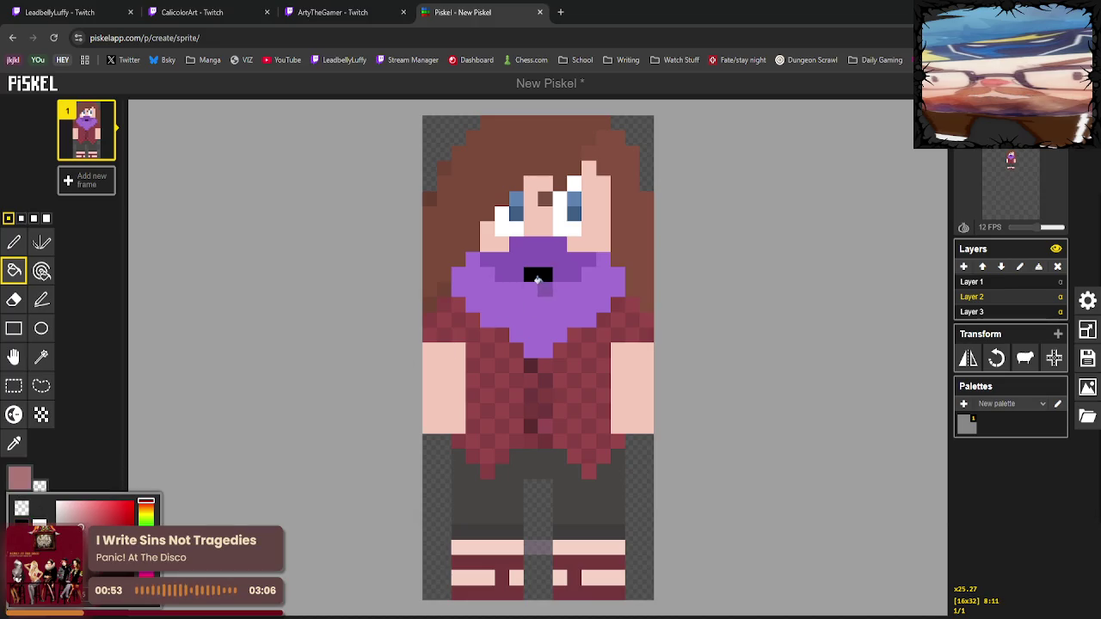
key(Escape)
Fill the mouth mauve pink, then salmon, and undo the fills back to purple.
click(545, 278)
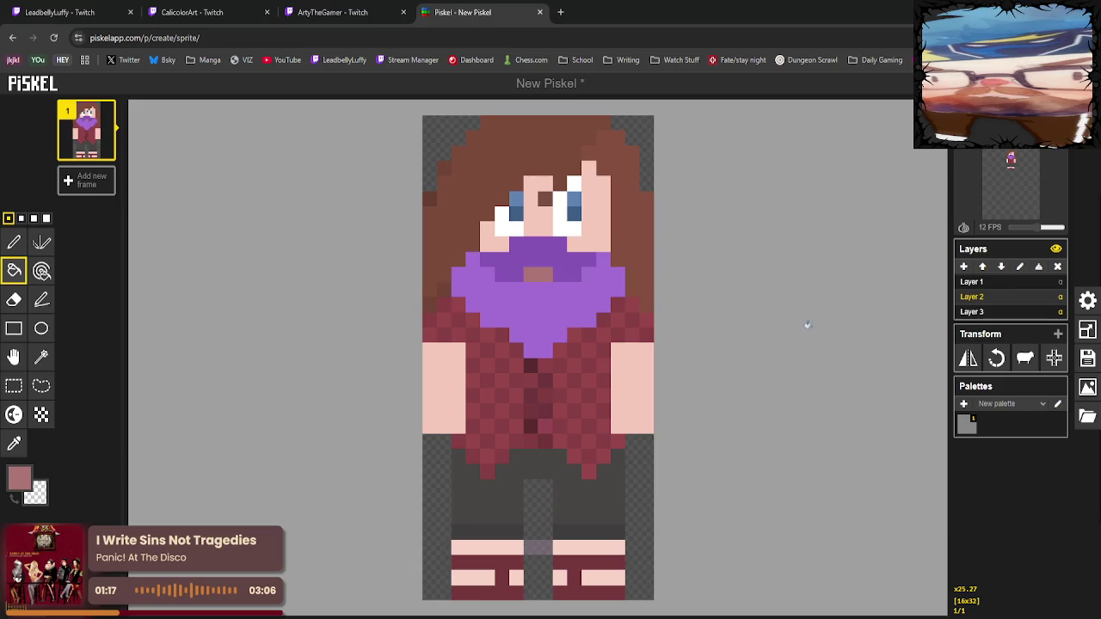
click(19, 479)
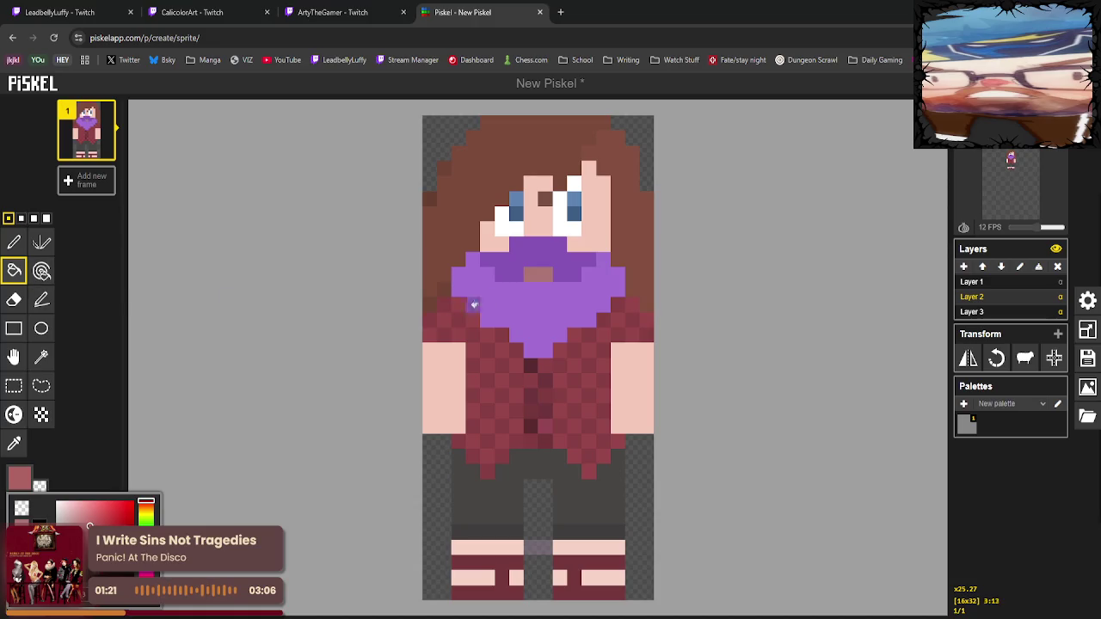
click(531, 272)
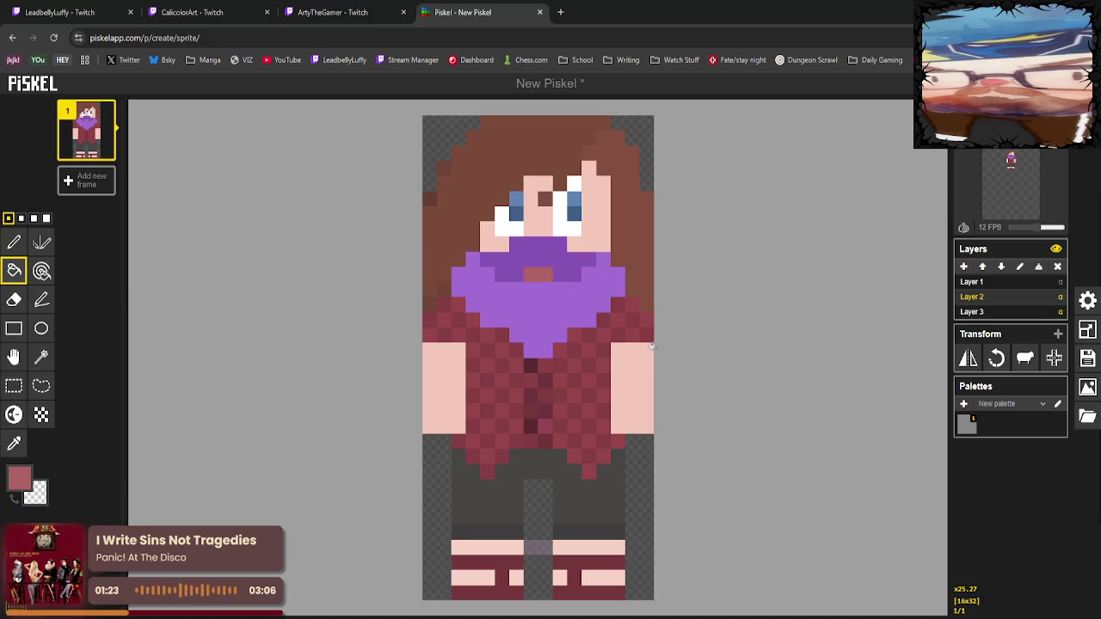
key(ctrl+z)
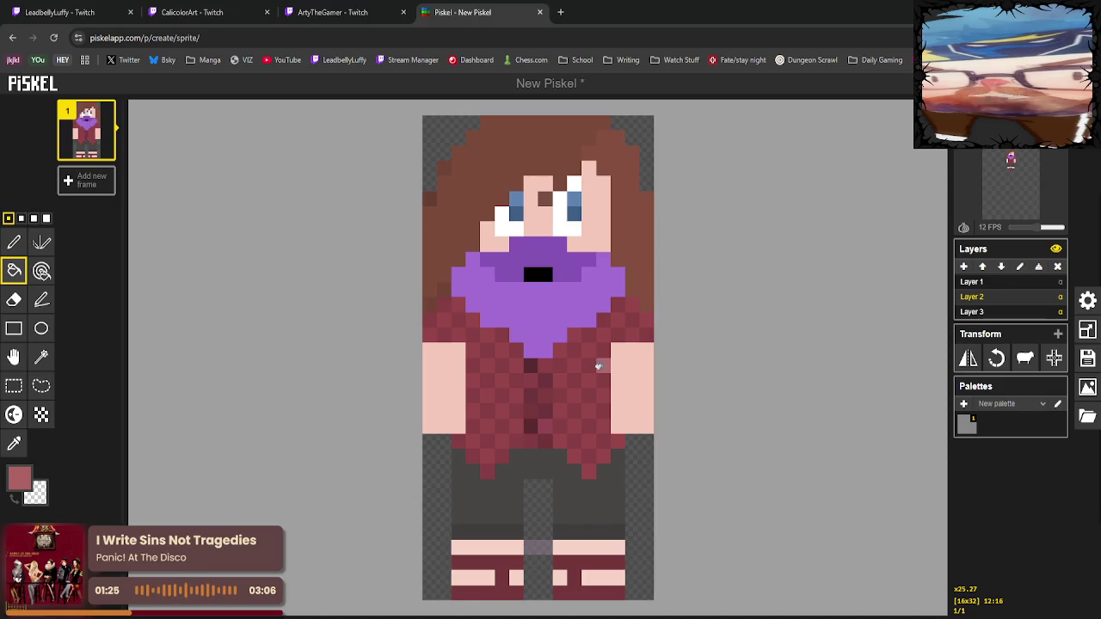
key(ctrl+y)
key(ctrl+y)
key(ctrl+y)
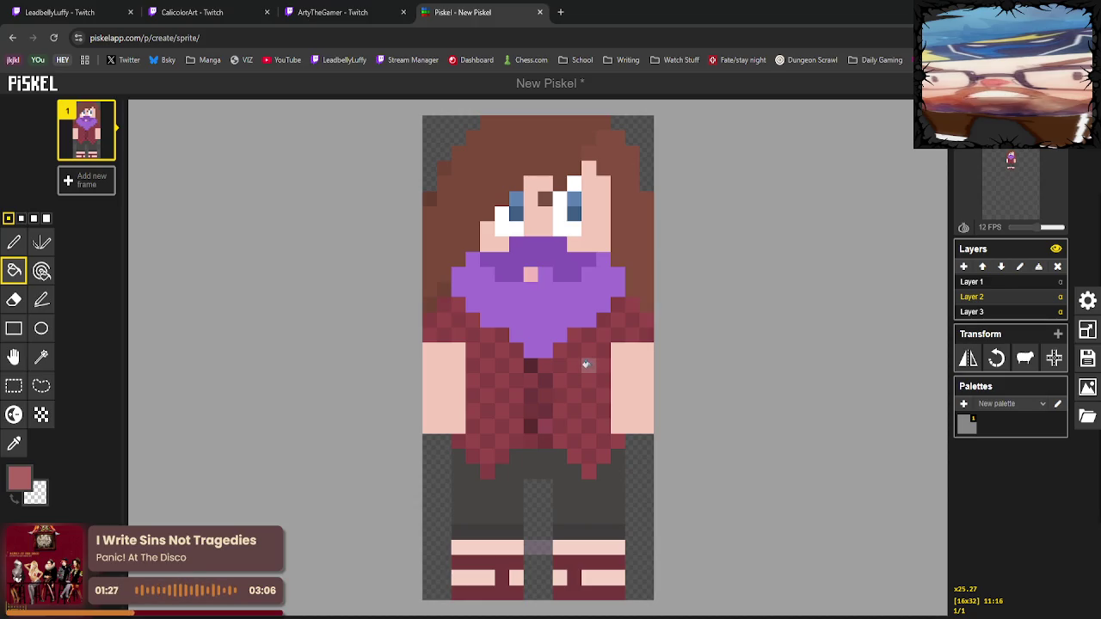
key(ctrl+z)
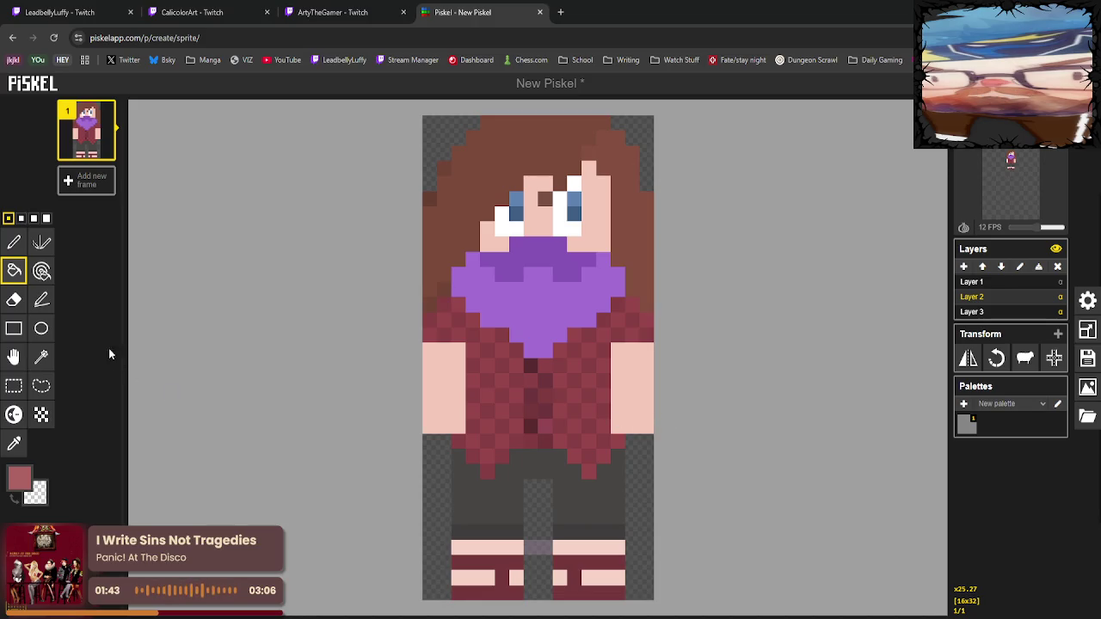
Set the colour to white and pen a short mouth bar below the nose.
click(19, 478)
click(58, 501)
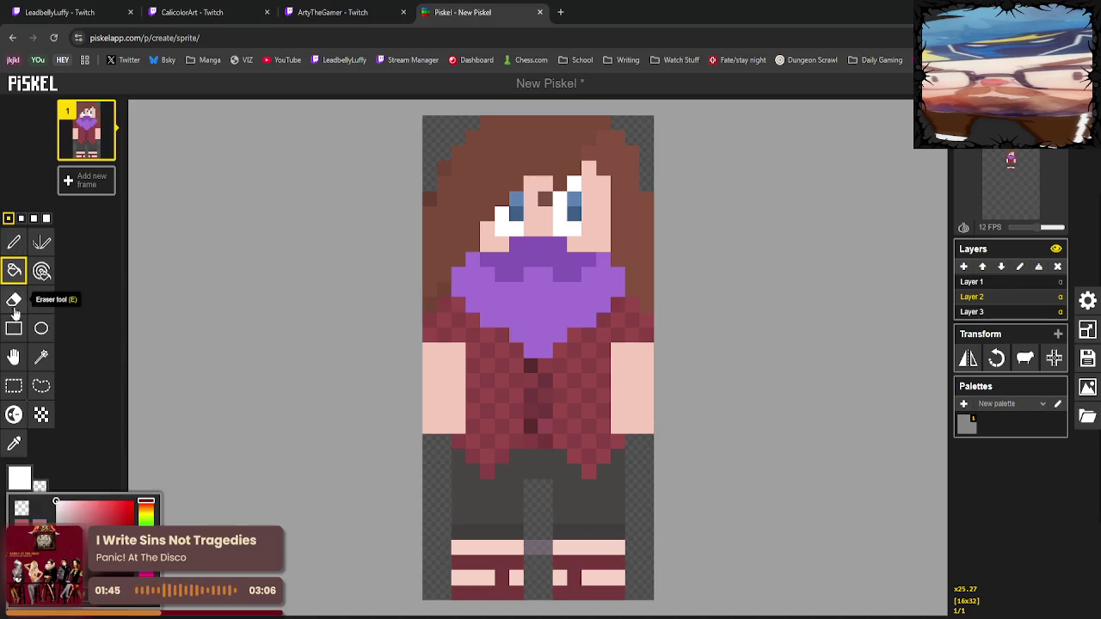
click(14, 242)
drag(533, 273, 547, 274)
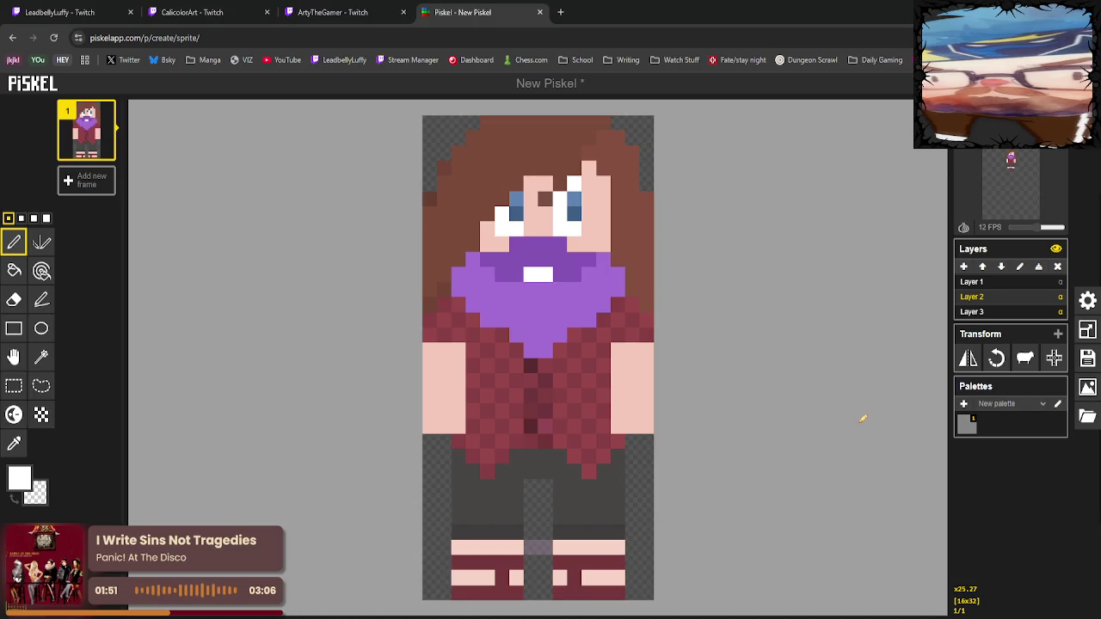
click(516, 273)
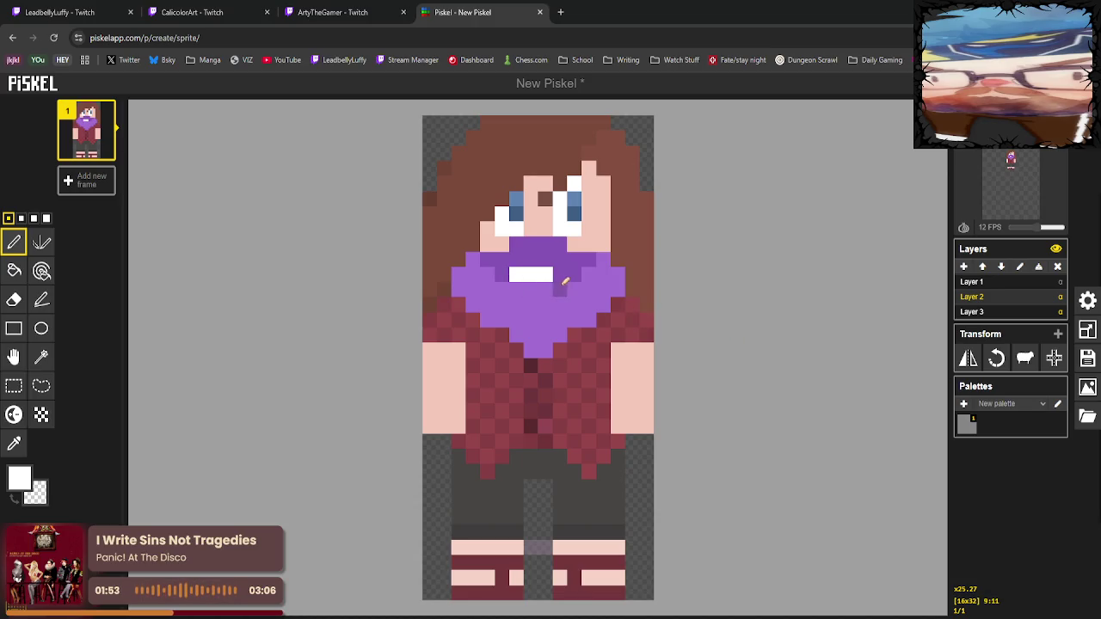
click(559, 274)
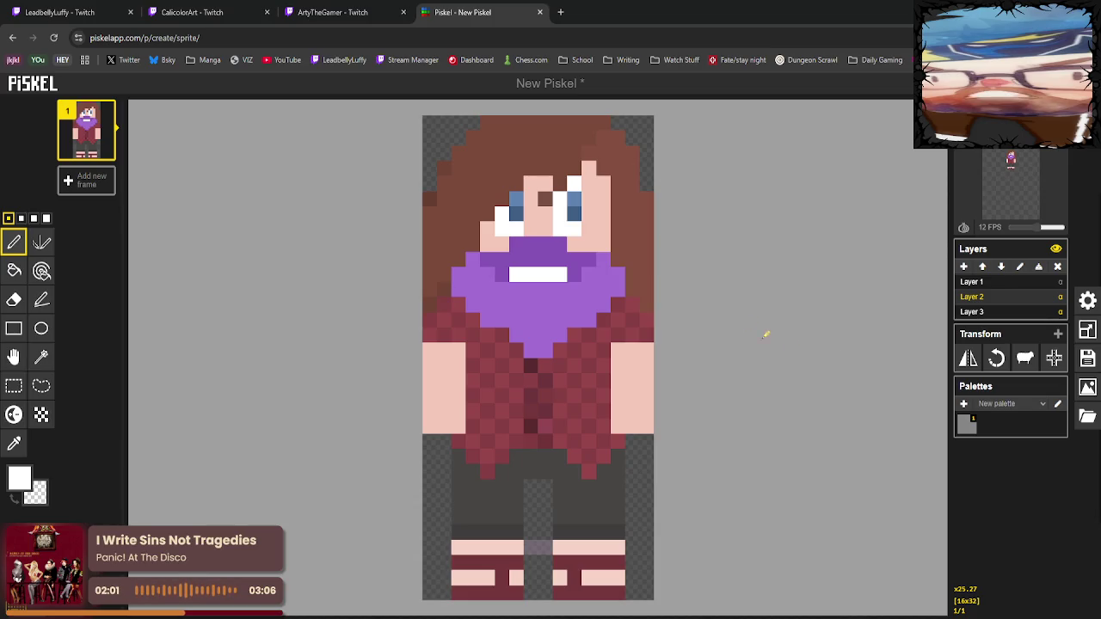
Widen the mouth bar one pixel each side and add two white teeth beneath.
click(502, 274)
click(573, 273)
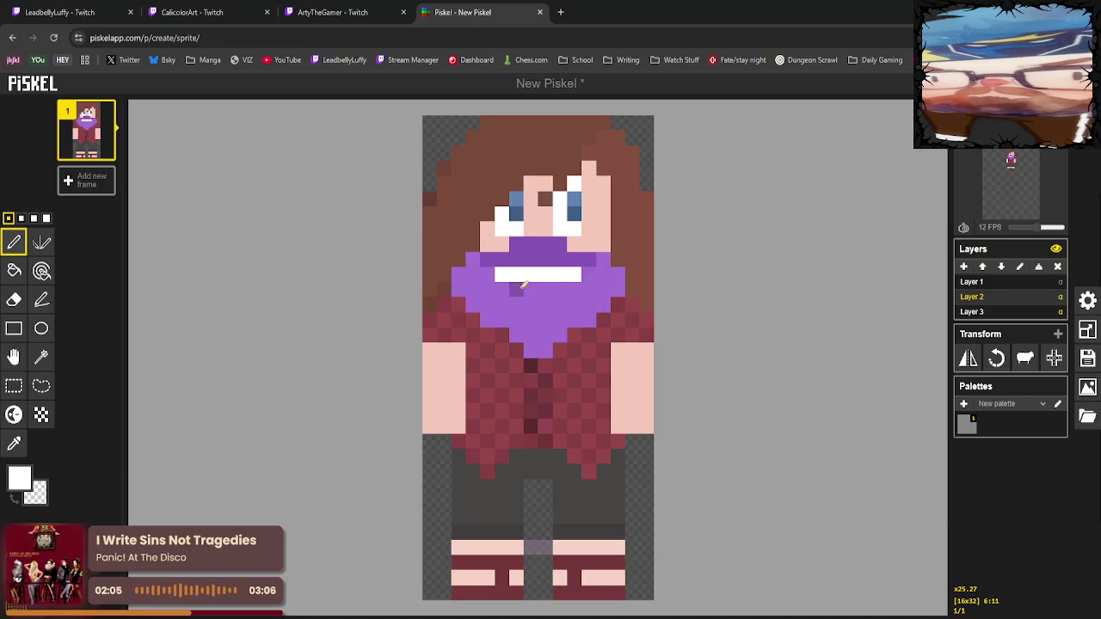
mouse_move(531, 290)
mouse_down()
mouse_move(516, 289)
mouse_move(563, 290)
mouse_up()
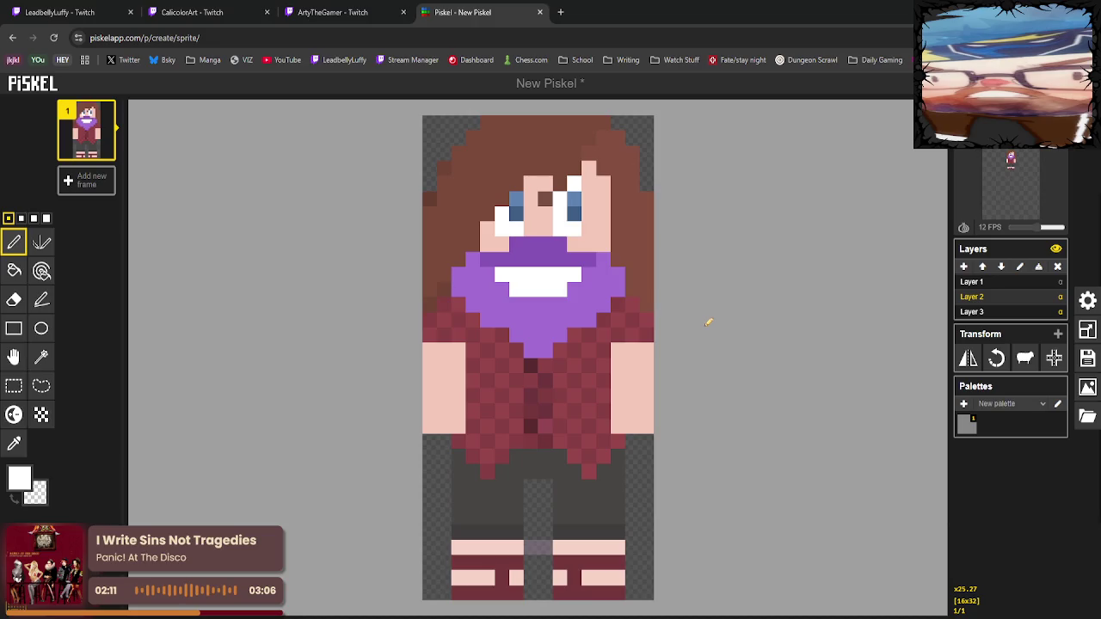
key(o)
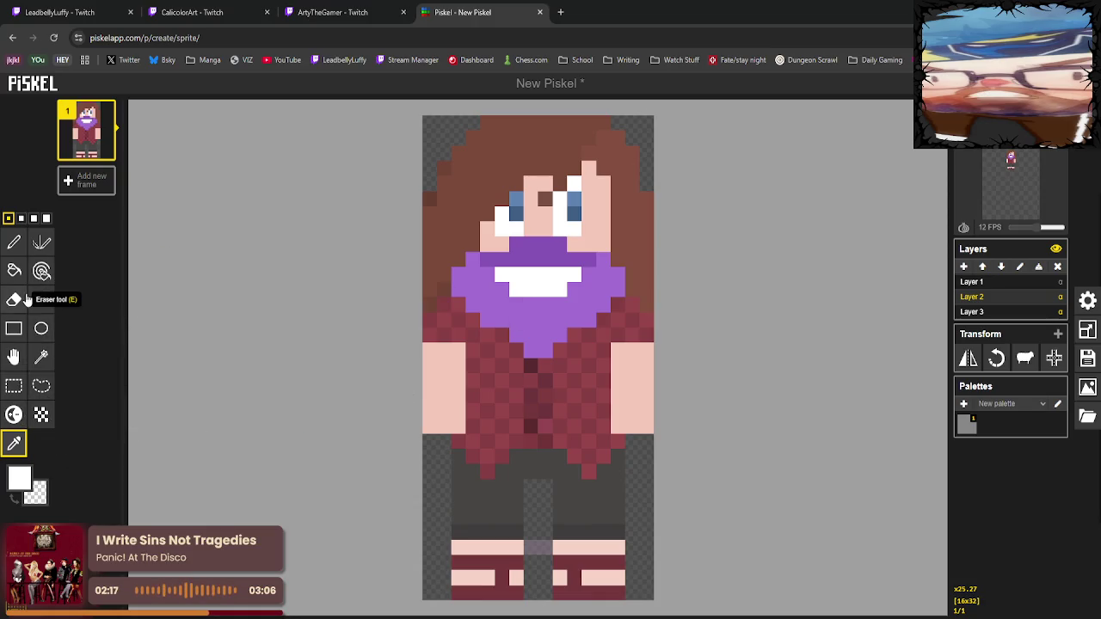
Bucket-fill the white grin with a pale yellow.
click(19, 478)
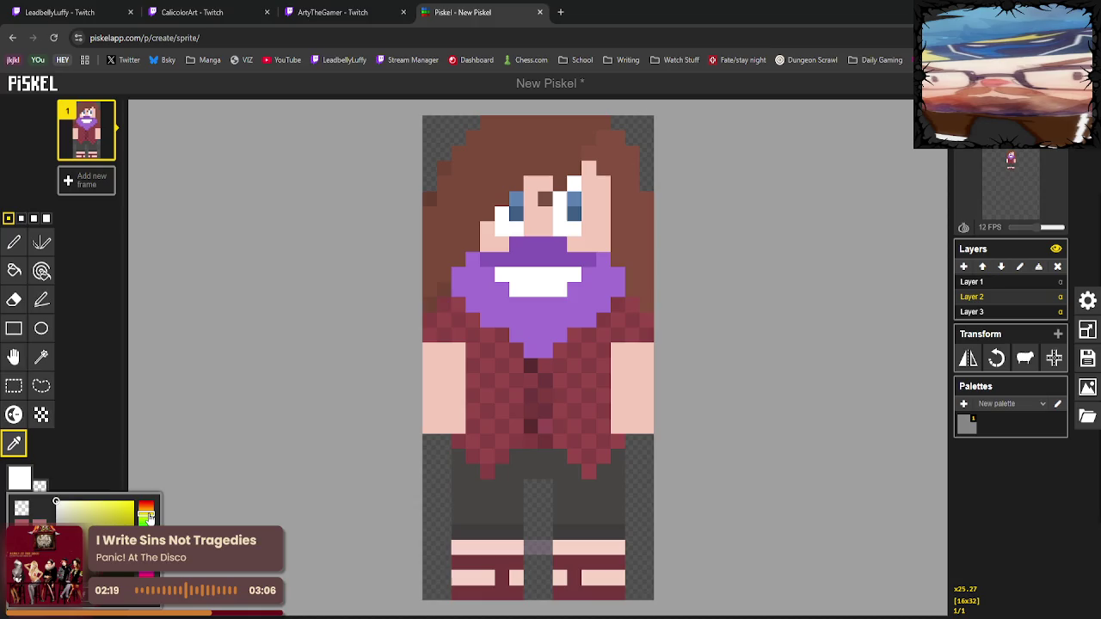
drag(60, 507, 104, 502)
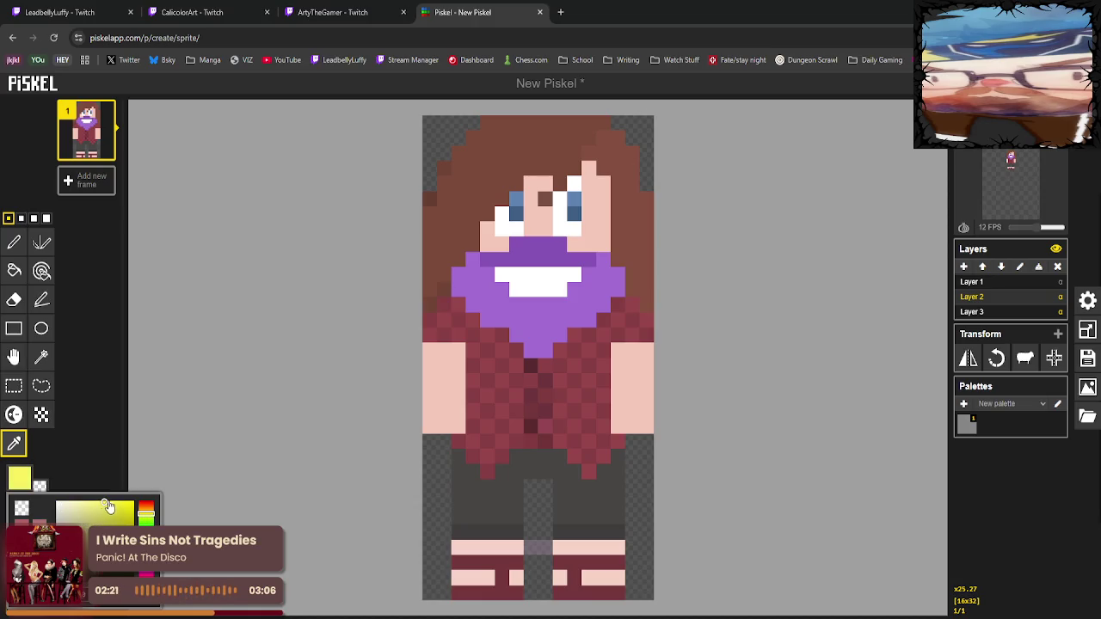
mouse_move(96, 511)
mouse_down()
mouse_move(91, 502)
mouse_move(151, 519)
mouse_up()
click(14, 270)
click(520, 279)
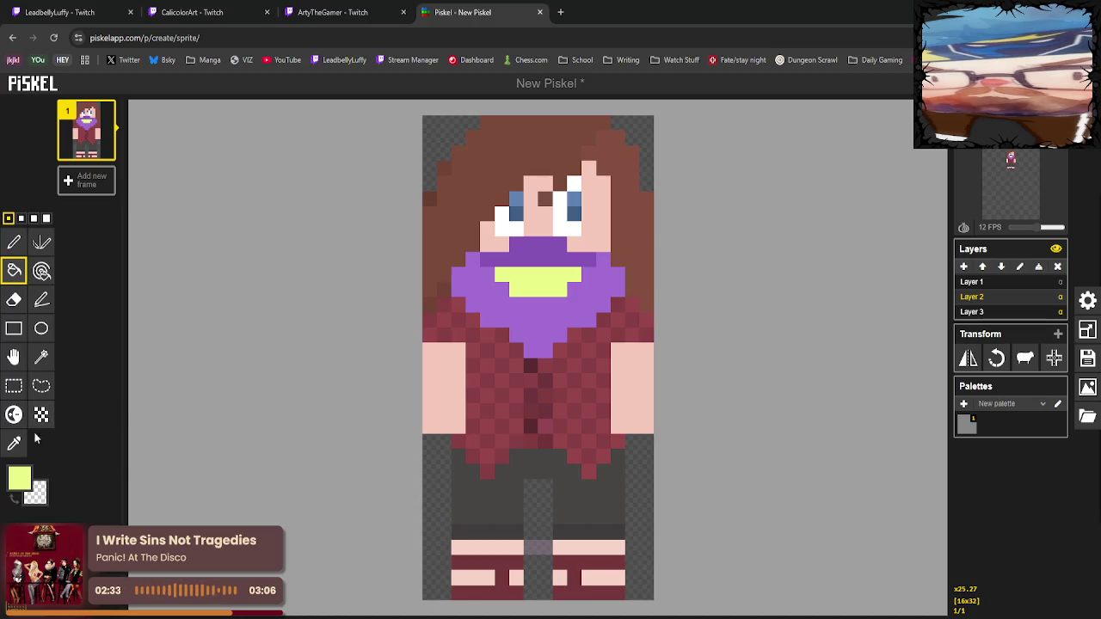
Refill the grin with a stronger, brighter yellow.
click(19, 478)
drag(94, 521, 77, 503)
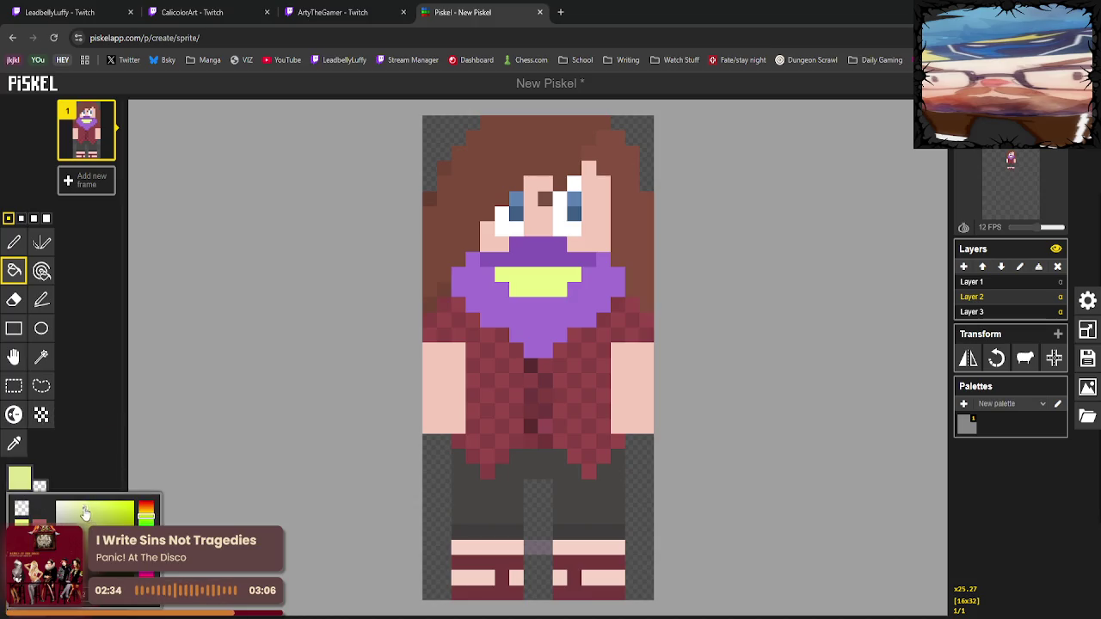
click(147, 518)
click(127, 514)
click(529, 288)
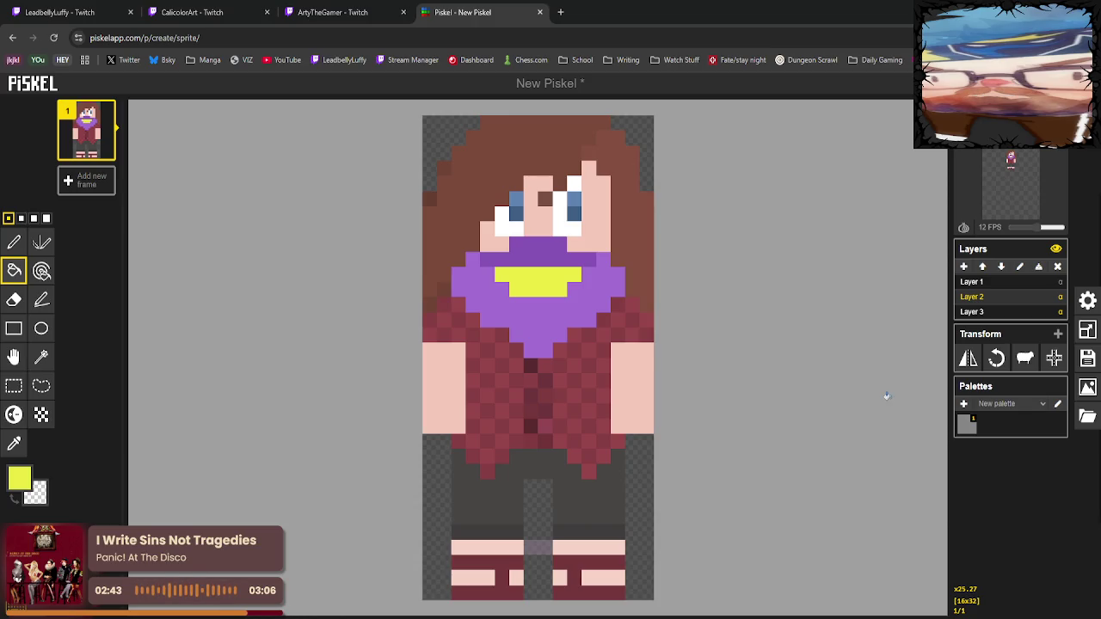
Sample the bandana purple and add a pixel at each upper corner.
click(13, 444)
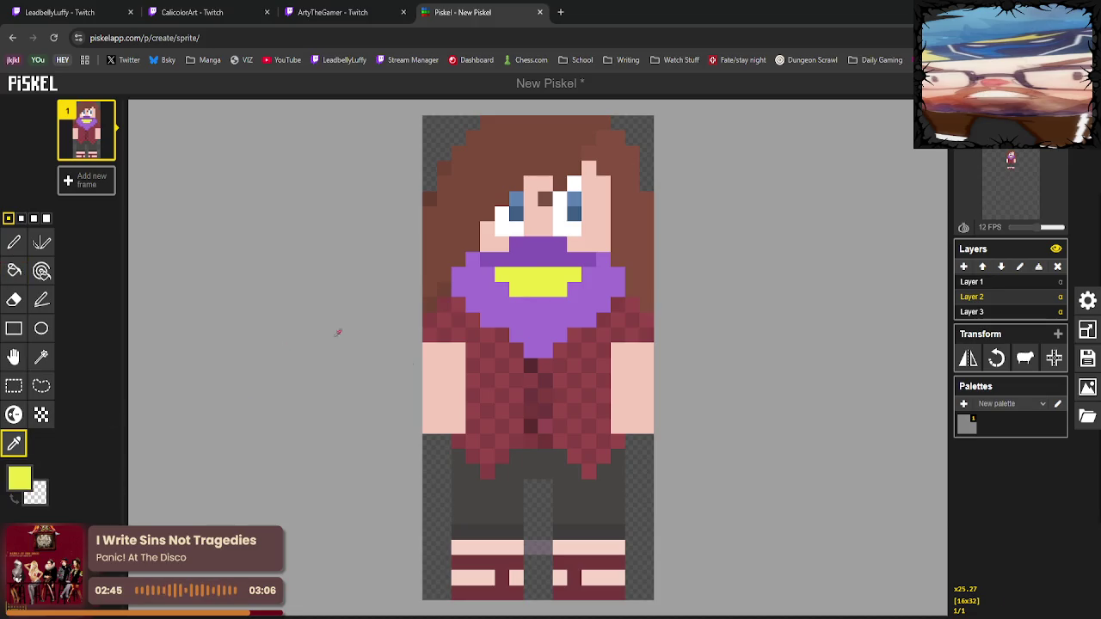
click(489, 261)
click(14, 242)
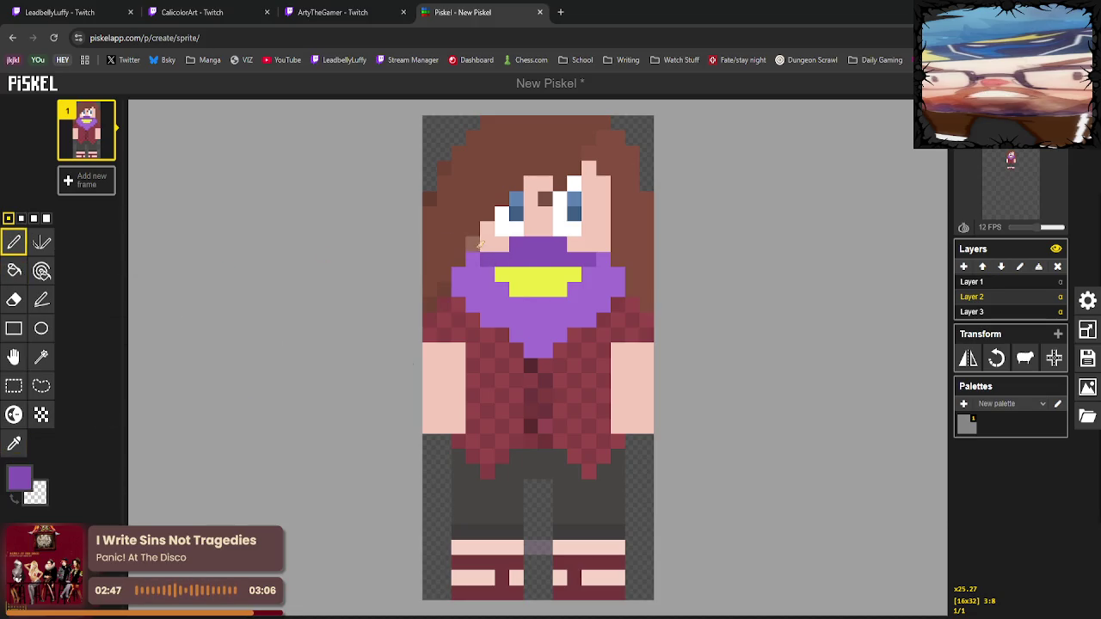
click(473, 245)
click(602, 244)
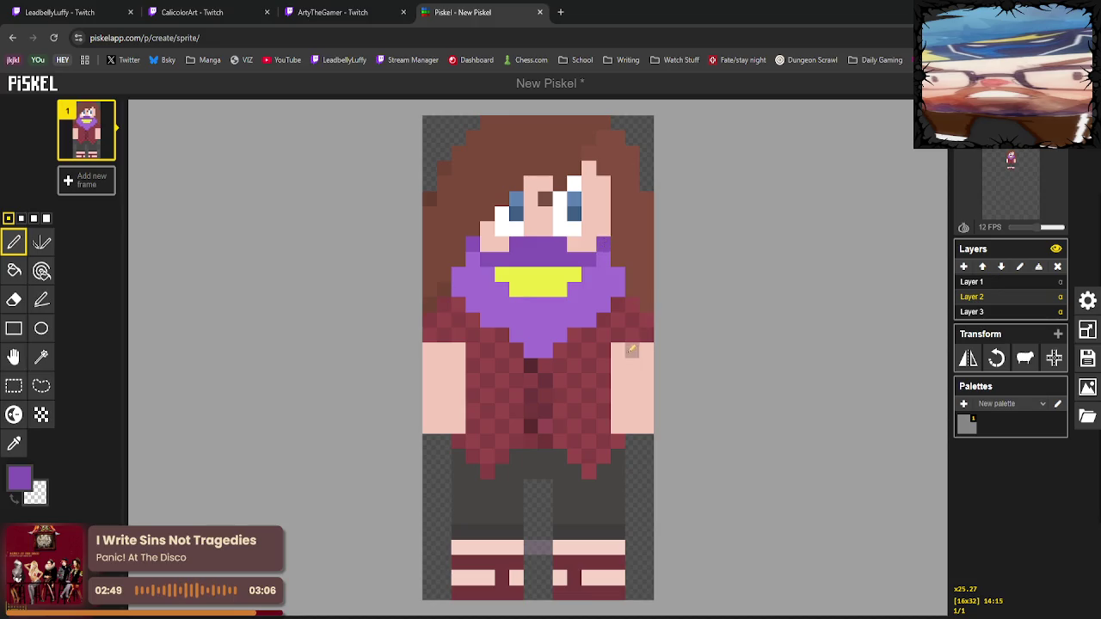
Undo stray purple pixels in the hair and repaint both bandana corners purple.
click(487, 228)
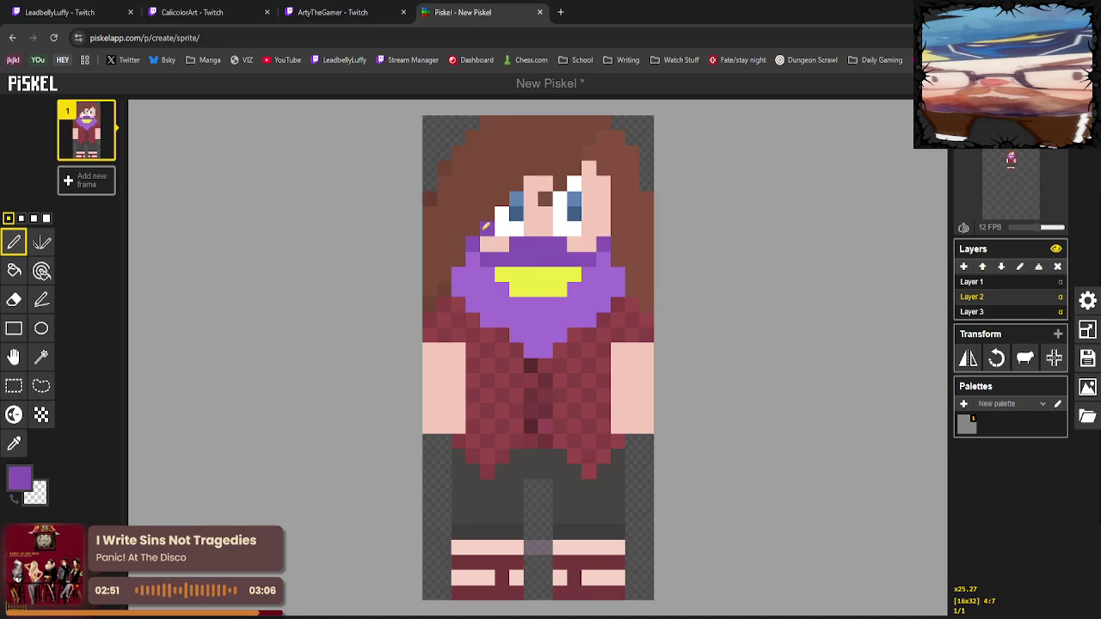
click(603, 228)
key(ctrl+z)
key(ctrl+z)
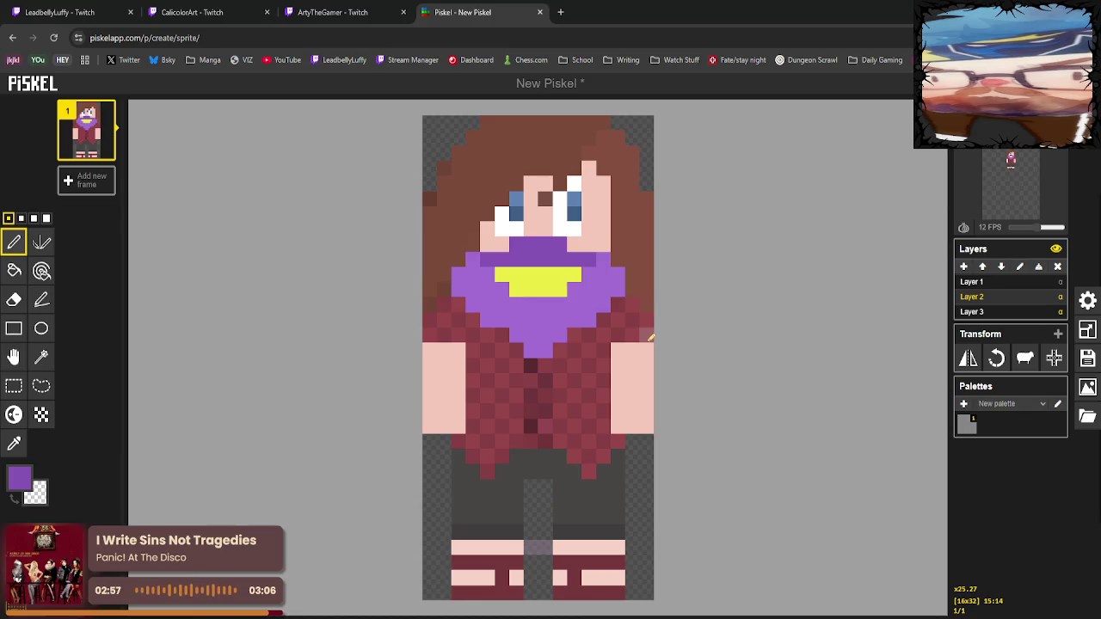
click(472, 245)
click(602, 244)
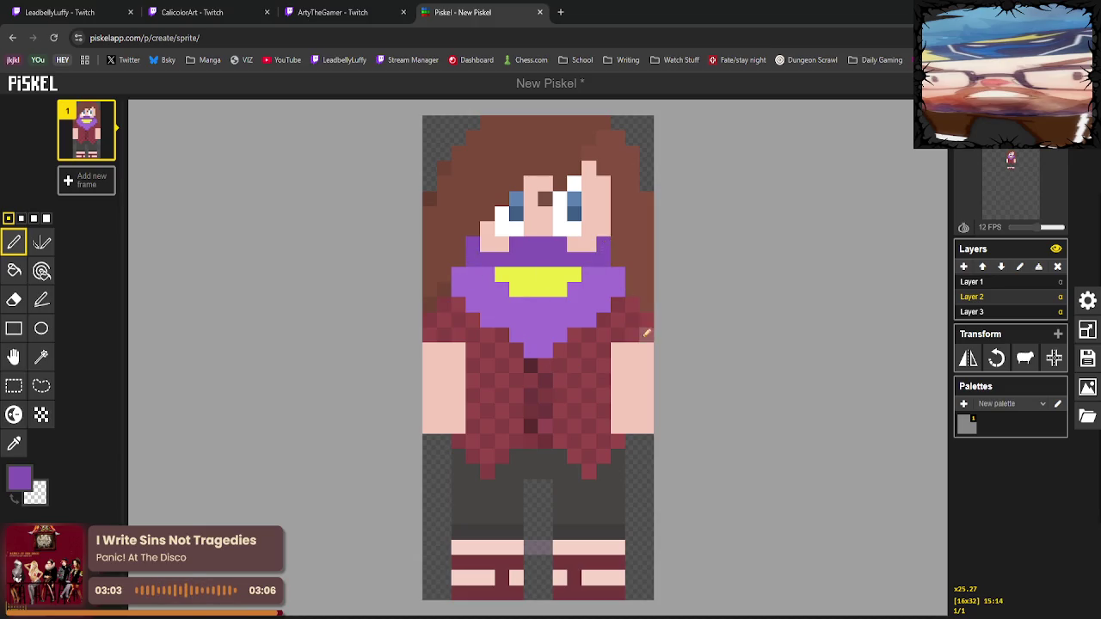
click(14, 443)
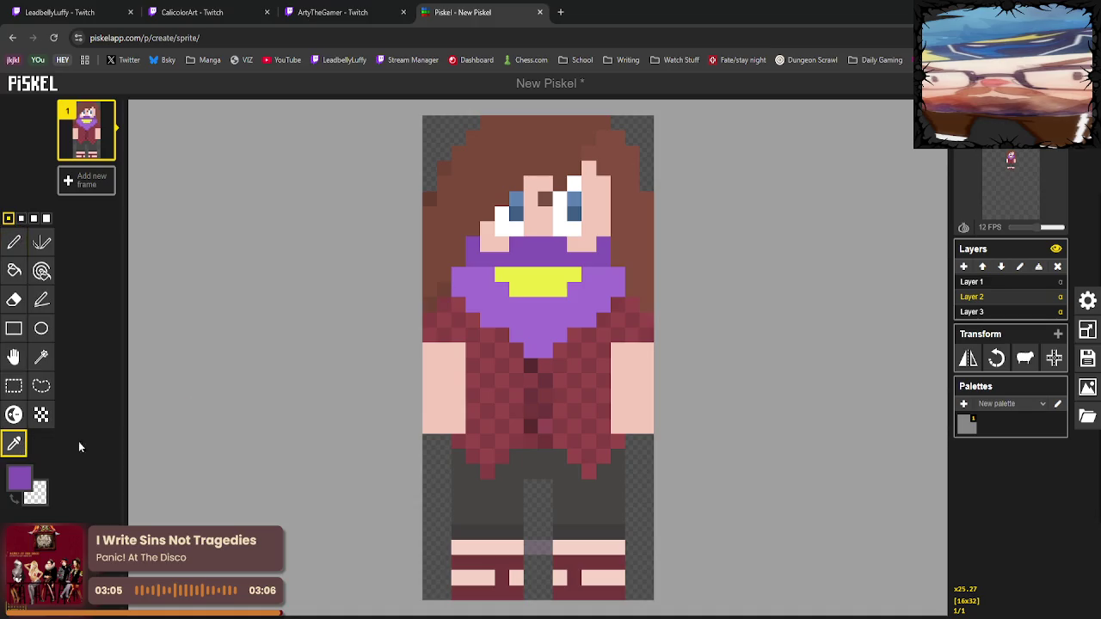
Bucket-fill the yellow grin red.
click(559, 277)
click(21, 484)
click(111, 508)
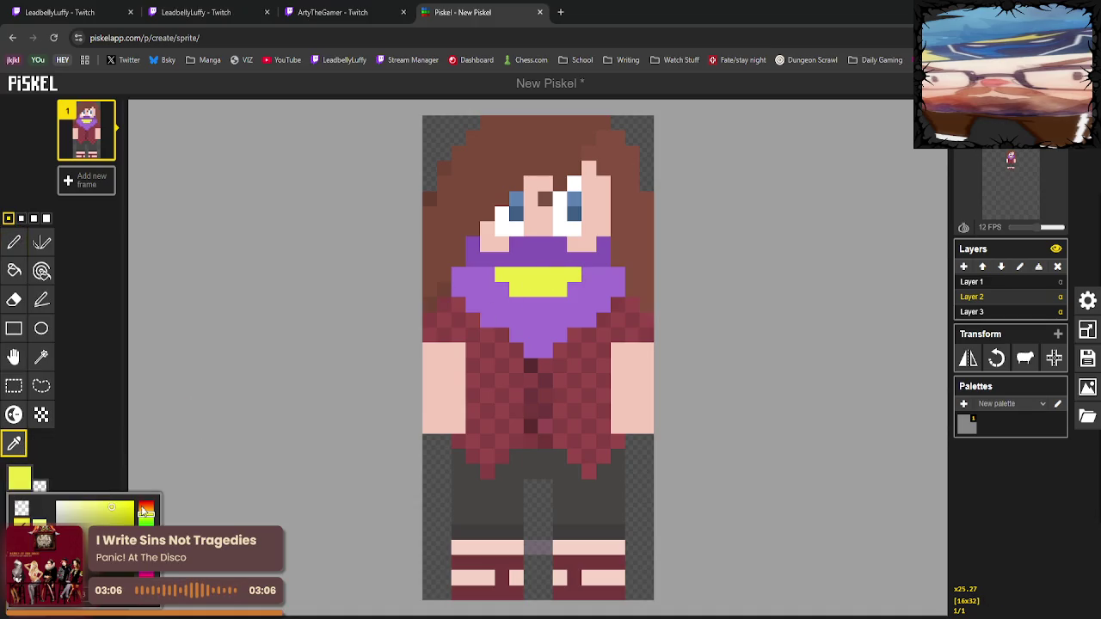
click(14, 270)
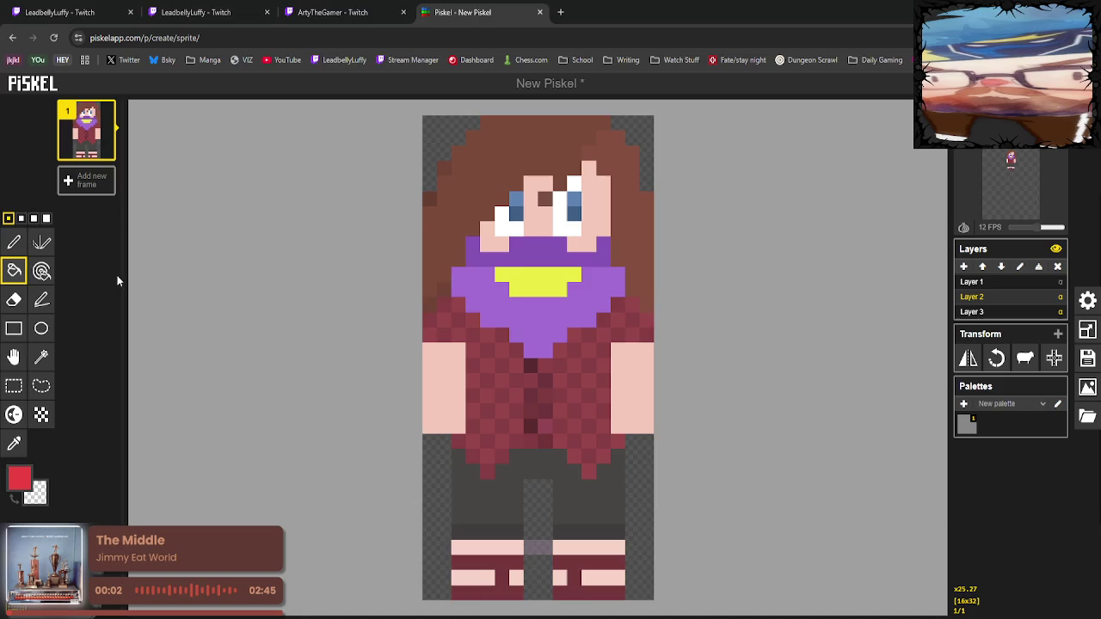
click(542, 277)
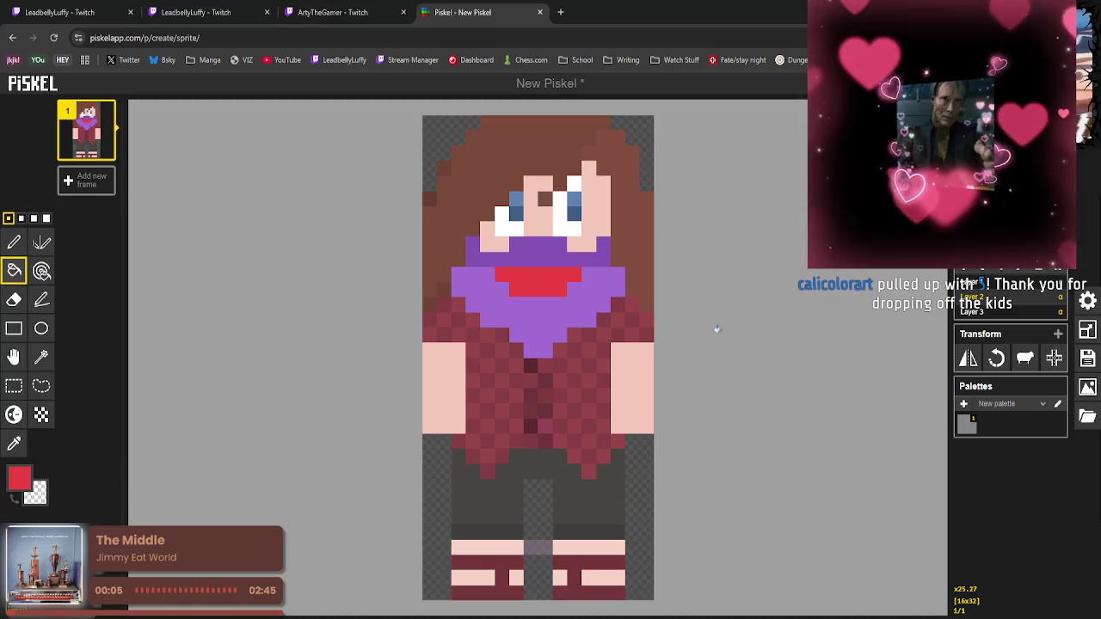
Refill the mouth white, then undo the mouth back to one white pixel.
click(20, 478)
drag(92, 505, 43, 498)
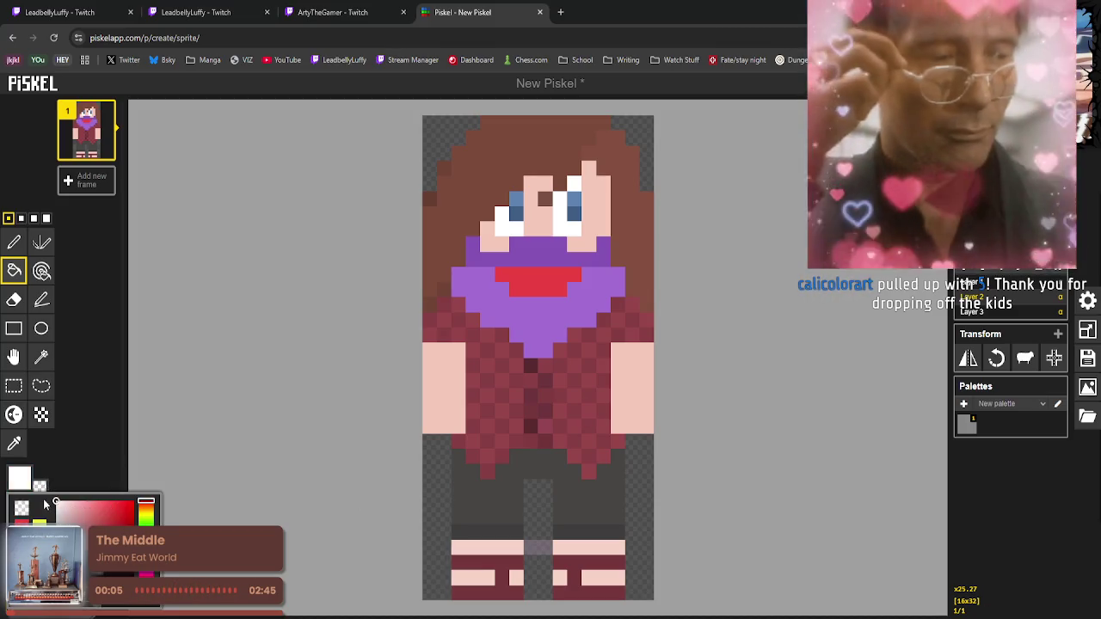
click(537, 282)
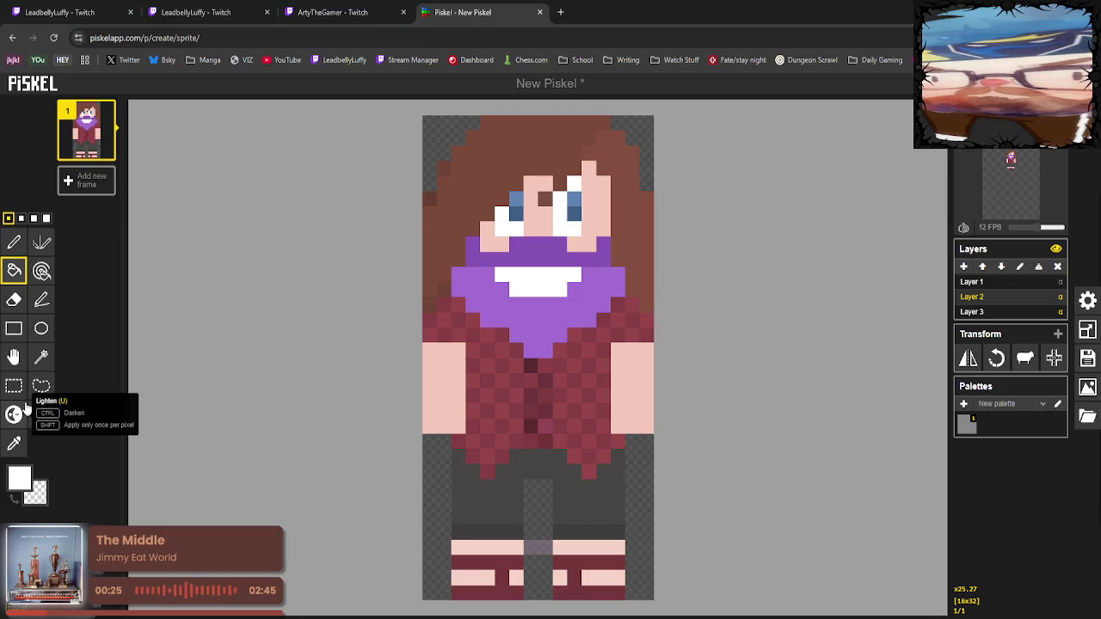
key(ctrl+z)
key(ctrl+z)
key(ctrl+z)
key(ctrl+z)
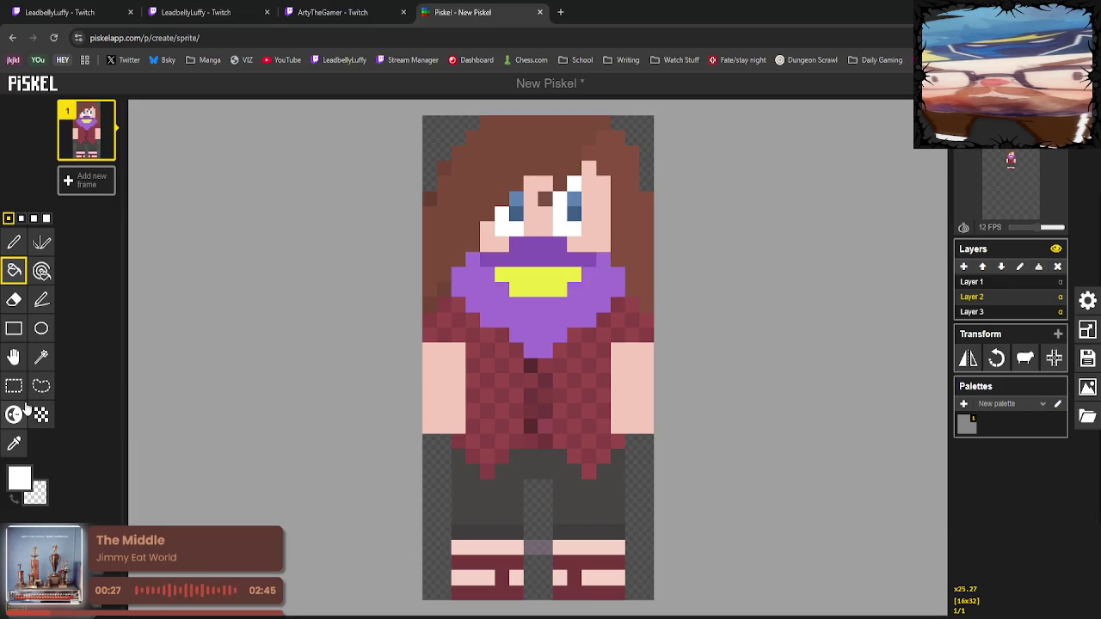
key(ctrl+z)
key(ctrl+z)
key(ctrl+z)
key(ctrl+z)
key(ctrl+z)
key(ctrl+z)
key(ctrl+z)
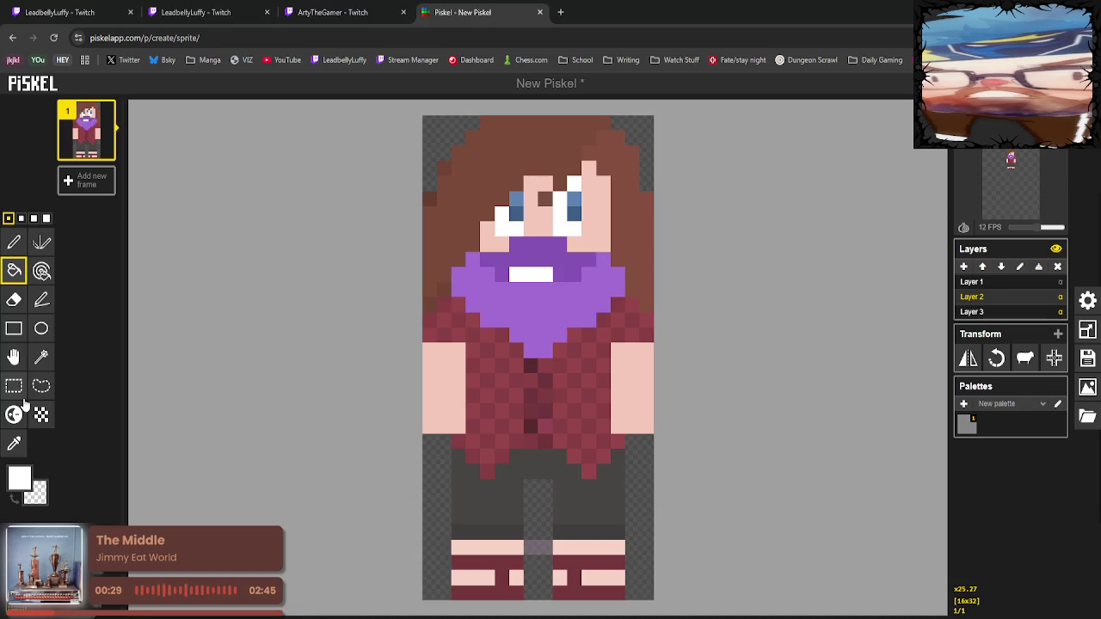
key(ctrl+z)
key(ctrl+z)
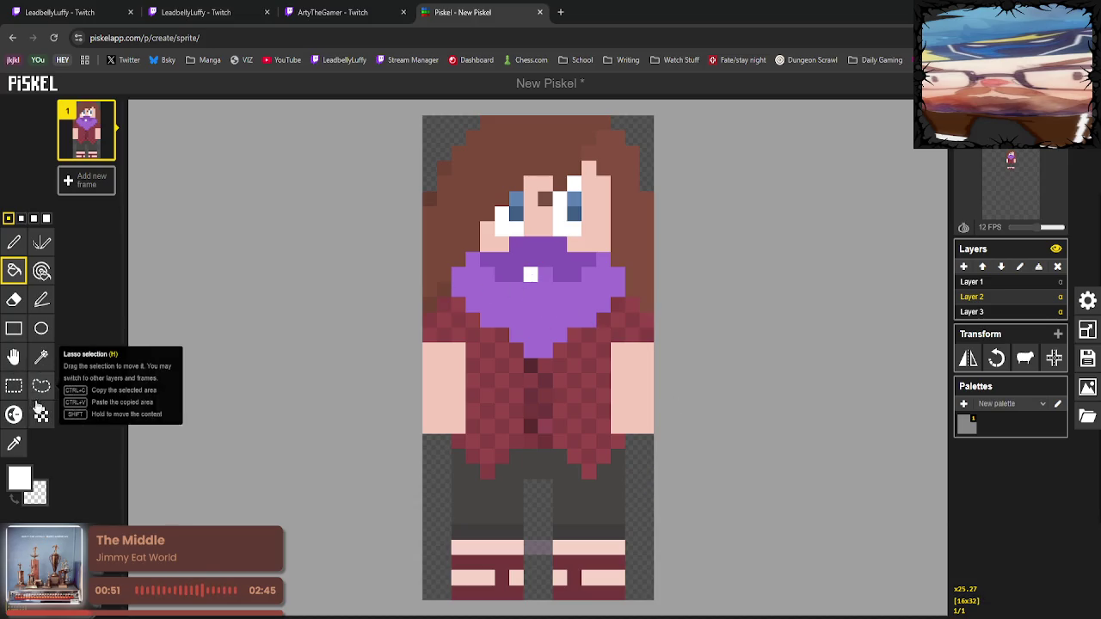
Sample the face-covering purple and paint it over the white dot.
click(14, 444)
click(546, 305)
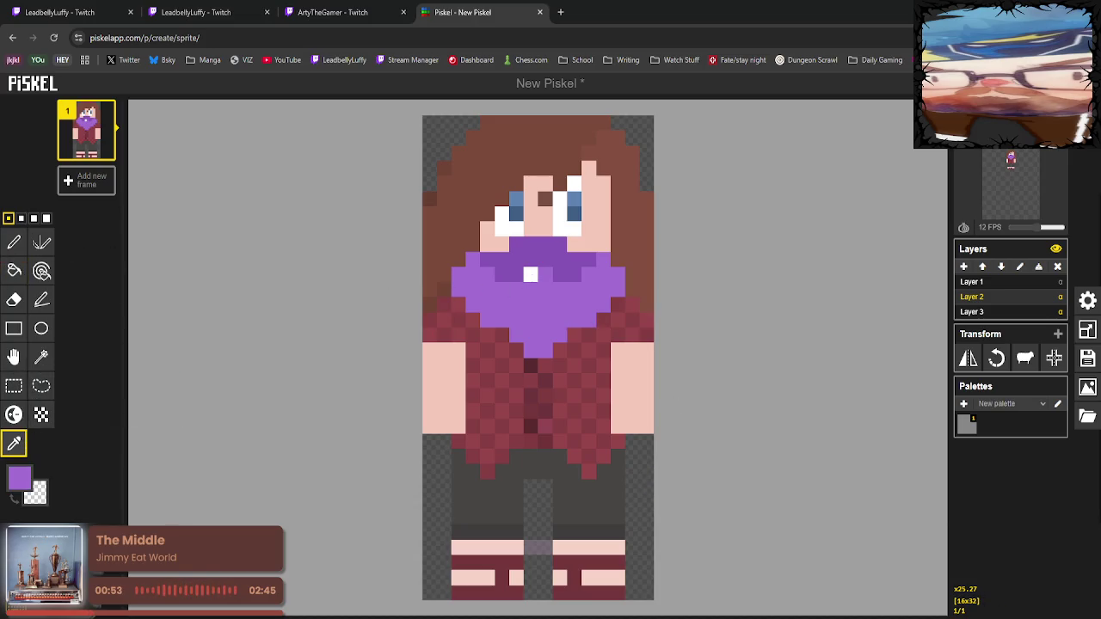
click(14, 242)
mouse_move(498, 291)
mouse_down()
mouse_move(530, 274)
mouse_move(519, 296)
mouse_up()
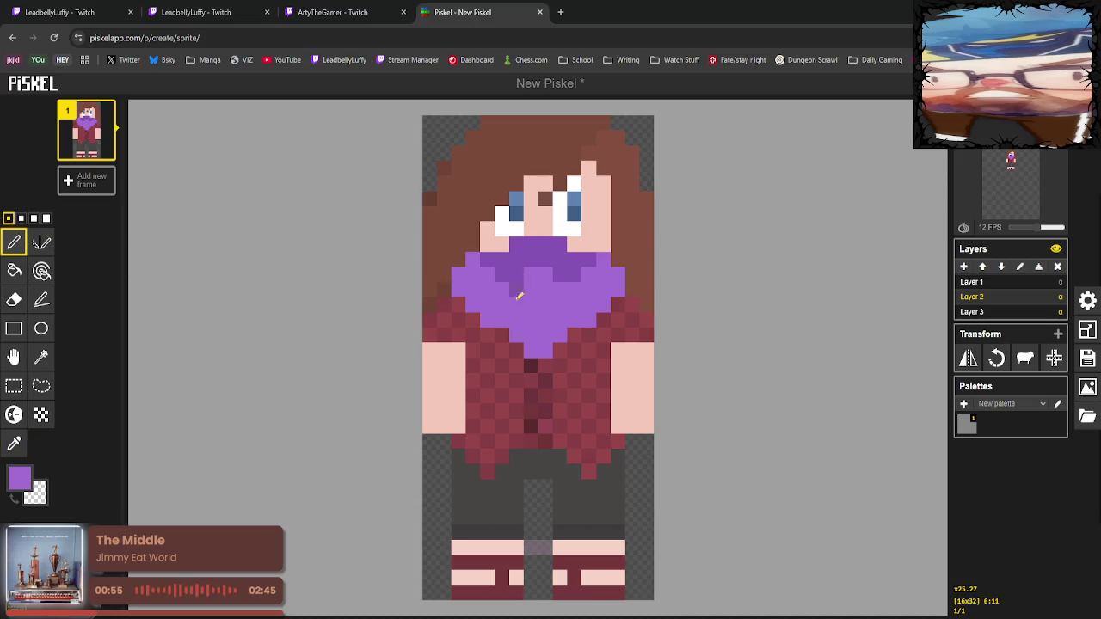
Switch to white and place two white dots side by side on the bandana.
click(20, 478)
click(73, 517)
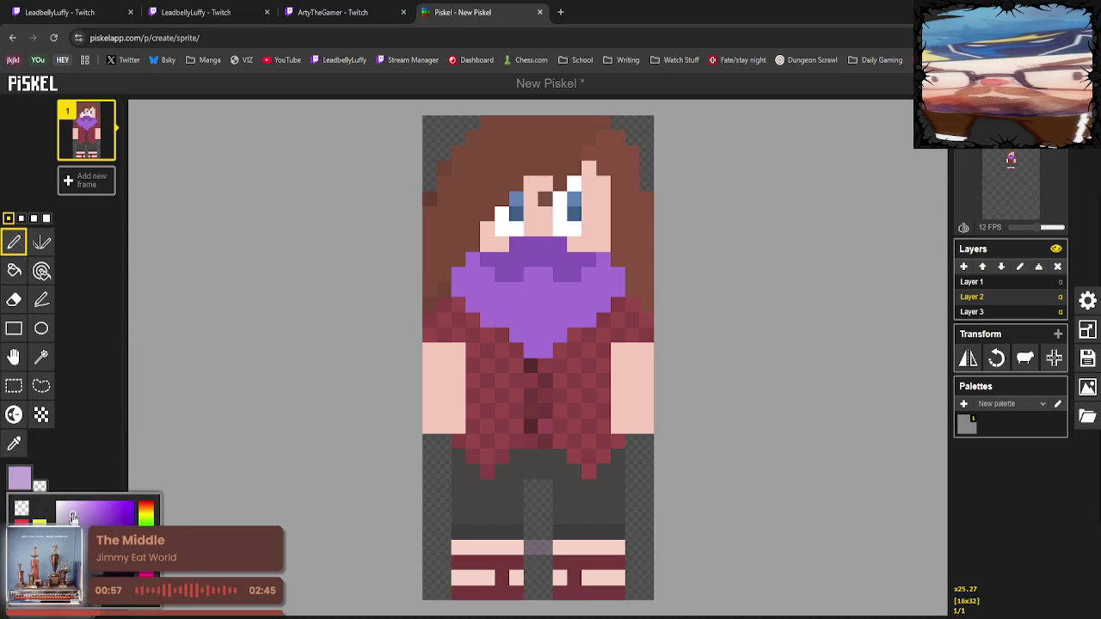
drag(73, 516, 58, 503)
click(14, 243)
click(516, 274)
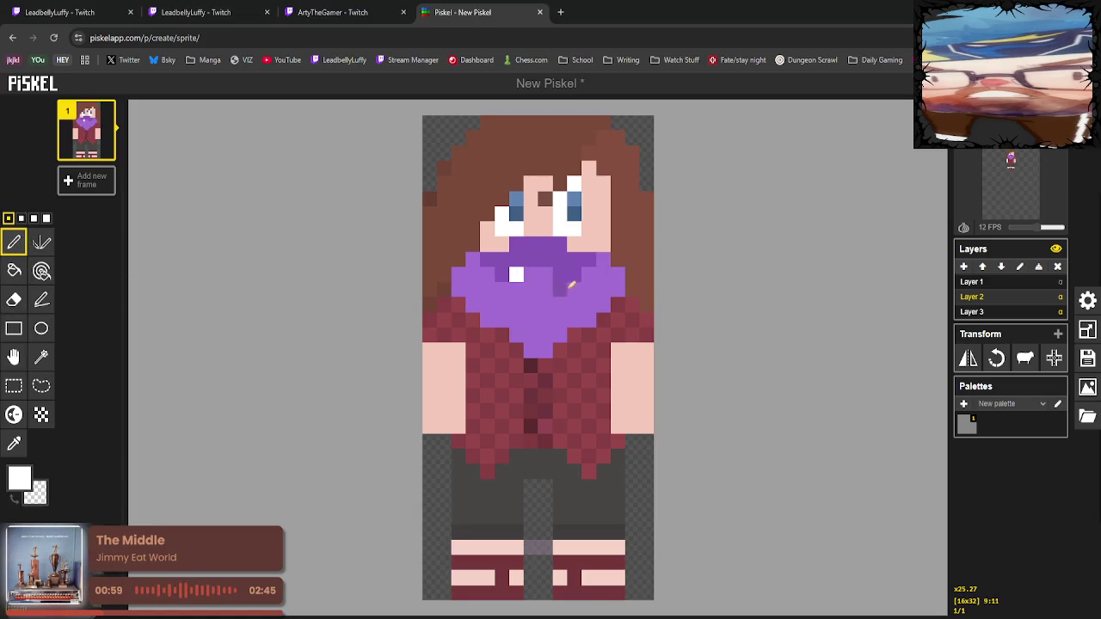
click(559, 274)
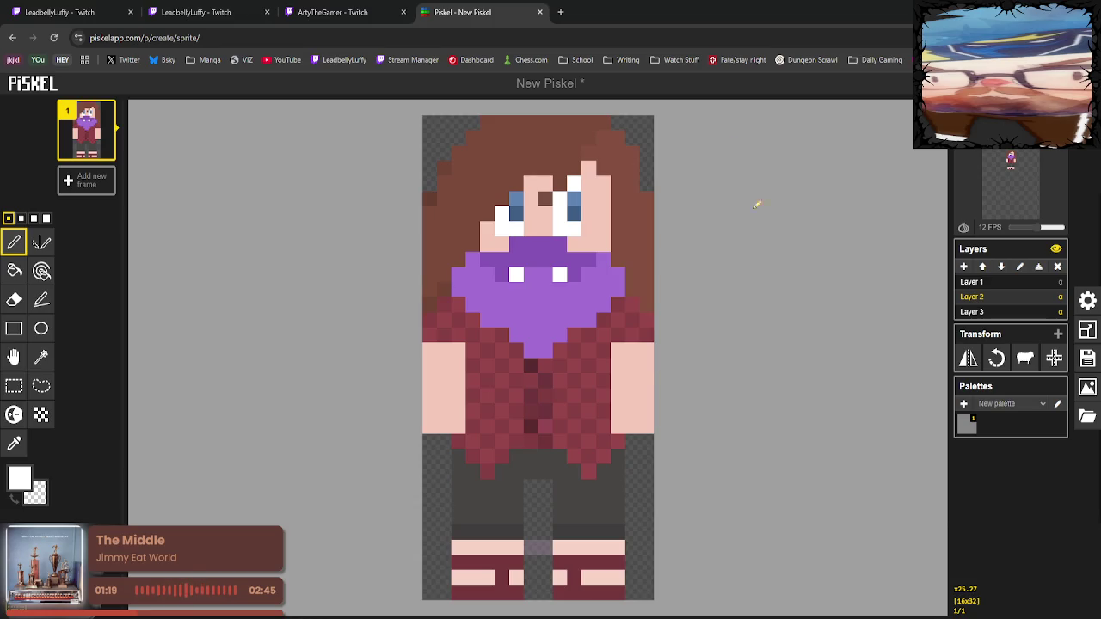
click(560, 12)
text(huma)
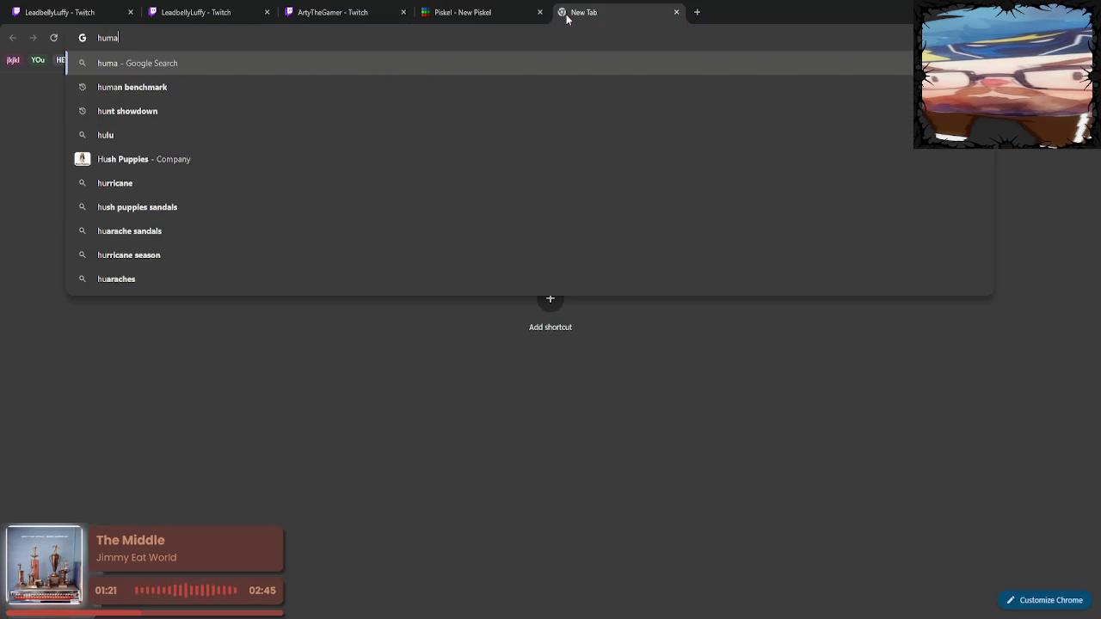
text(n spongebo)
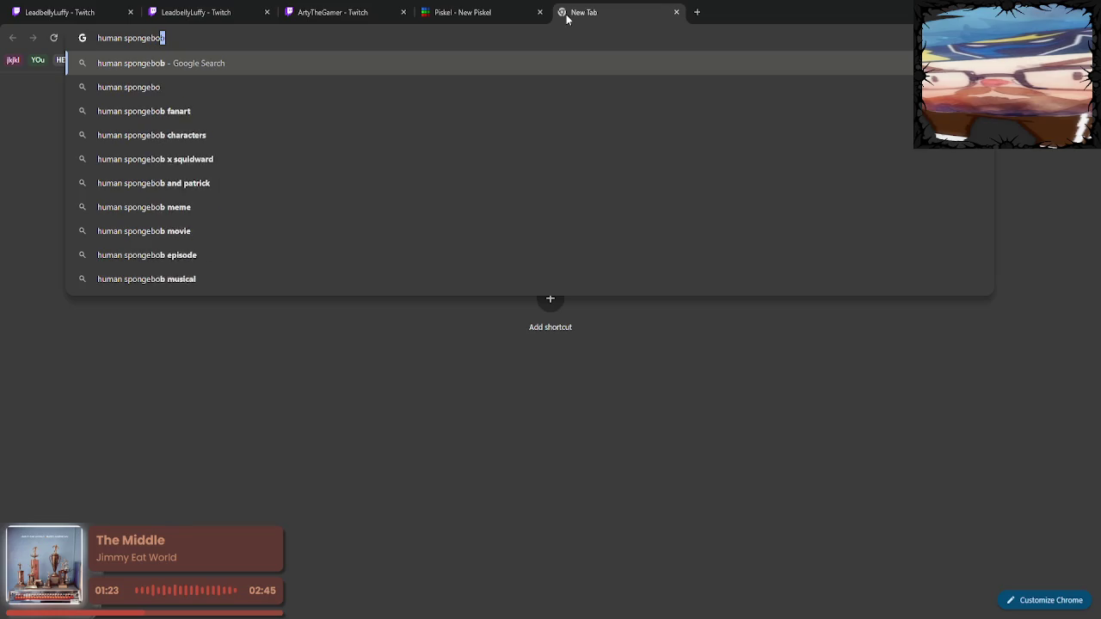
text(b)
key(Return)
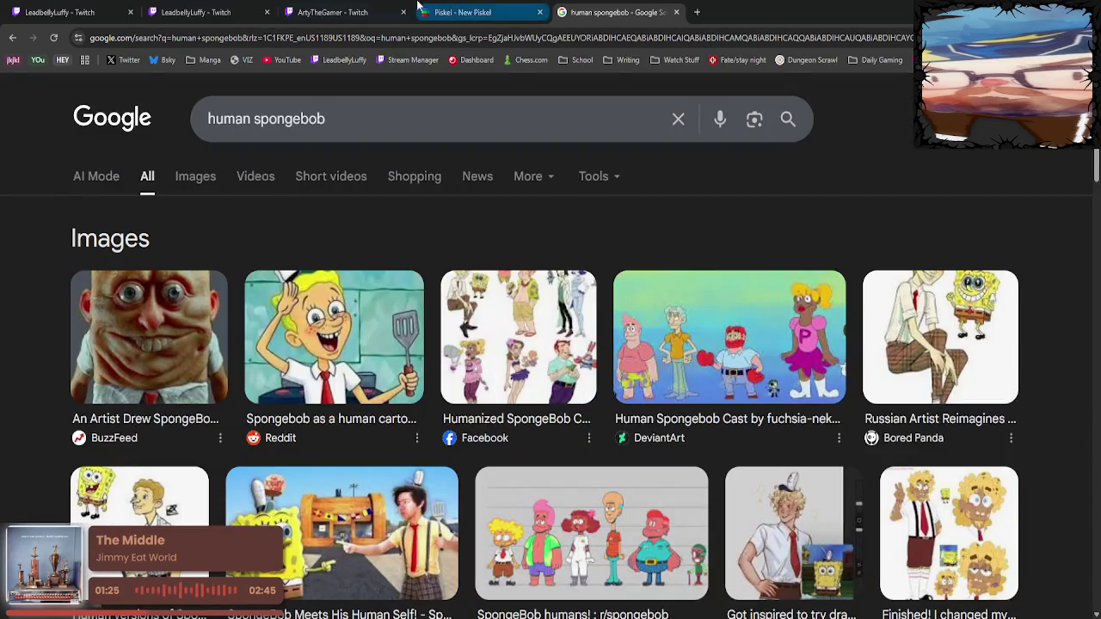
click(676, 12)
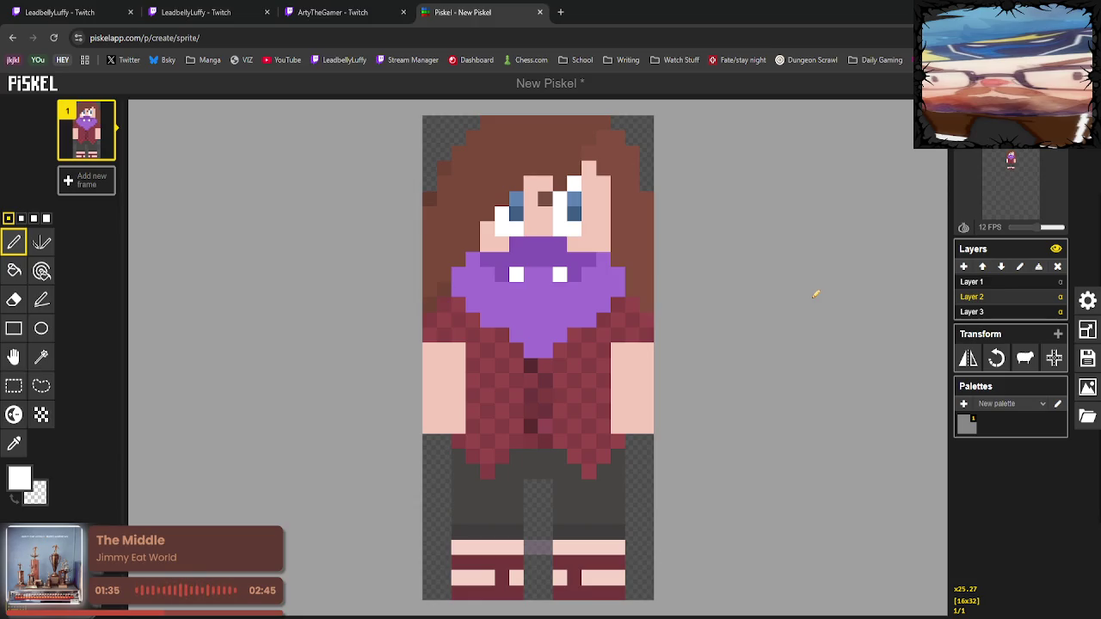
Erase the right white dot, try one closer in, then undo.
right_click(559, 275)
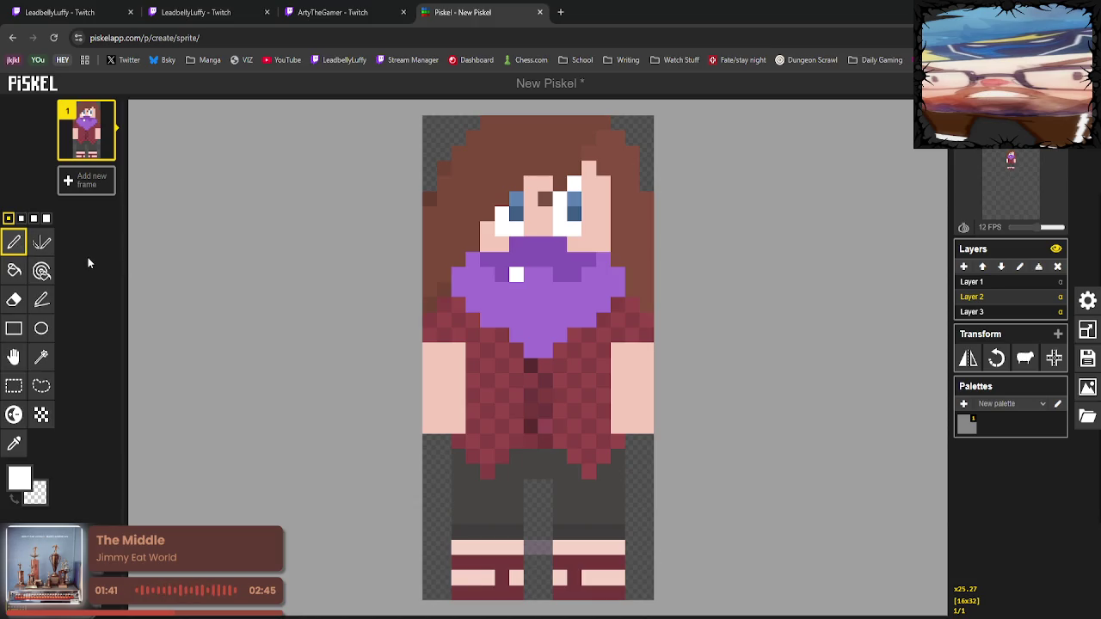
click(544, 274)
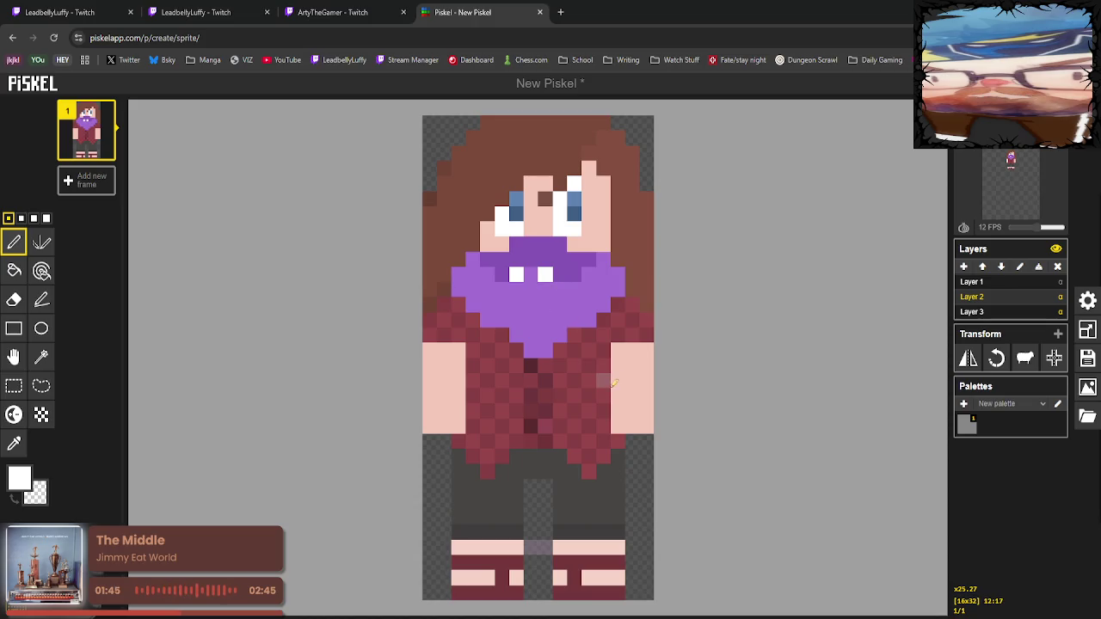
key(ctrl+z)
key(ctrl+z)
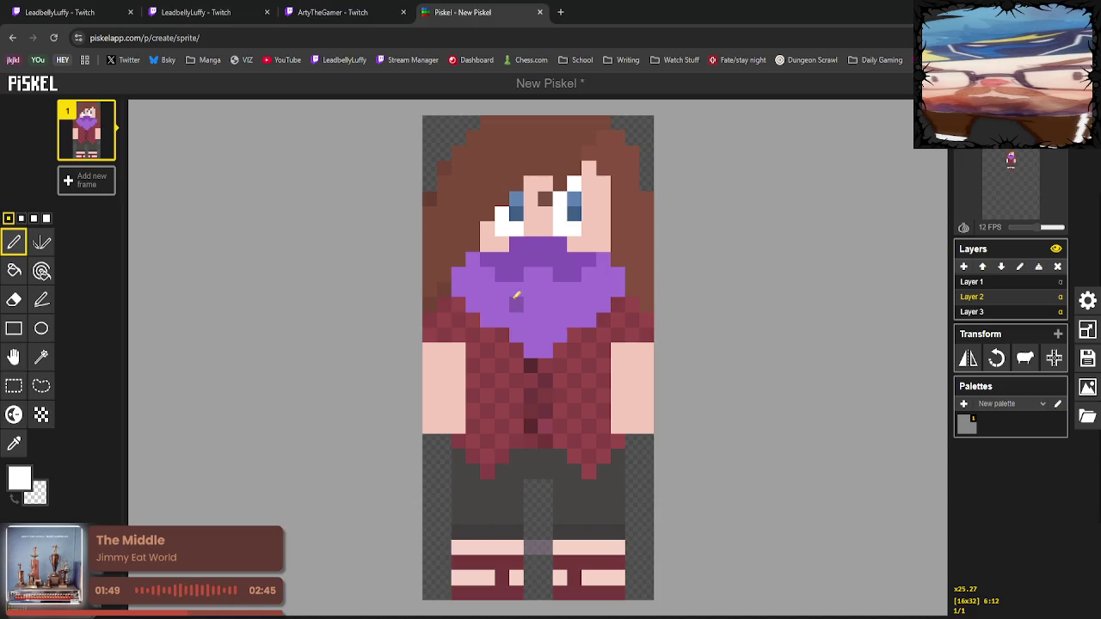
Try a white mouth strip with corner pixels, then undo it all back to purple.
drag(515, 304, 560, 305)
click(501, 289)
click(574, 290)
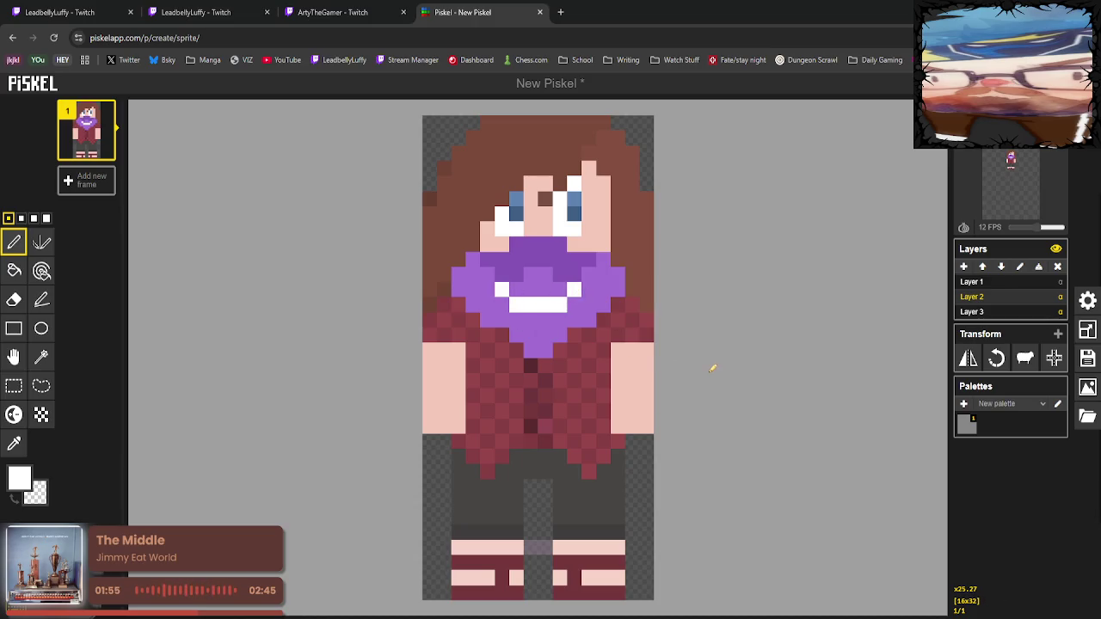
key(ctrl+z)
key(ctrl+z)
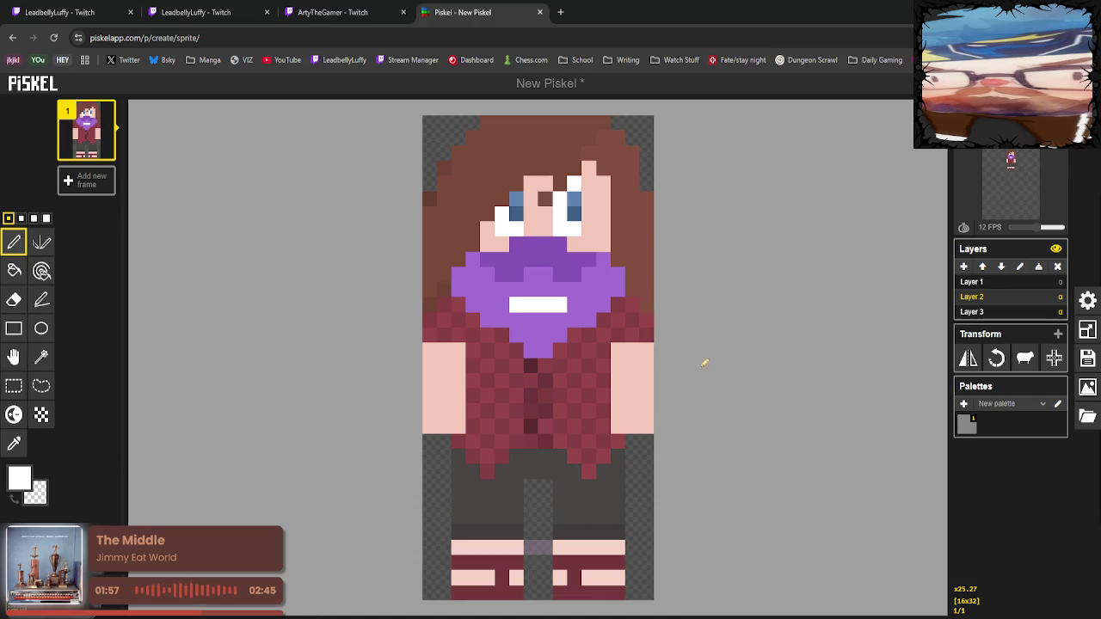
mouse_move(561, 306)
mouse_down()
mouse_move(513, 303)
mouse_move(564, 290)
mouse_up()
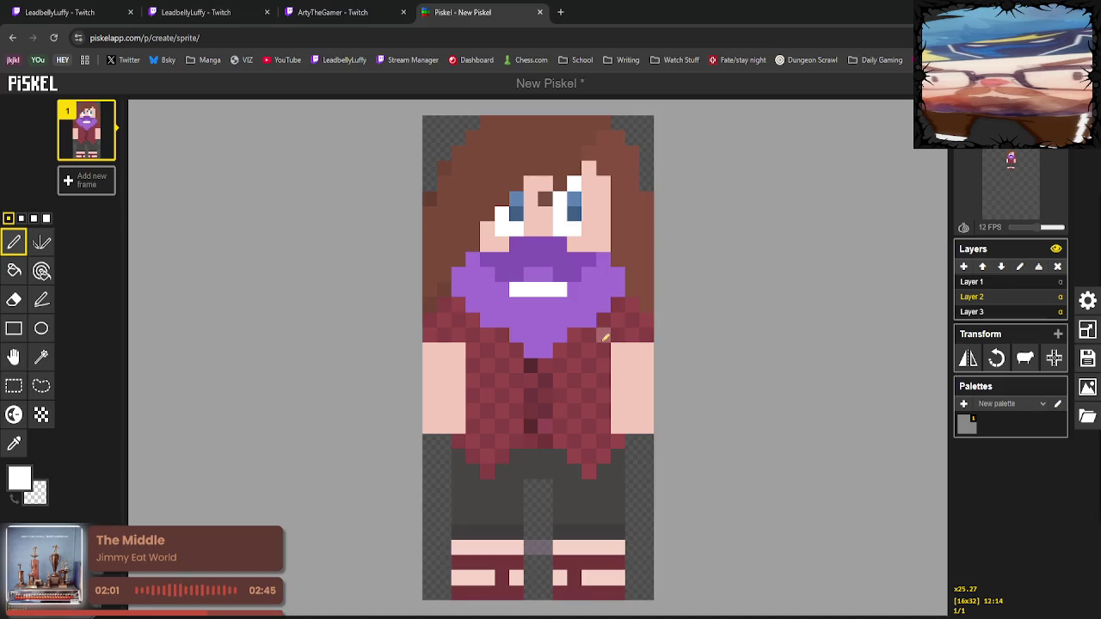
key(ctrl+z)
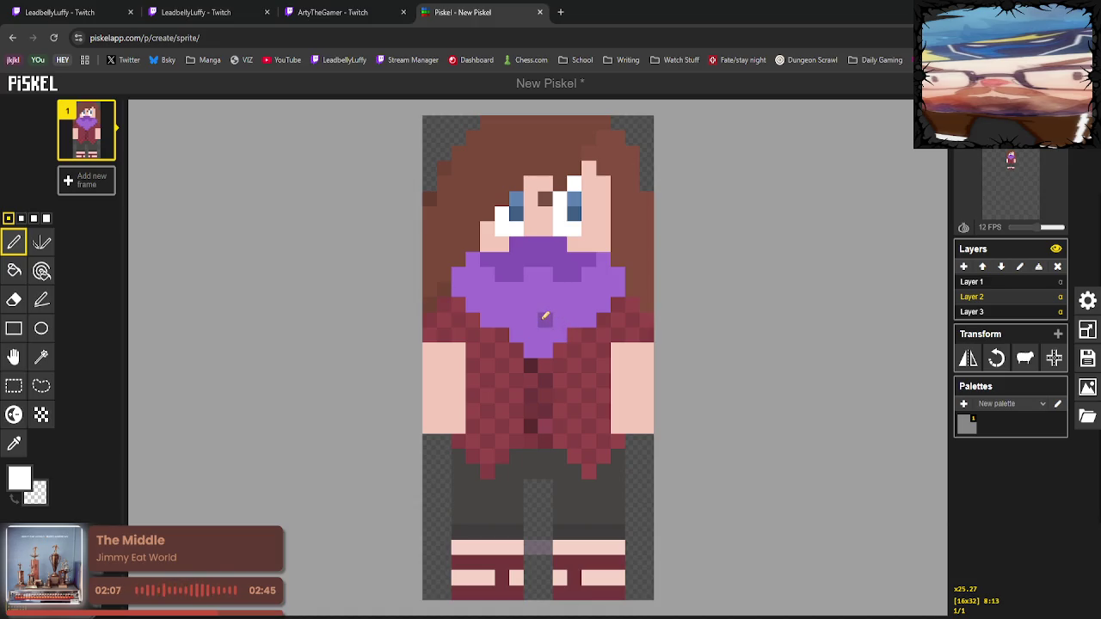
click(1087, 387)
click(980, 469)
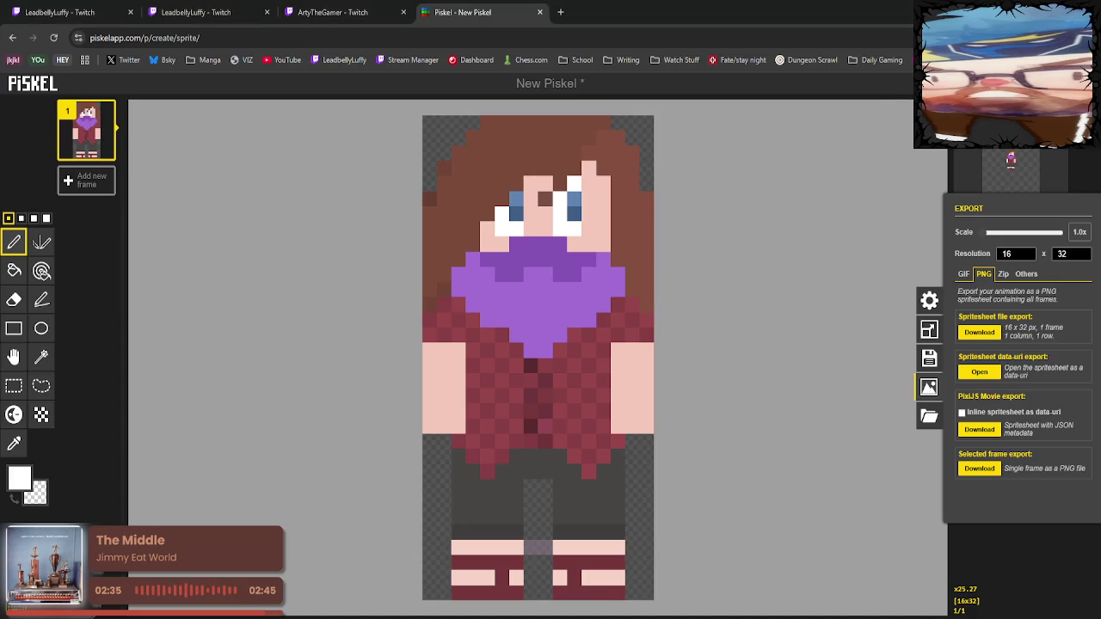
click(910, 365)
click(980, 313)
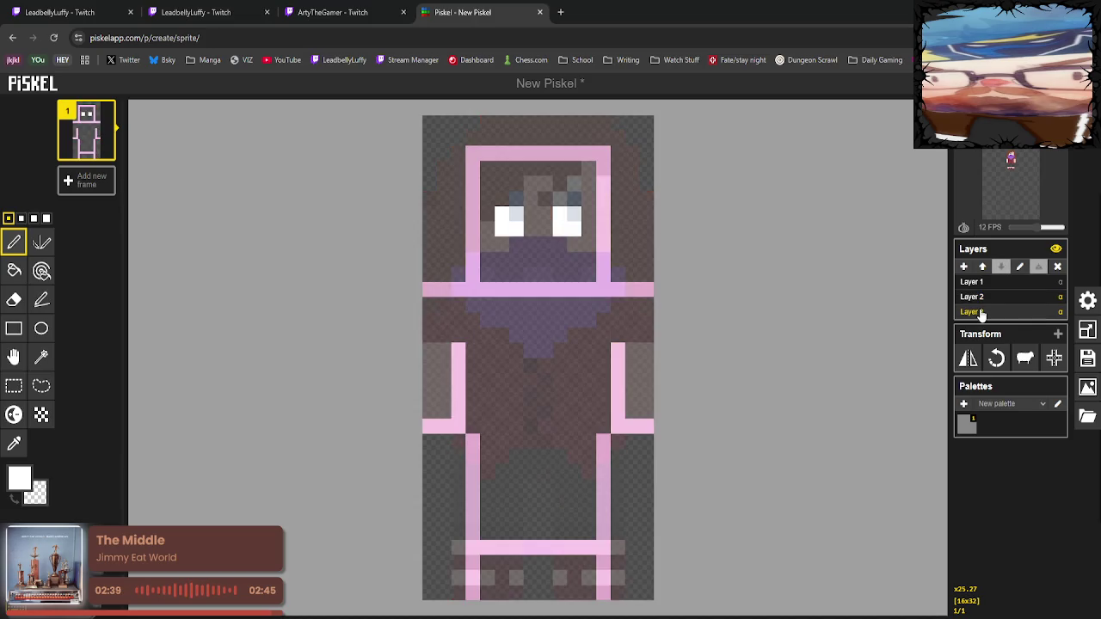
click(1060, 311)
key(Return)
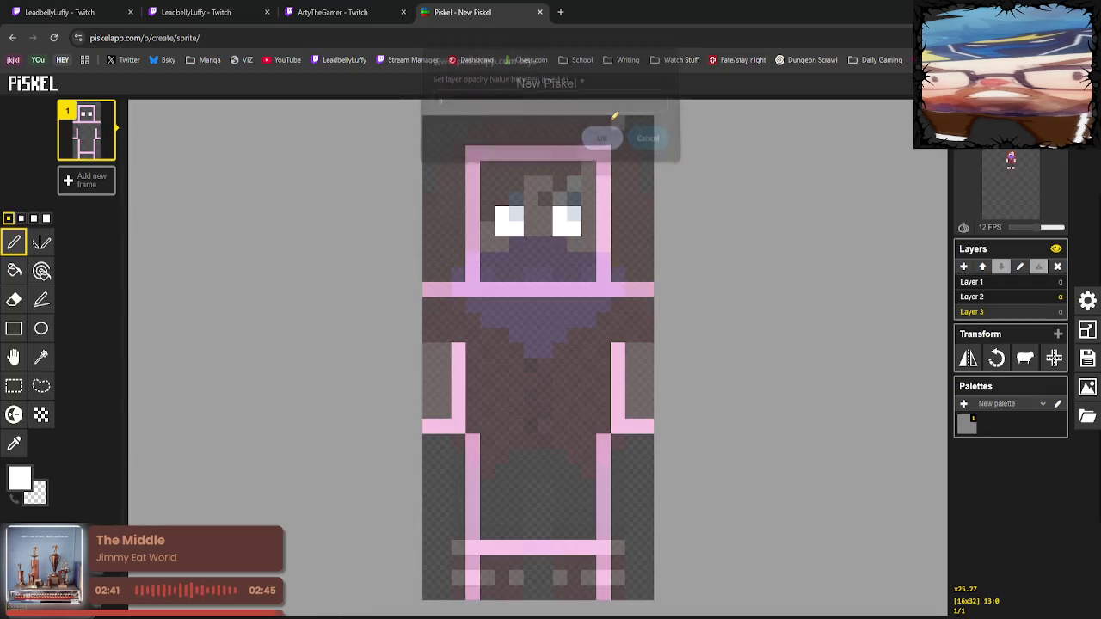
click(1046, 298)
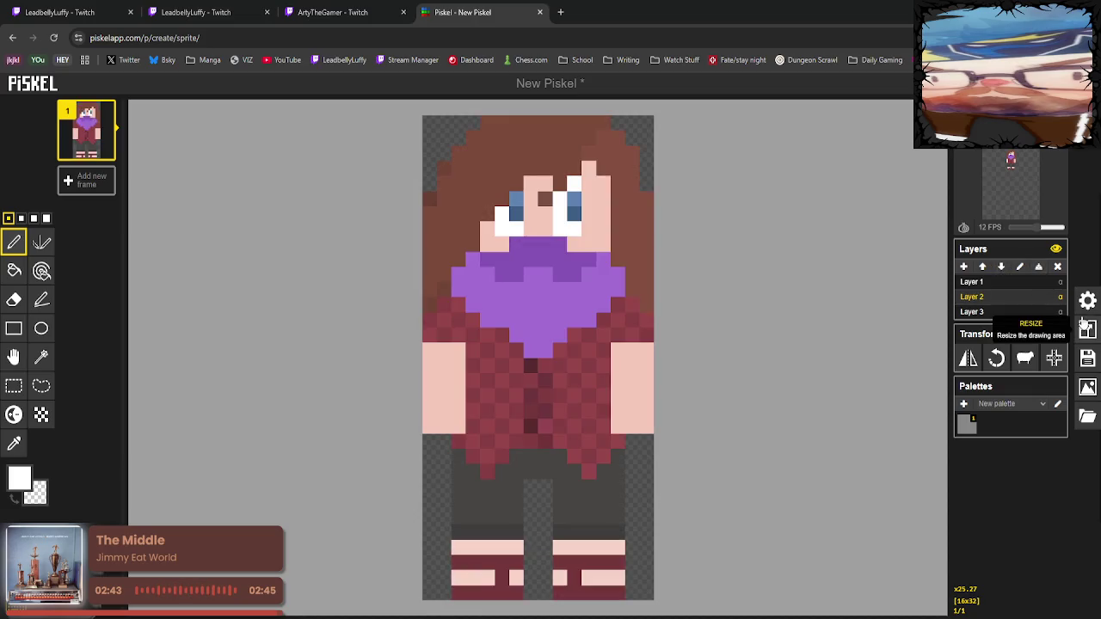
click(1088, 388)
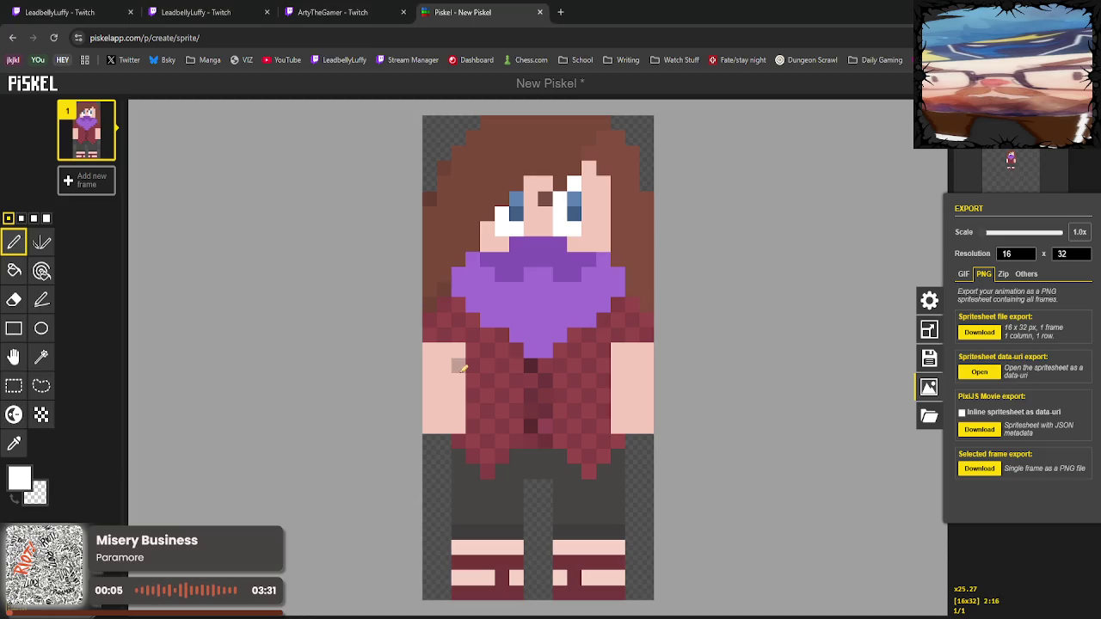
Select the head and torso, lower them two pixels, and show the PNG export settings.
click(17, 383)
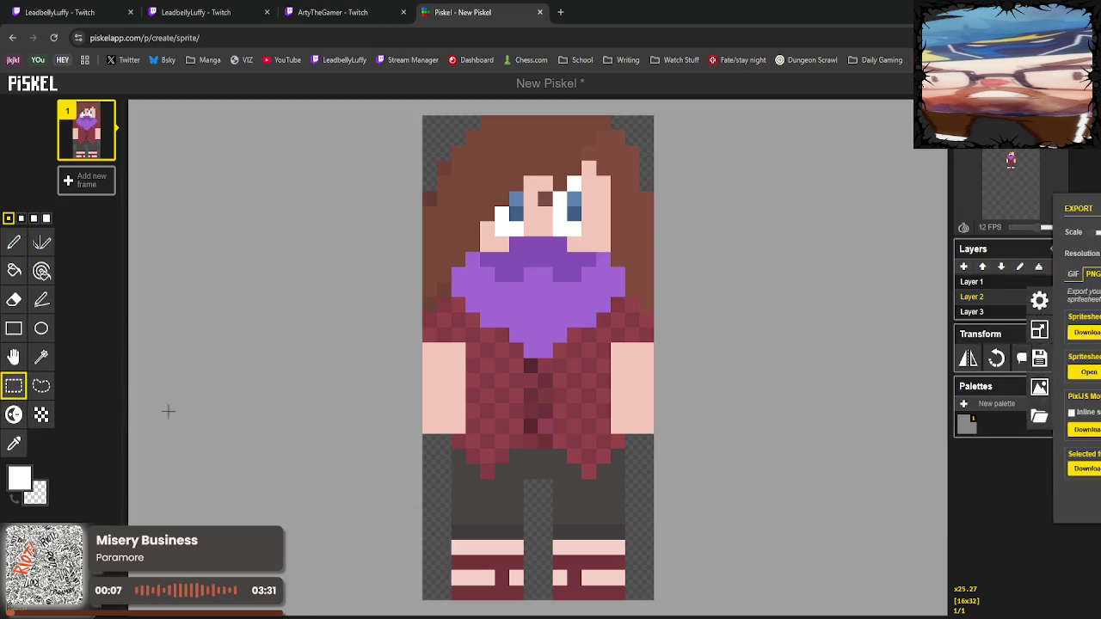
drag(654, 488, 424, 128)
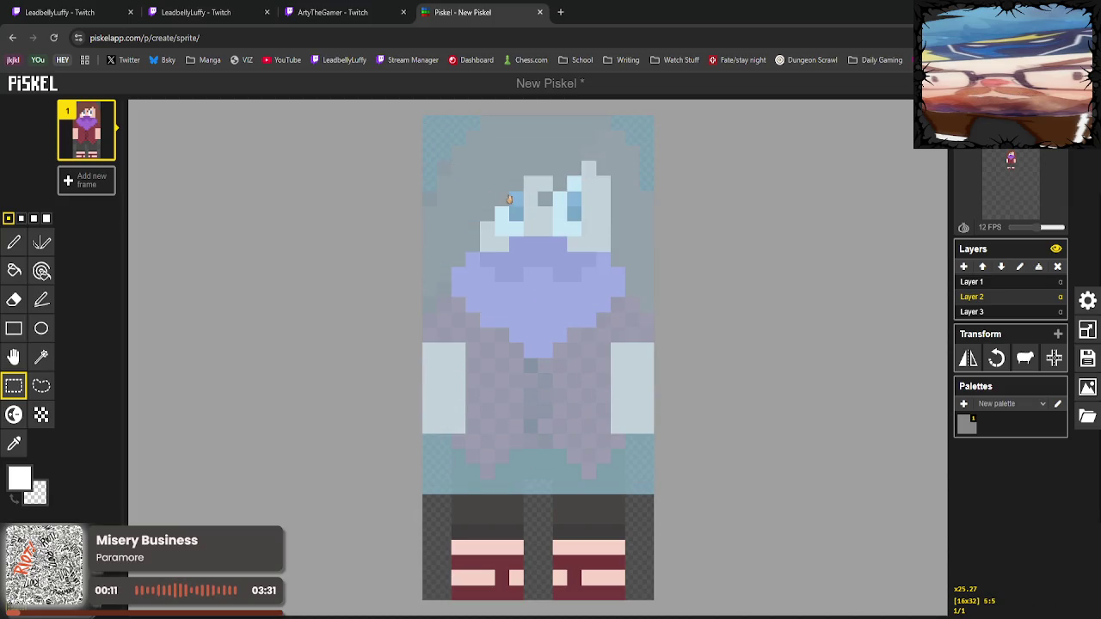
key(Delete)
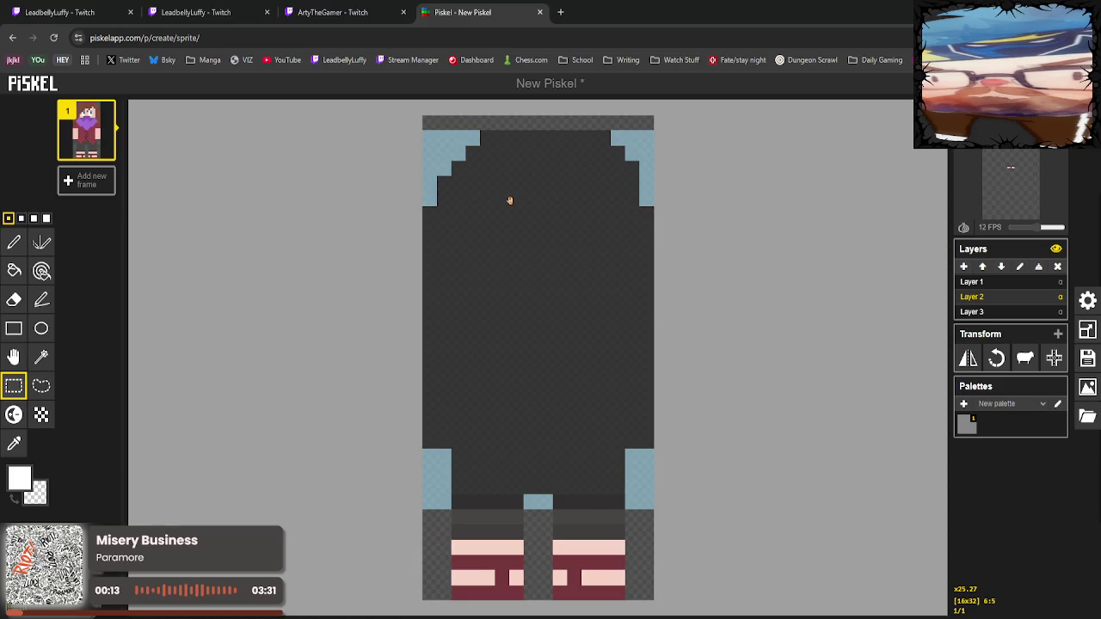
key(ctrl+z)
key(ctrl+z)
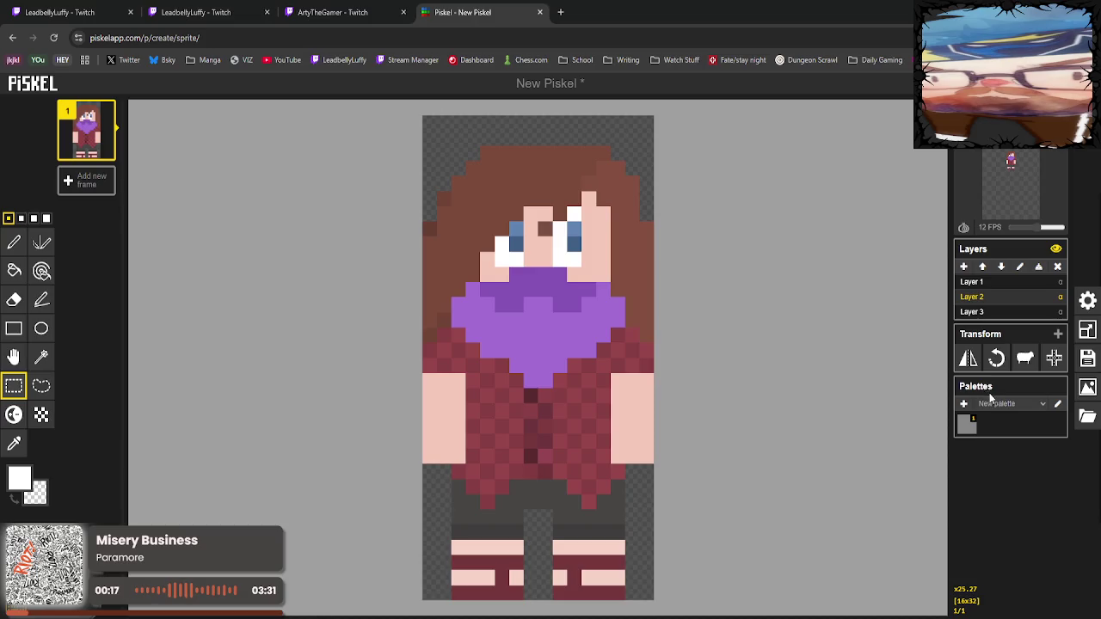
click(1088, 388)
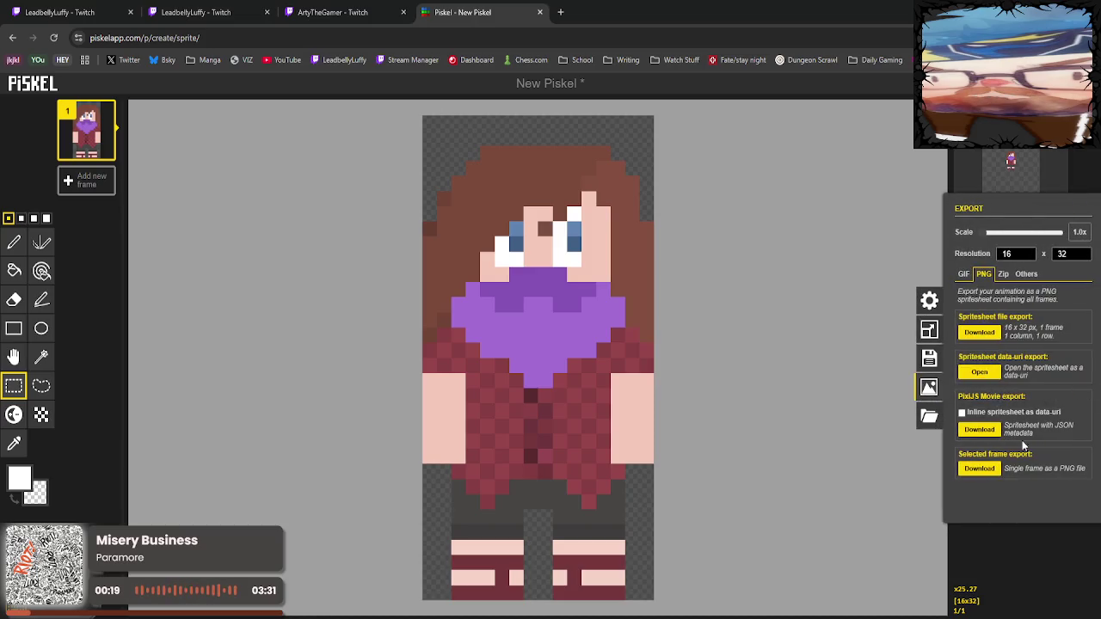
Close the export options and put the head and torso back at their original height.
click(754, 414)
key(ctrl+z)
key(ctrl+y)
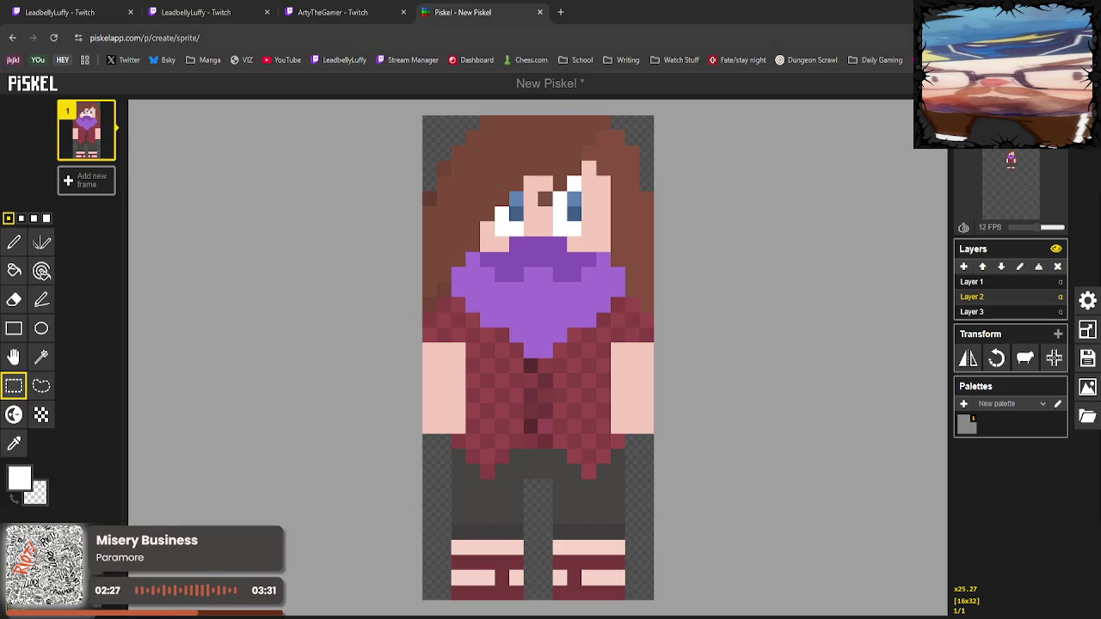
Open the wareware game editor at make.wareware.rip in a new tab.
click(560, 12)
text(wareware.rip)
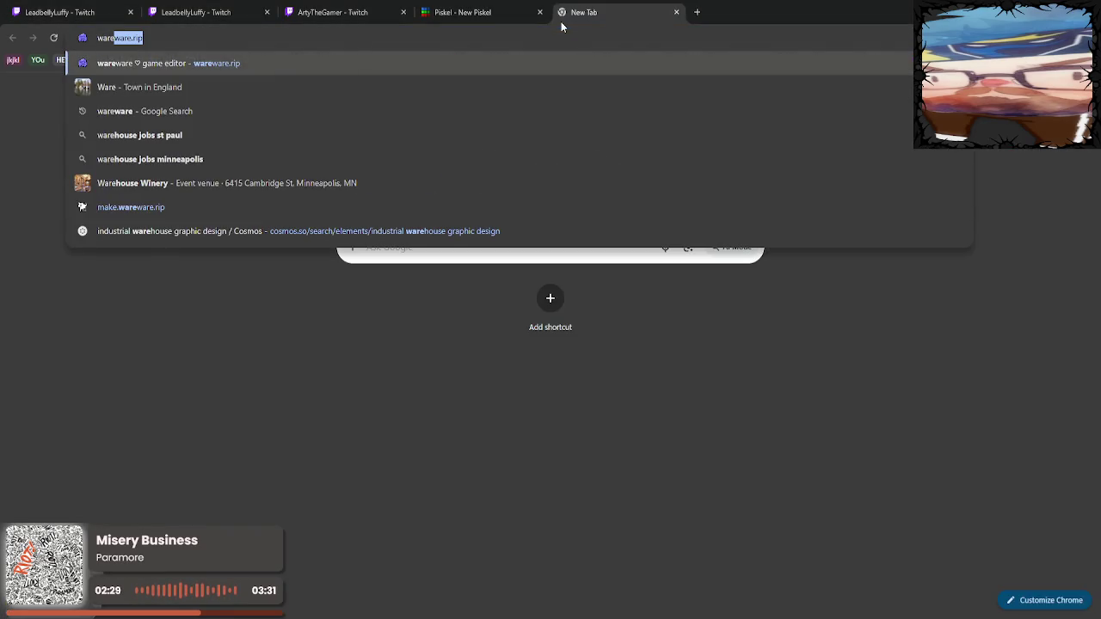
click(131, 207)
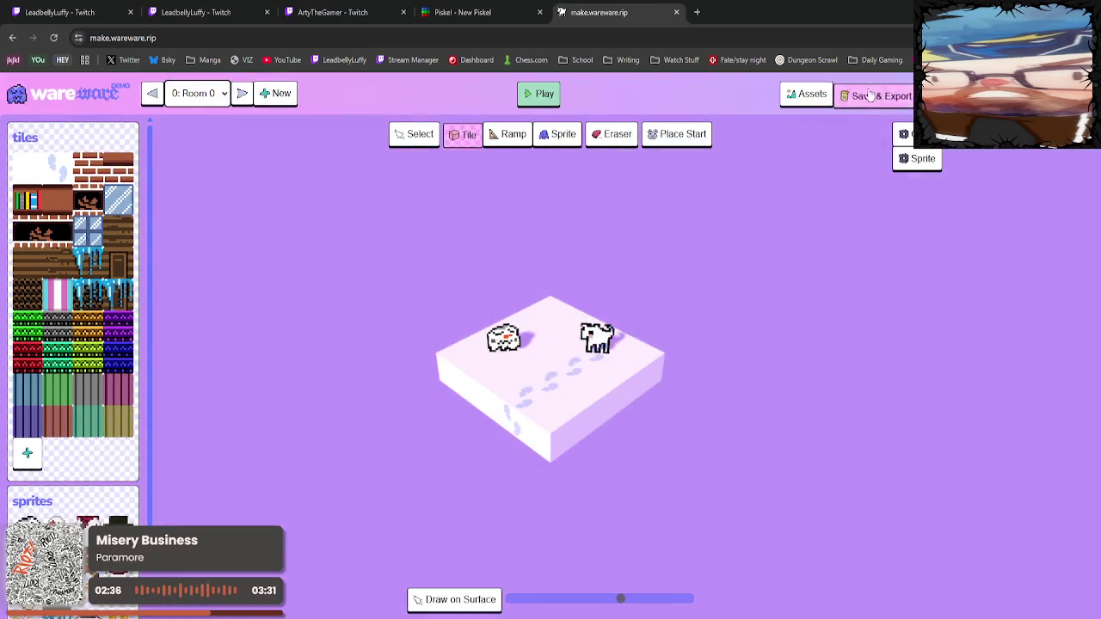
Load the saved project with the red-roofed house and BAKER shop, replacing the current one.
click(885, 93)
click(502, 317)
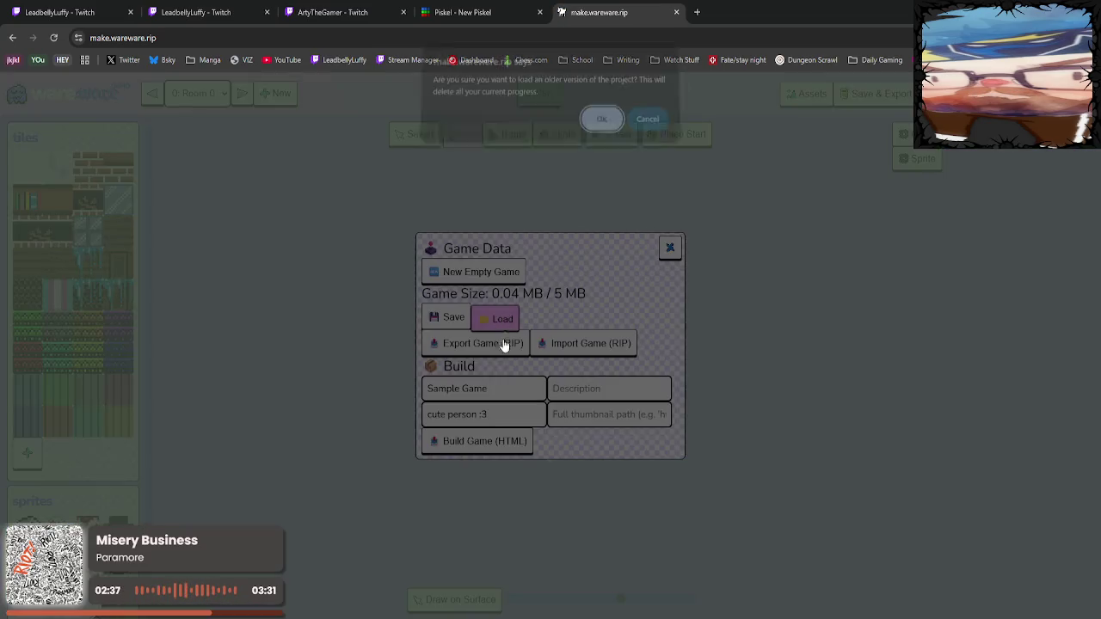
click(599, 121)
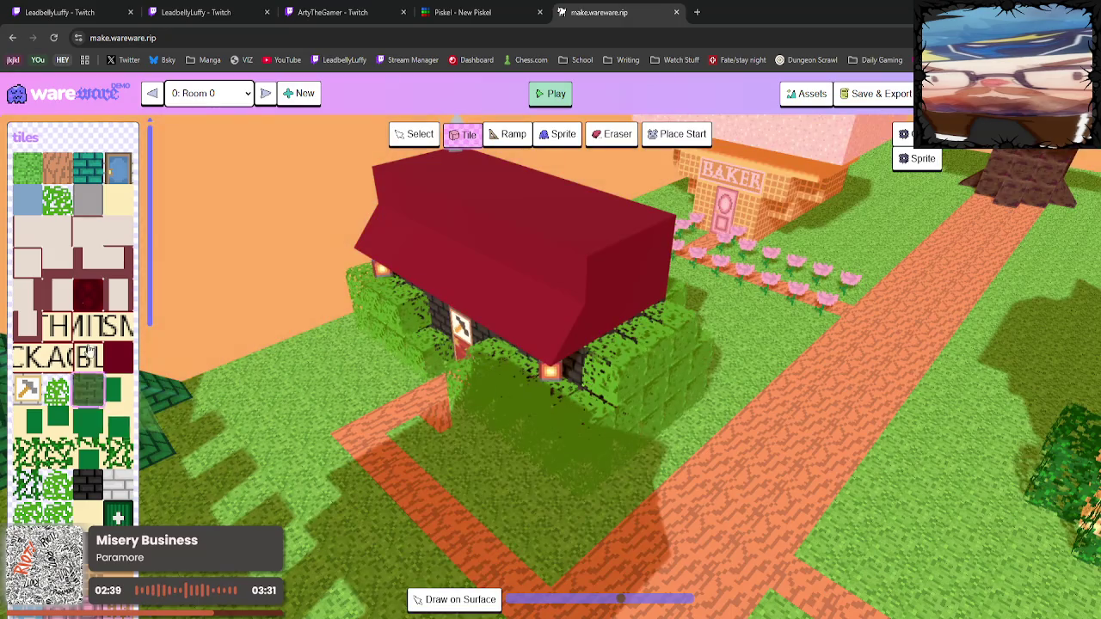
scroll(103, 413, down, 5)
scroll(104, 413, down, 5)
scroll(103, 412, down, 1)
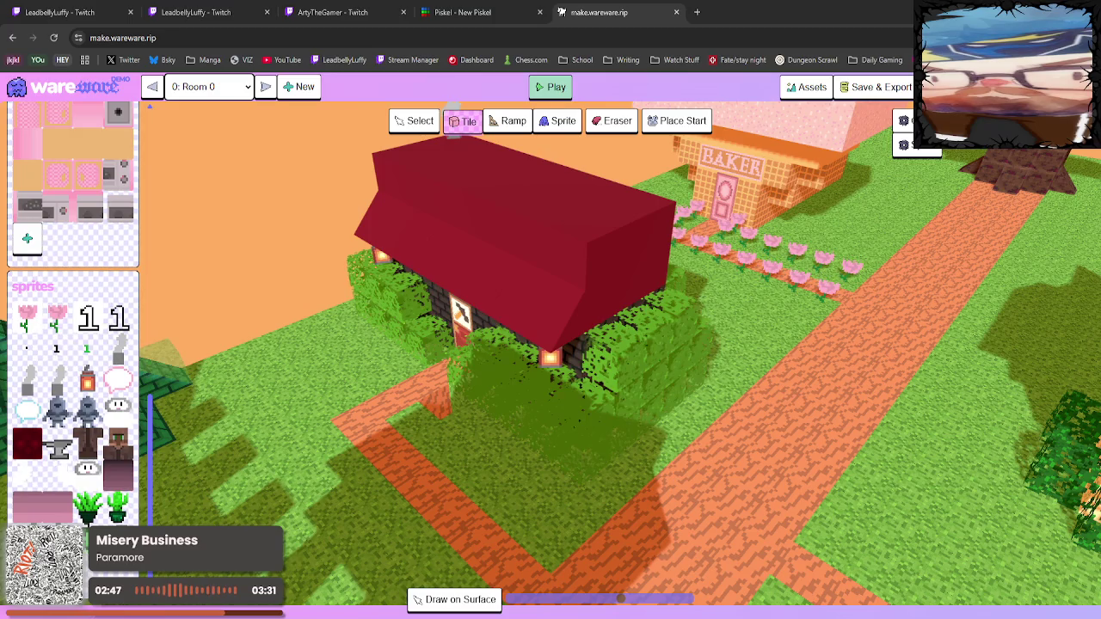
Place the character sprite on the path beside the house, drawing on layers.
click(557, 120)
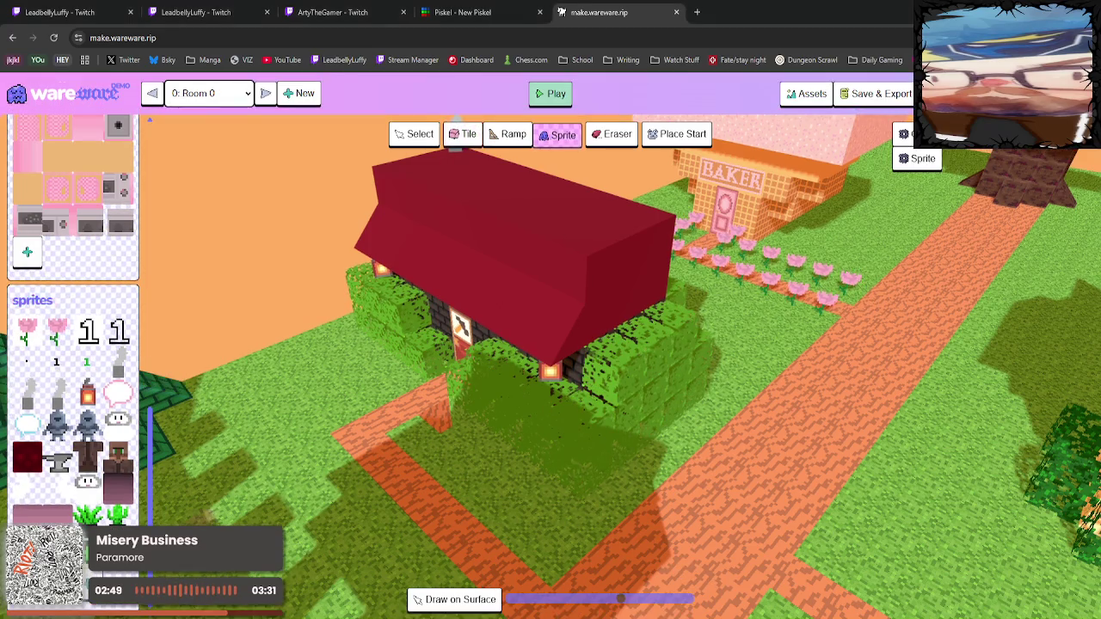
click(378, 417)
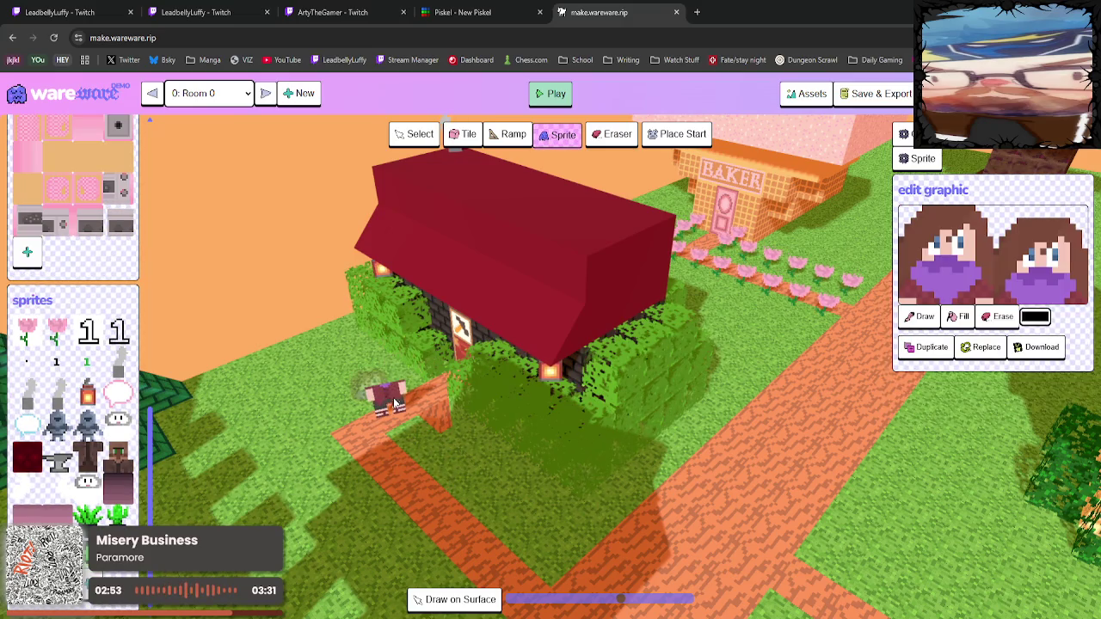
click(451, 600)
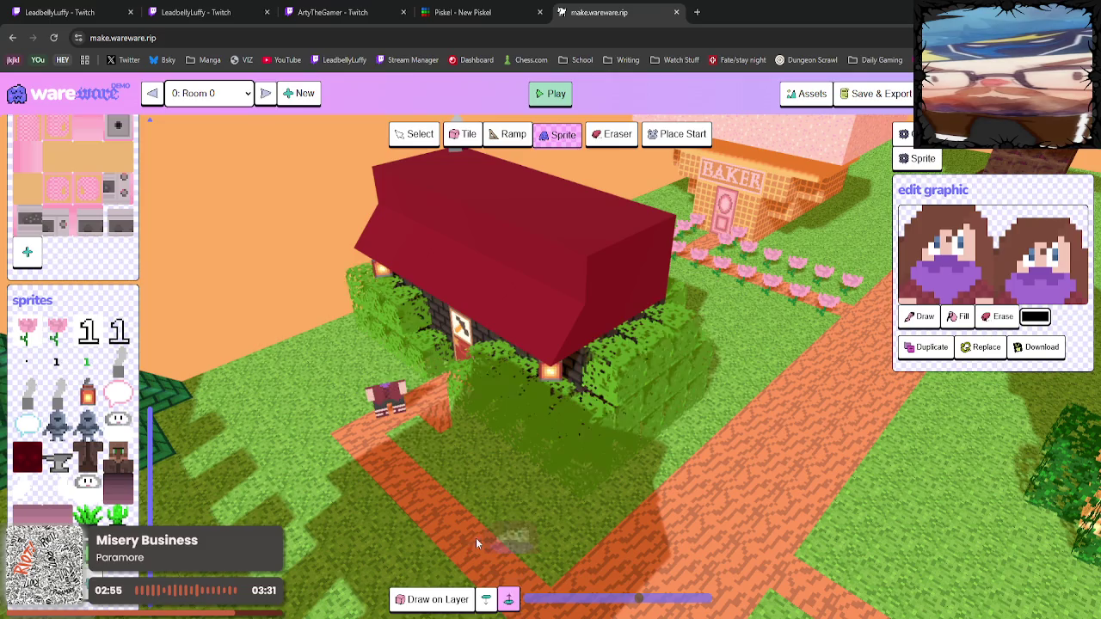
click(381, 391)
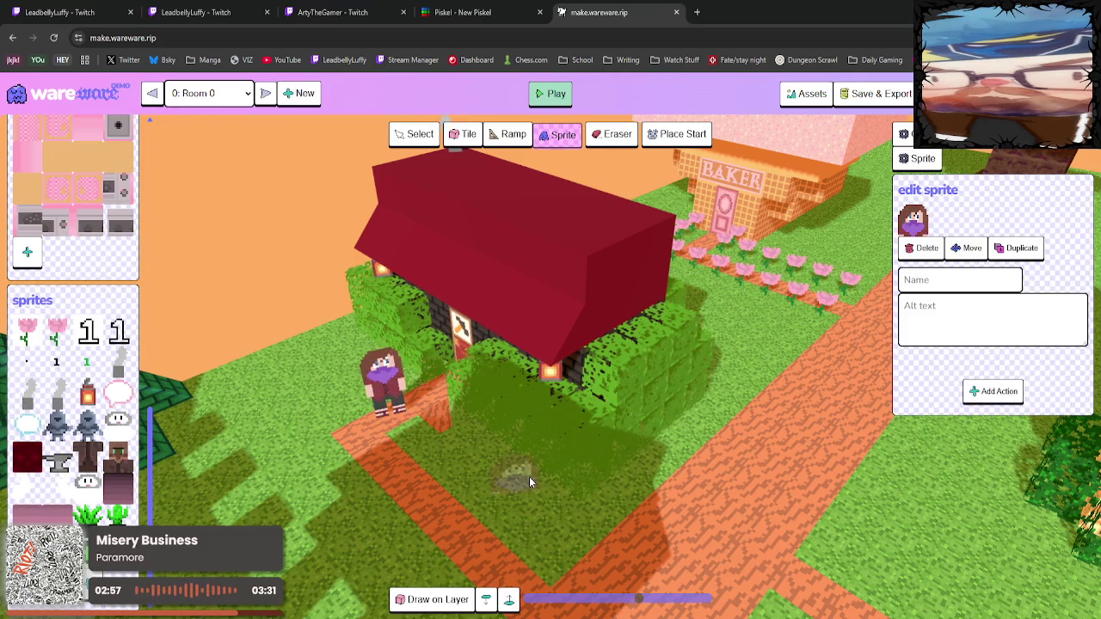
Orbit the view to face the blacksmith door and pick the green grass tile.
mouse_move(528, 476)
mouse_down()
mouse_move(521, 437)
mouse_move(598, 460)
mouse_up()
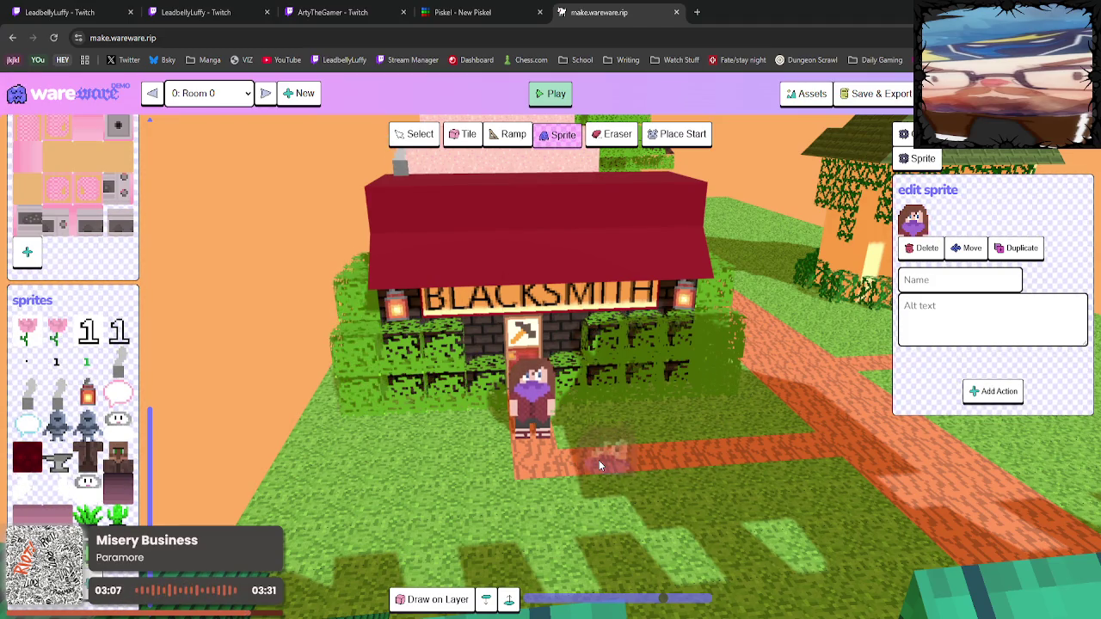
mouse_move(598, 460)
mouse_down()
mouse_move(561, 468)
mouse_move(629, 455)
mouse_move(561, 469)
mouse_move(569, 442)
mouse_move(539, 427)
mouse_move(588, 438)
mouse_move(468, 489)
mouse_move(519, 458)
mouse_move(519, 425)
mouse_move(511, 473)
mouse_move(601, 457)
mouse_move(458, 460)
mouse_move(458, 489)
mouse_up()
scroll(69, 258, up, 5)
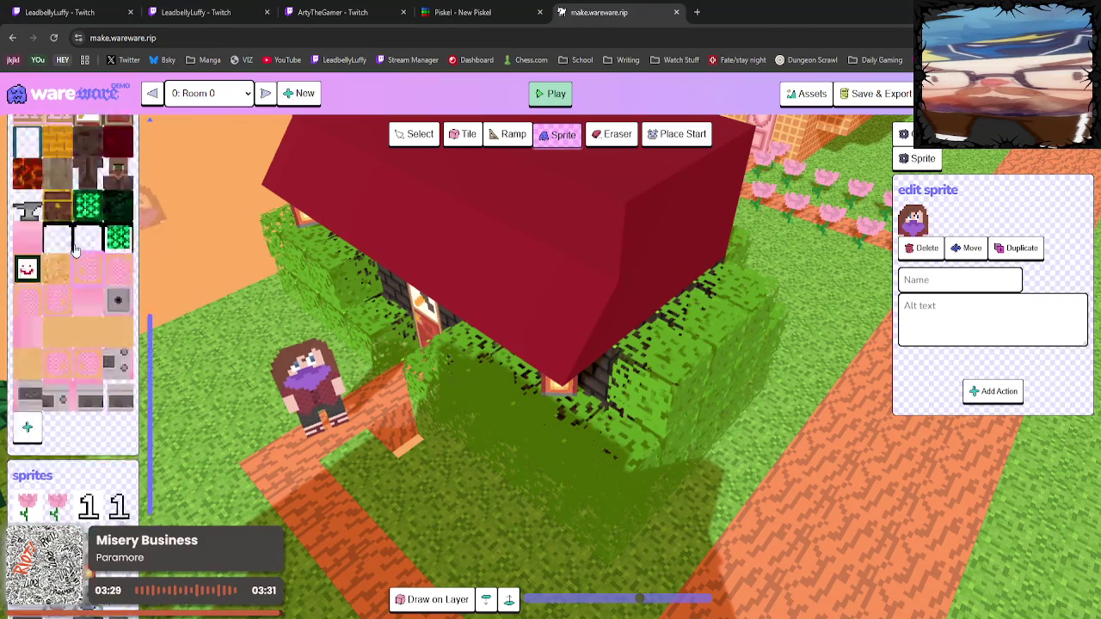
scroll(69, 258, up, 5)
scroll(51, 215, up, 5)
click(26, 172)
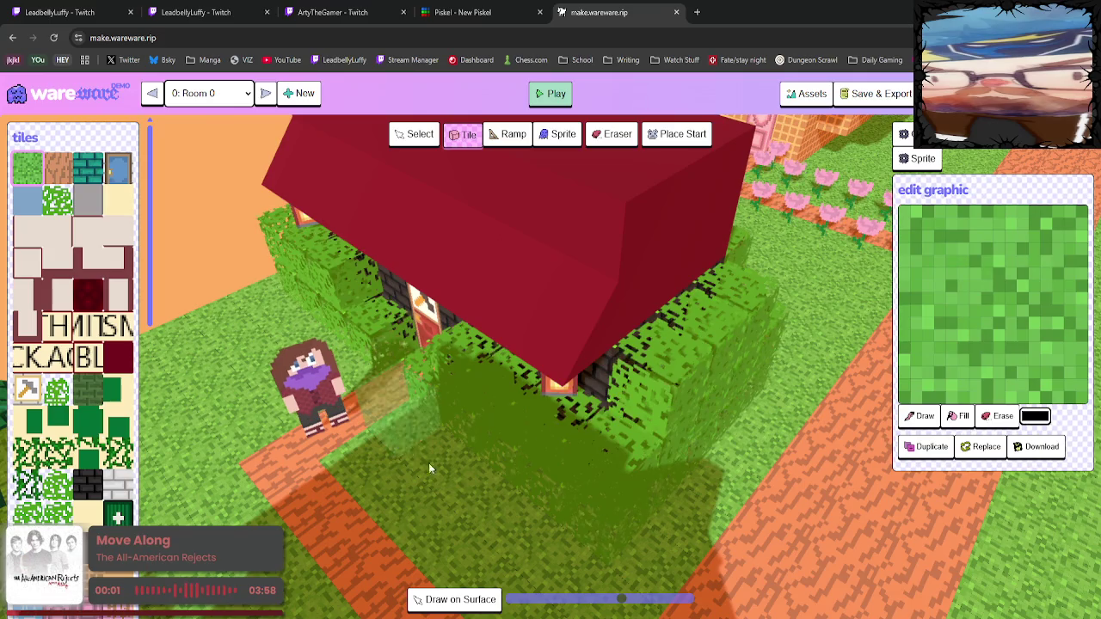
key(Left)
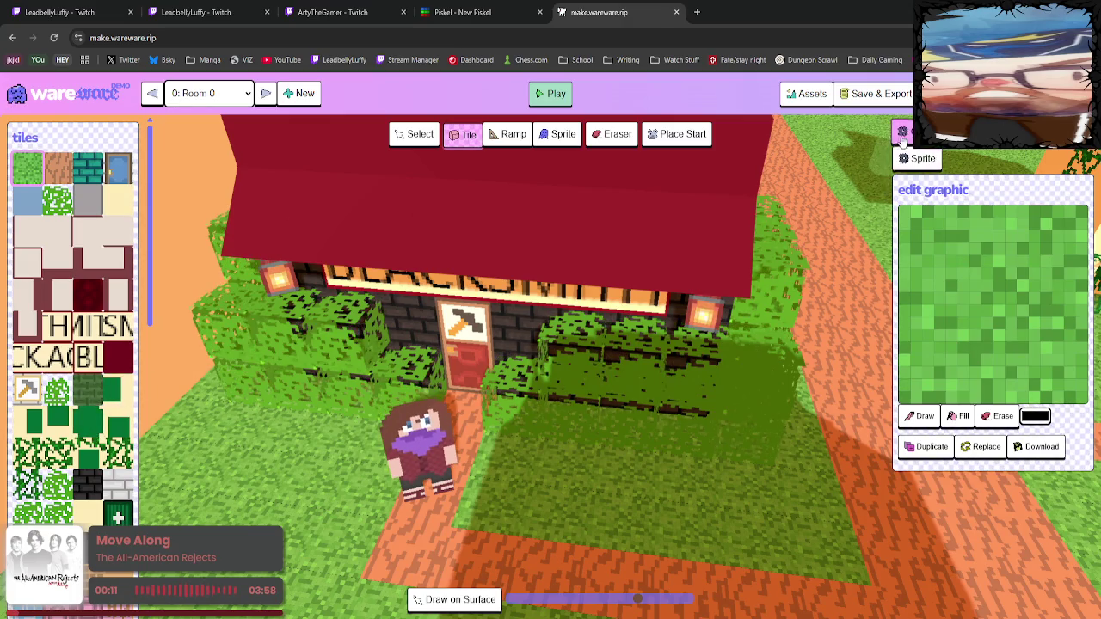
Select the old character, try repositioning it, then delete it.
click(416, 134)
click(454, 493)
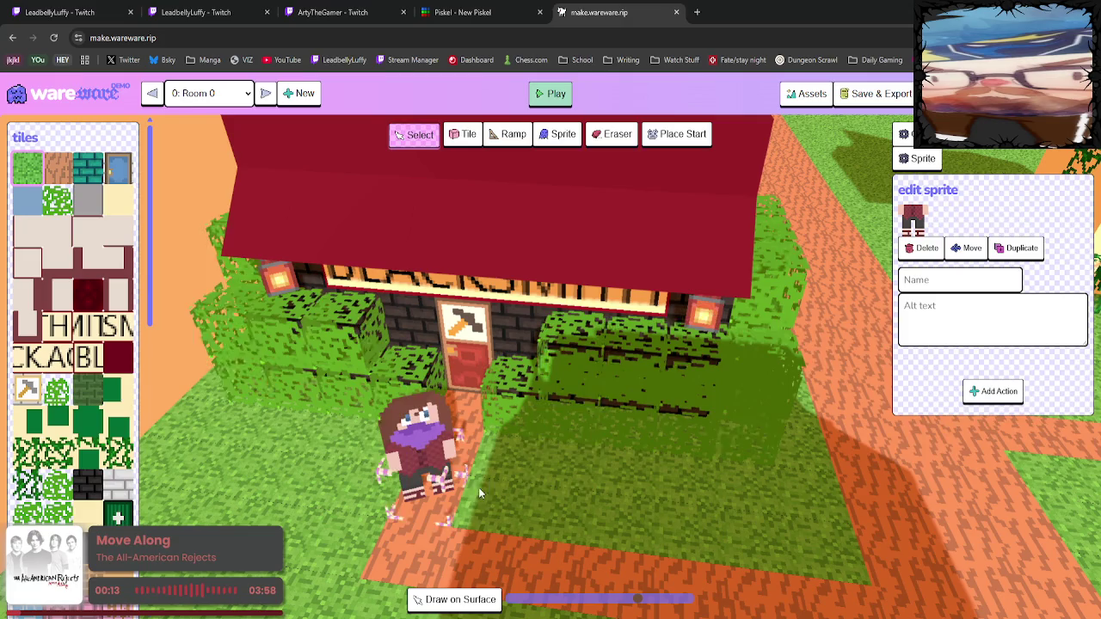
click(970, 246)
click(487, 601)
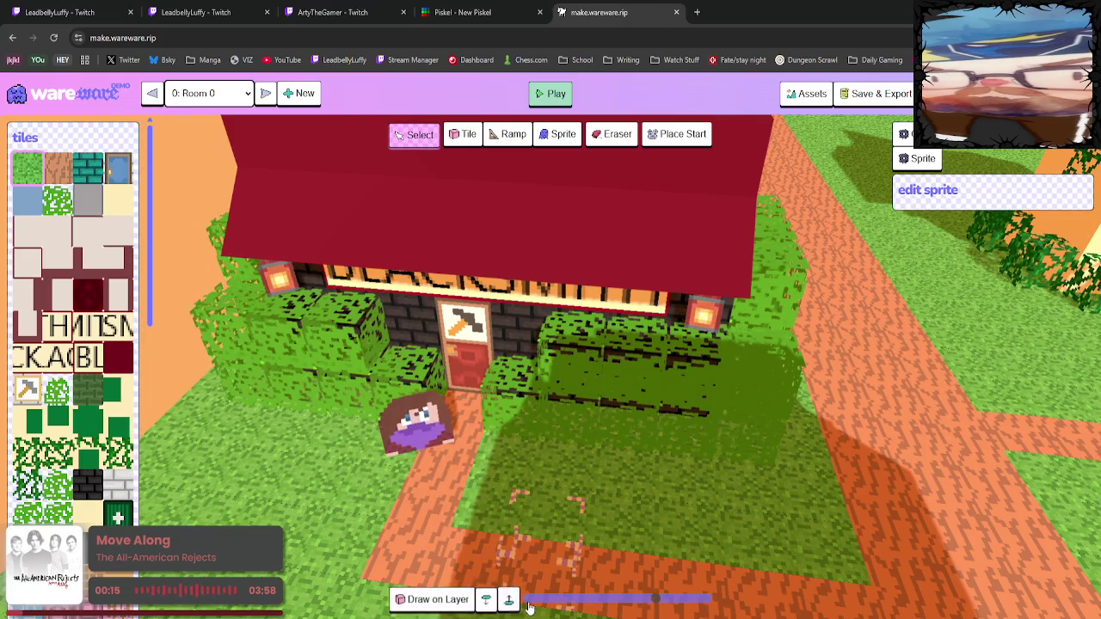
click(417, 439)
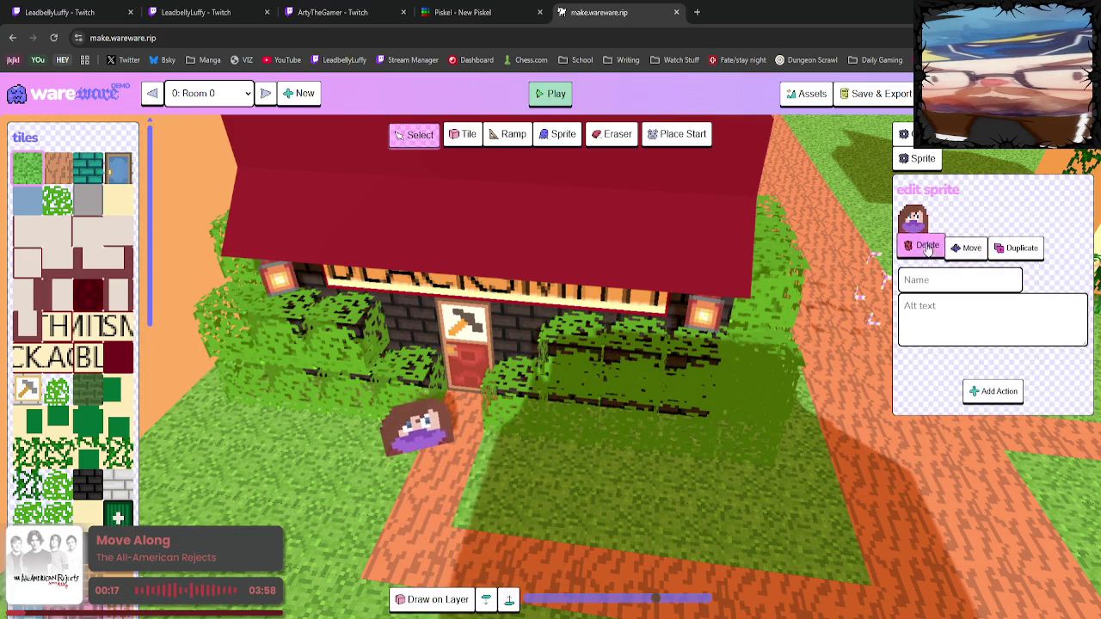
click(922, 248)
scroll(86, 430, down, 5)
scroll(122, 517, down, 2)
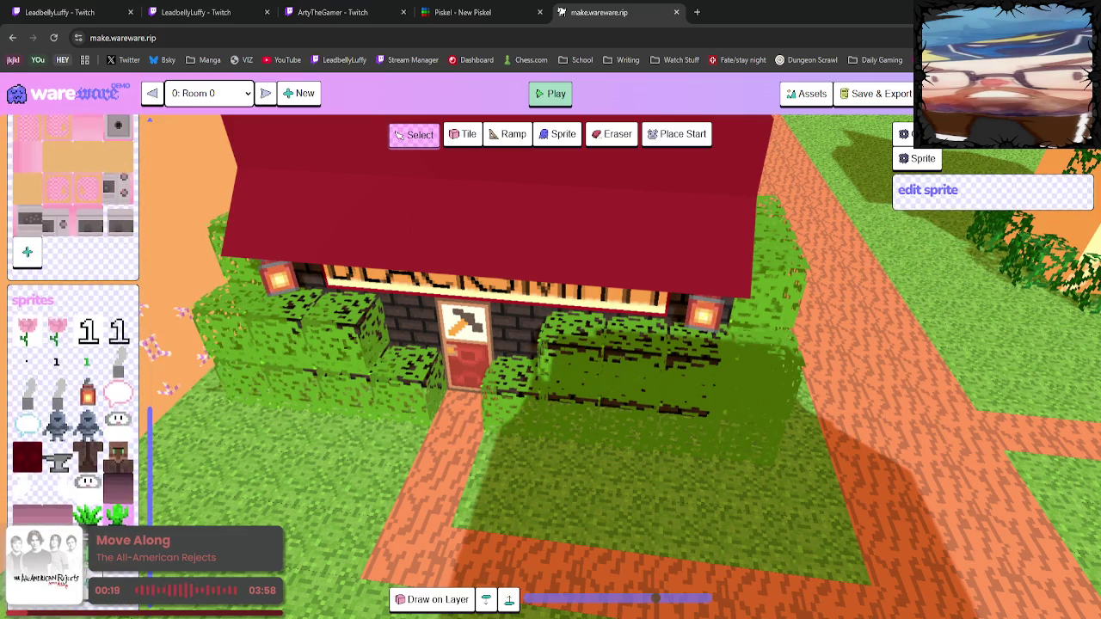
Place the lower-body sprite at the blacksmith door and stack the head sprite on it.
click(118, 464)
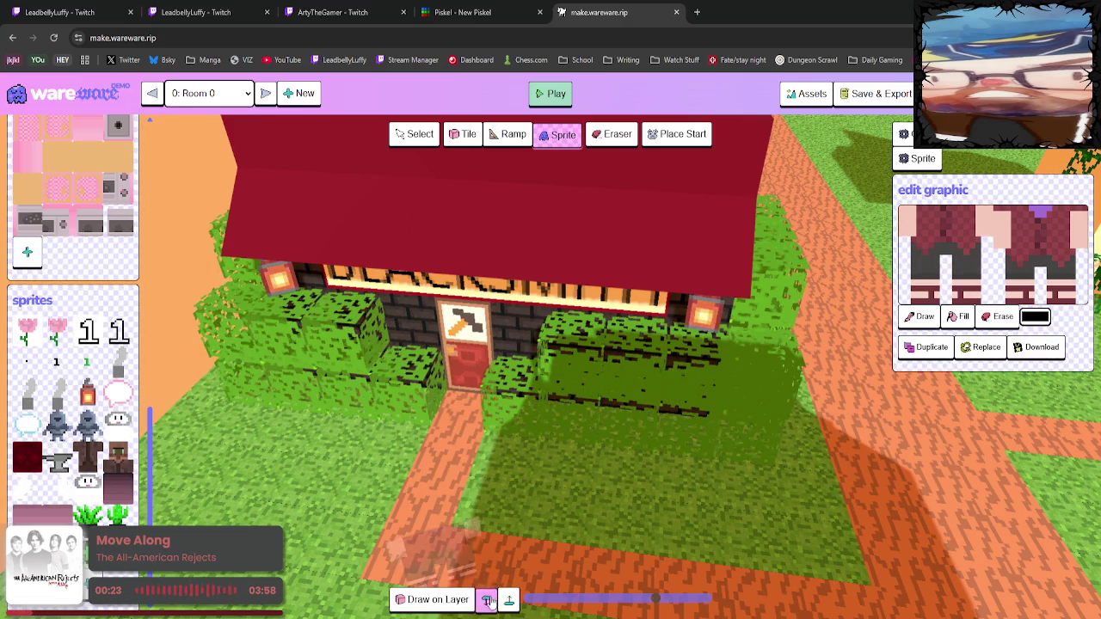
click(470, 421)
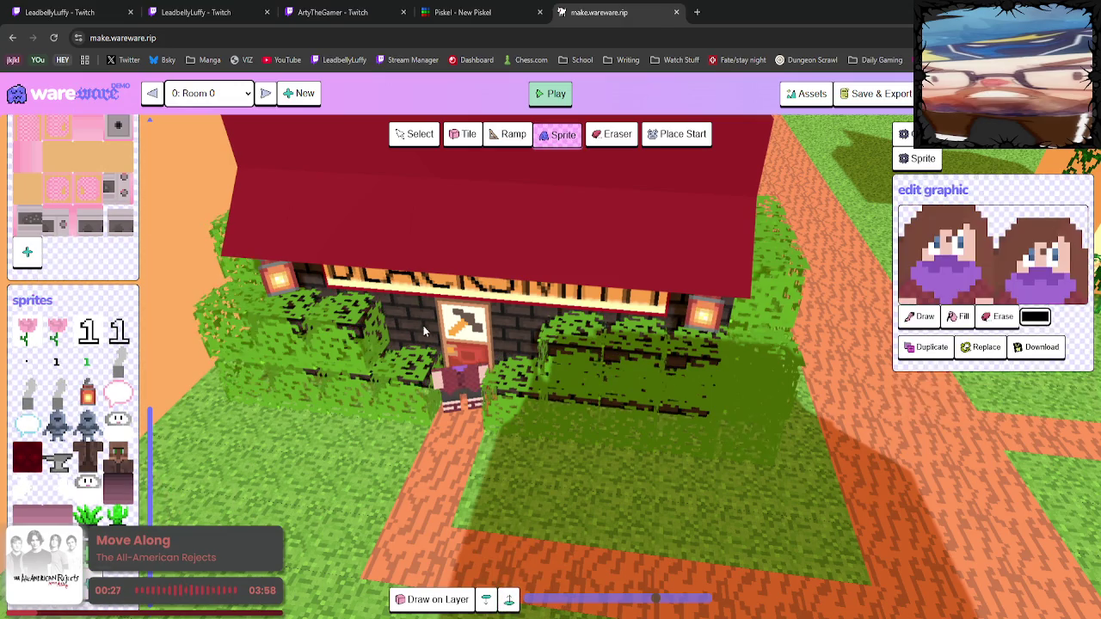
click(468, 369)
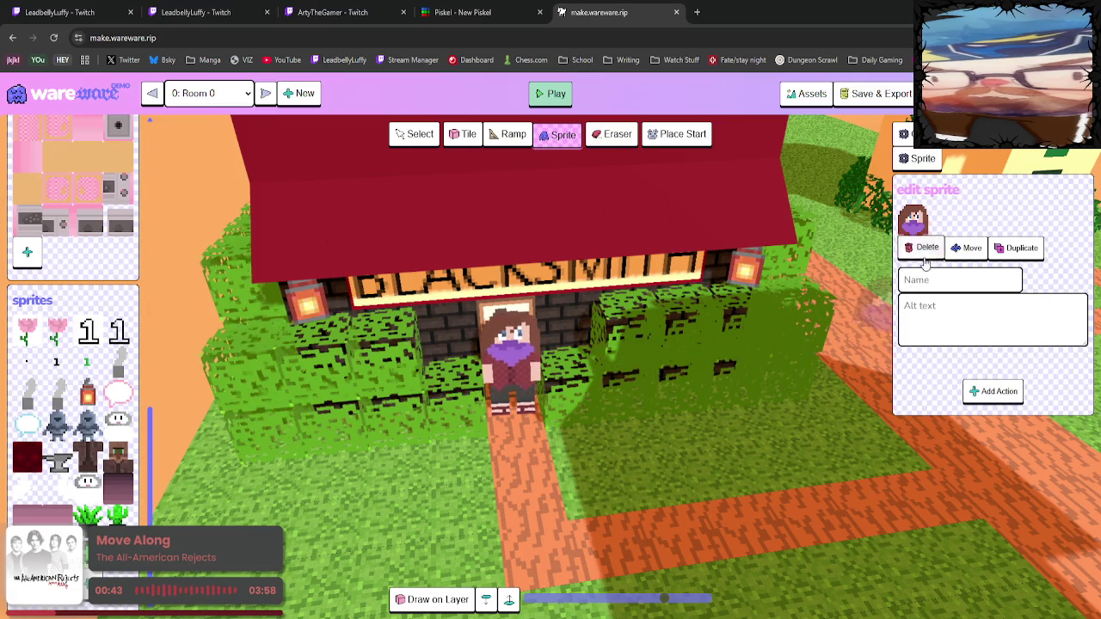
click(506, 325)
Delete that character and rebuild it from body and head sprites on the path before the door.
click(417, 135)
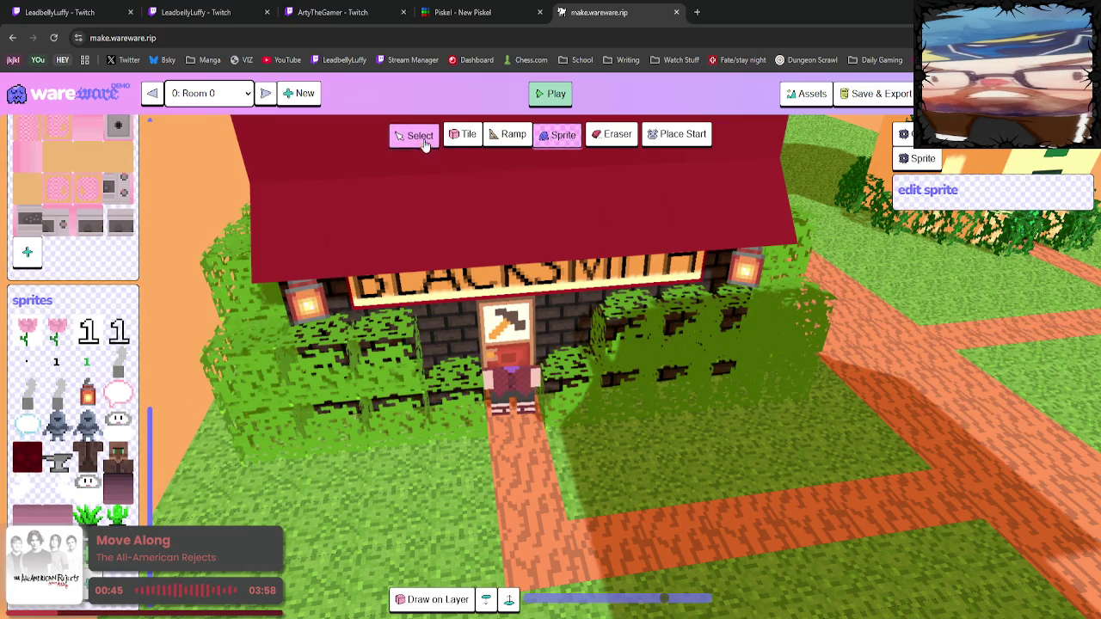
click(486, 599)
click(529, 428)
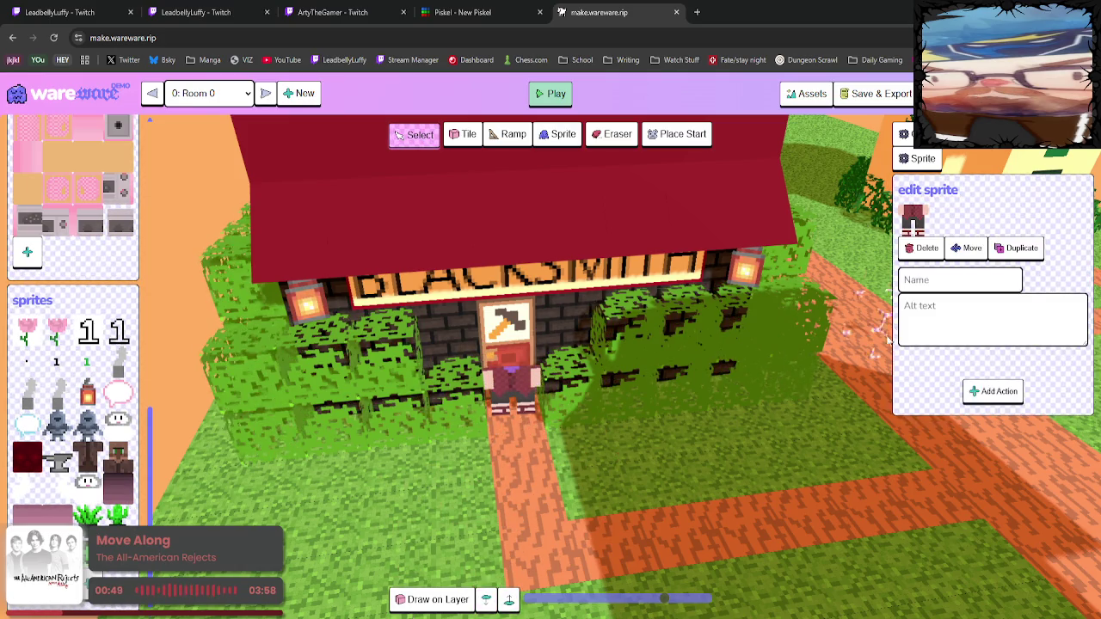
click(530, 428)
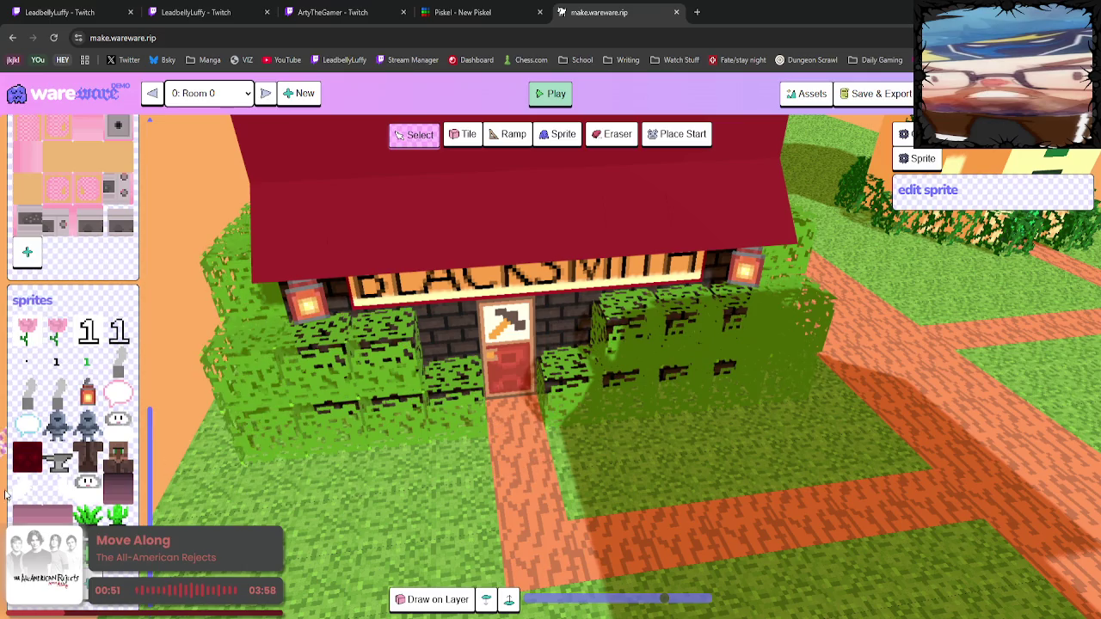
click(118, 460)
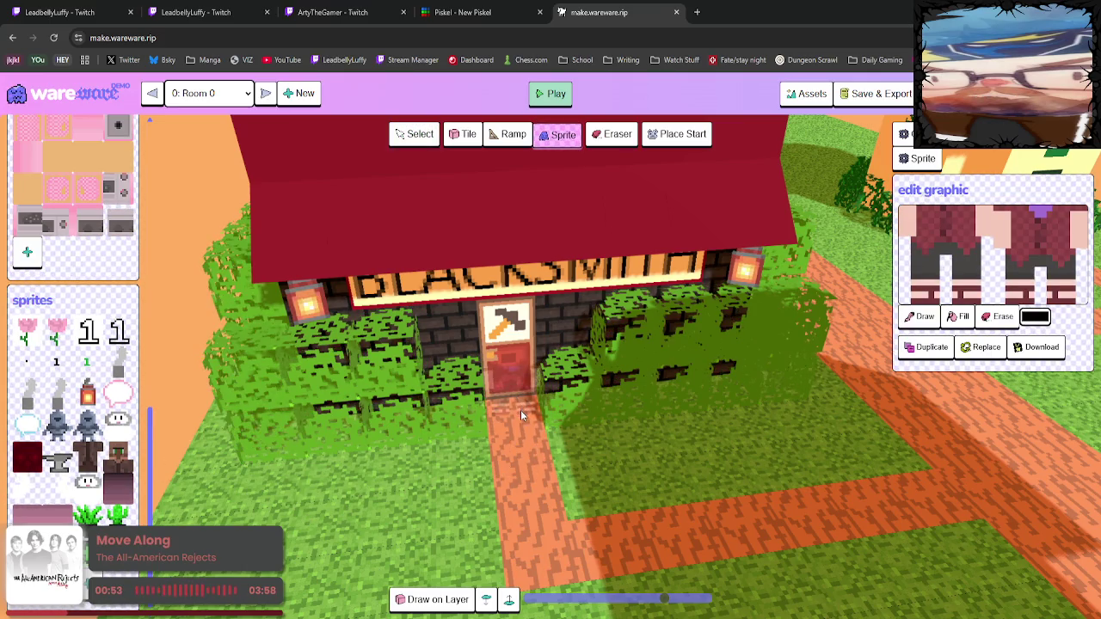
click(525, 440)
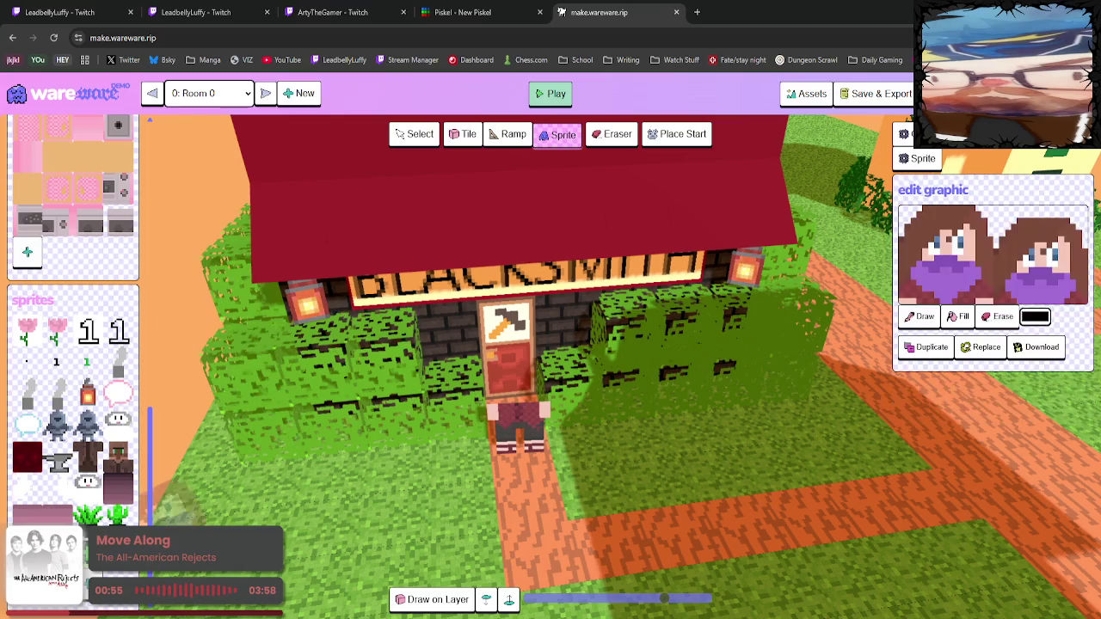
click(514, 414)
drag(582, 459, 592, 433)
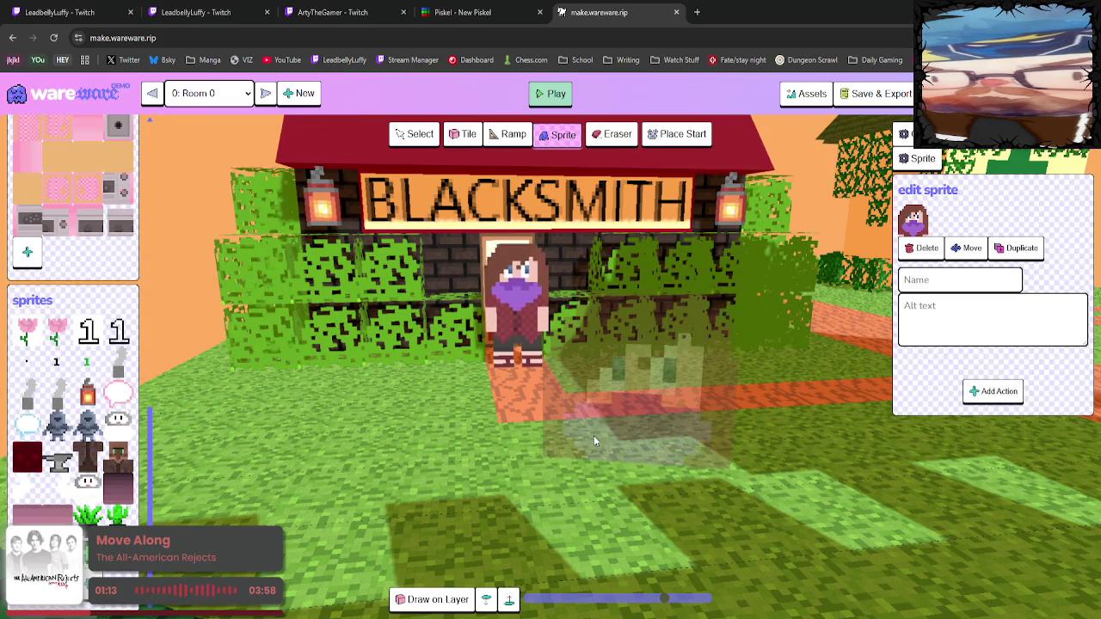
drag(594, 435, 594, 481)
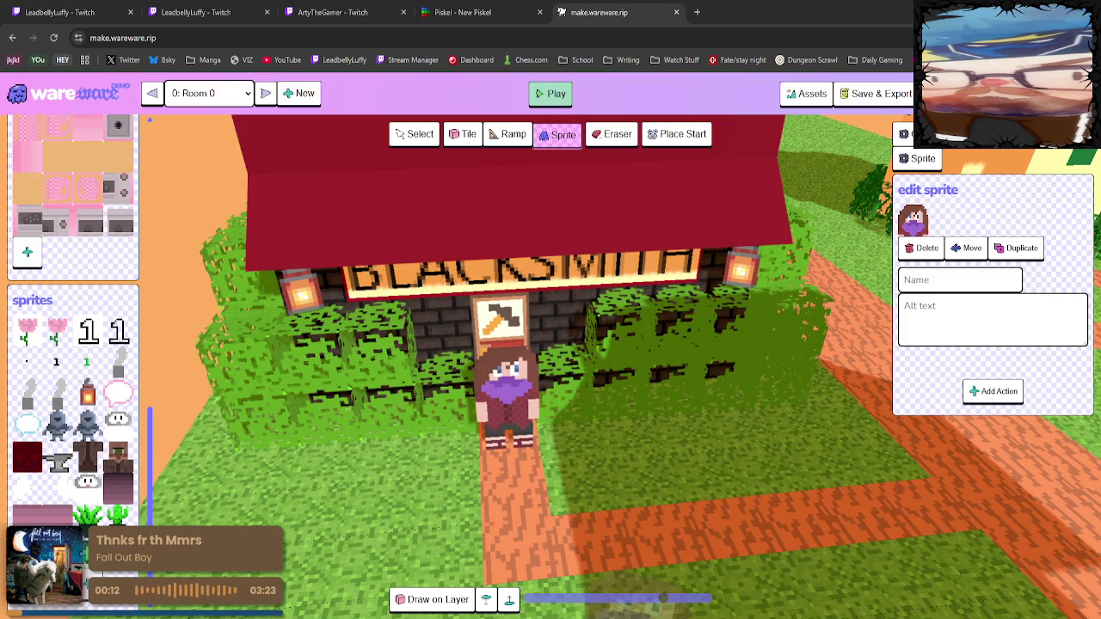
scroll(564, 504, up, 3)
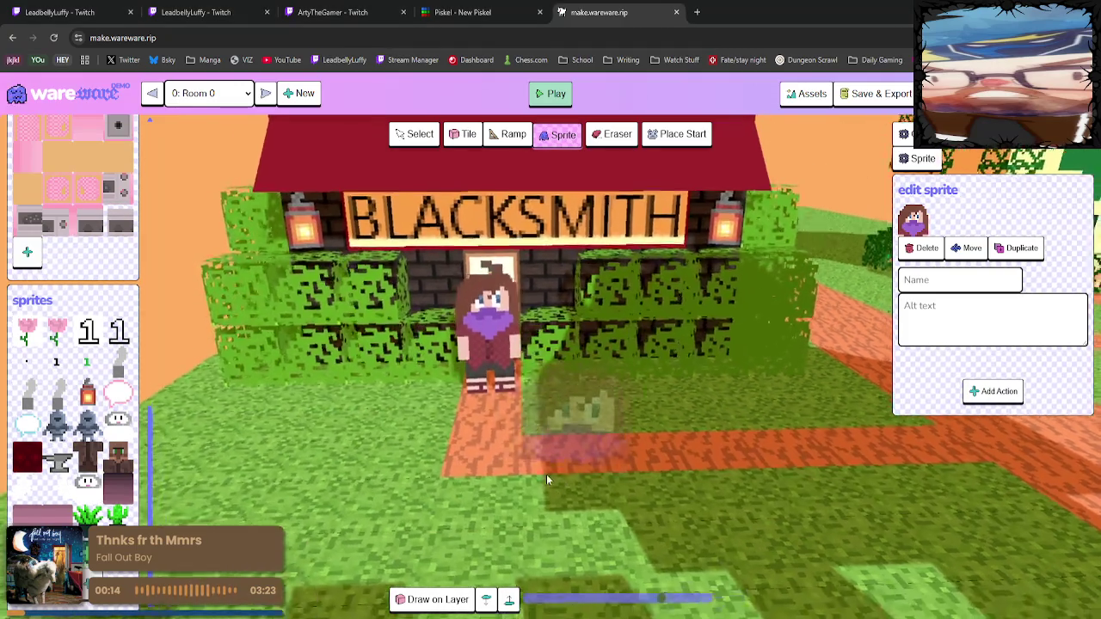
mouse_move(546, 474)
mouse_down()
mouse_move(588, 471)
mouse_move(526, 478)
mouse_move(547, 483)
mouse_move(554, 463)
mouse_move(582, 477)
mouse_move(530, 487)
mouse_move(523, 465)
mouse_up()
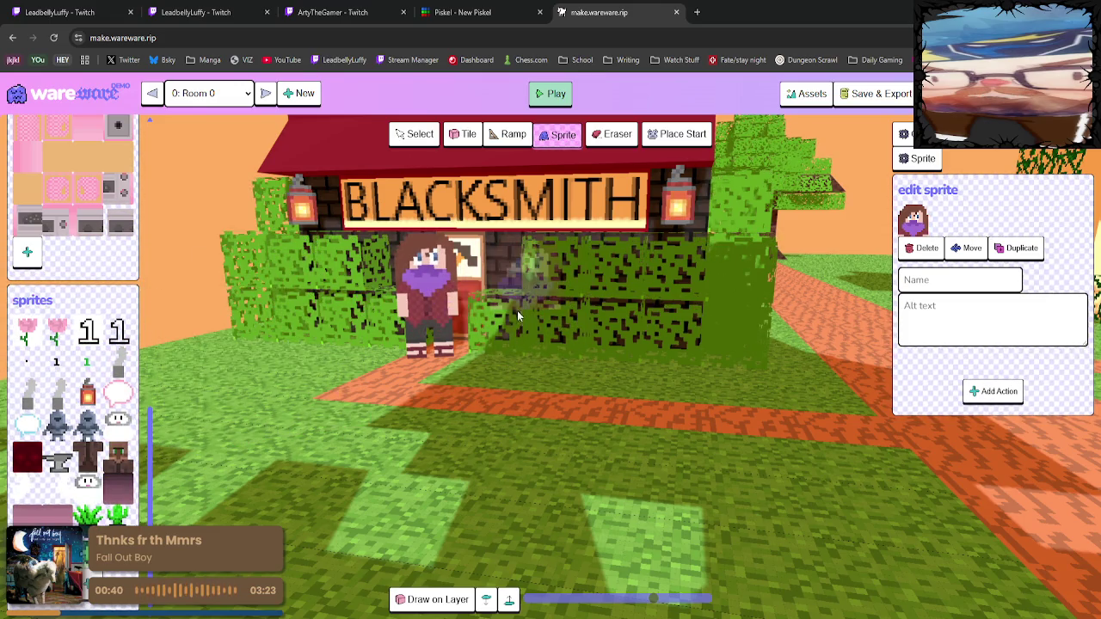
Orbit and zoom around the village to inspect the character at the blacksmith doorway.
click(414, 134)
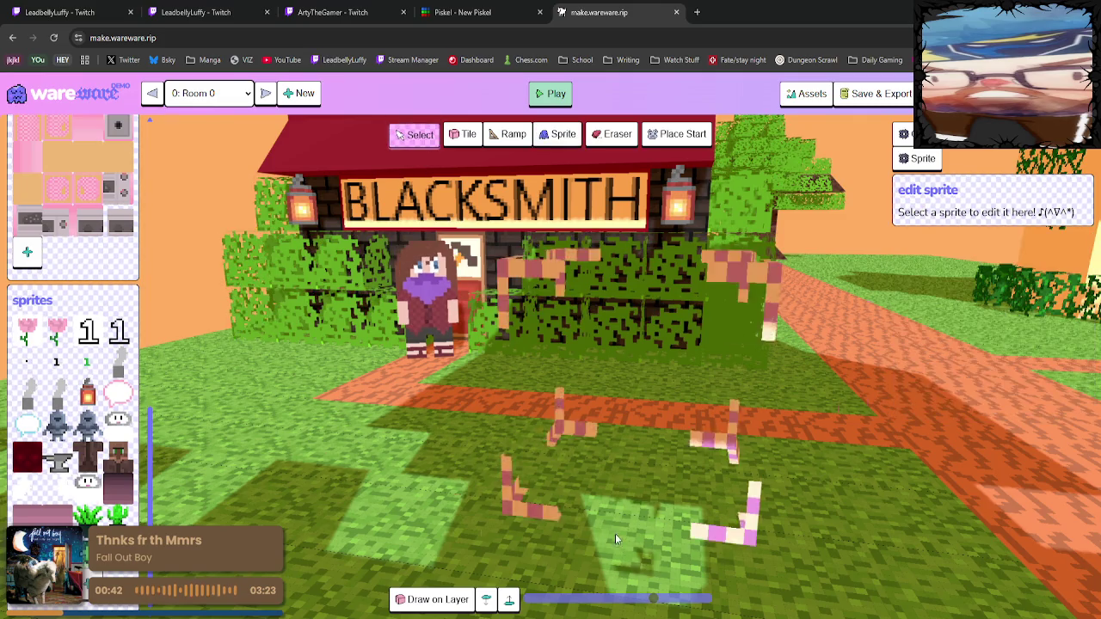
drag(708, 438, 634, 433)
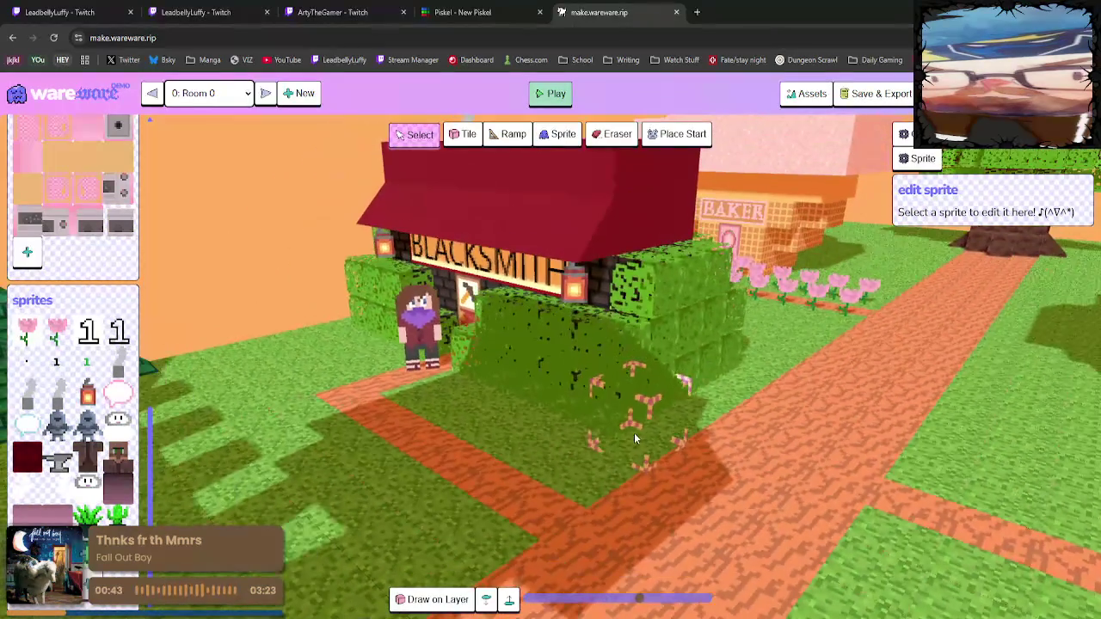
mouse_move(796, 418)
mouse_down()
mouse_move(757, 426)
mouse_move(841, 414)
mouse_move(935, 432)
mouse_move(911, 447)
mouse_move(908, 438)
mouse_move(703, 433)
mouse_move(709, 424)
mouse_move(662, 441)
mouse_move(578, 401)
mouse_up()
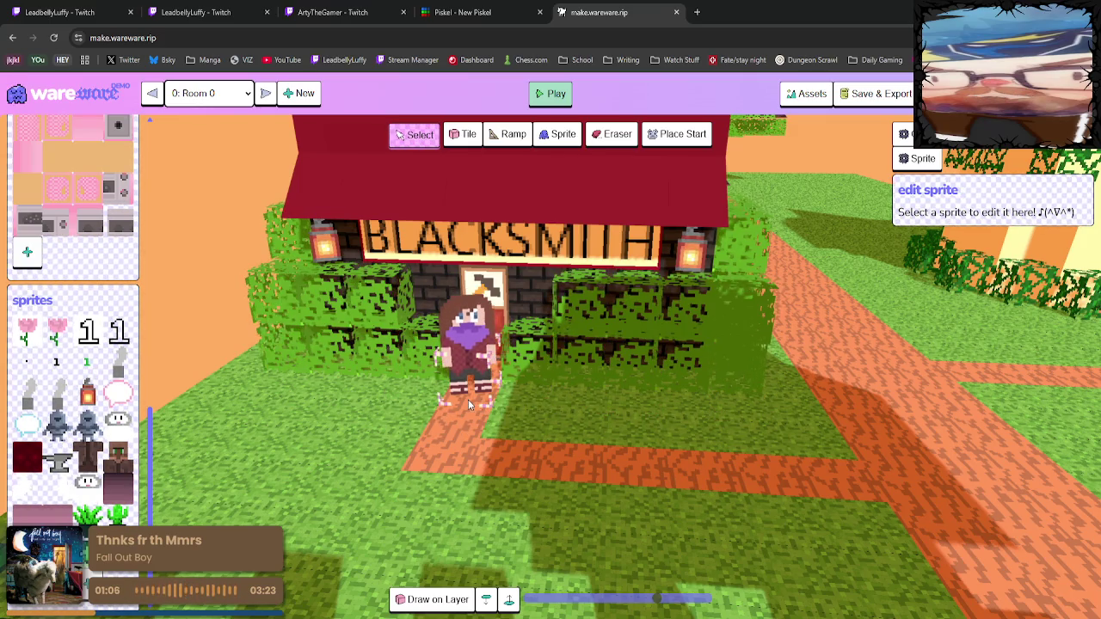
mouse_move(589, 405)
mouse_down()
mouse_move(635, 417)
mouse_move(628, 465)
mouse_move(612, 392)
mouse_move(615, 412)
mouse_move(640, 365)
mouse_move(655, 376)
mouse_move(485, 363)
mouse_move(605, 383)
mouse_move(549, 383)
mouse_up()
scroll(457, 360, down, 3)
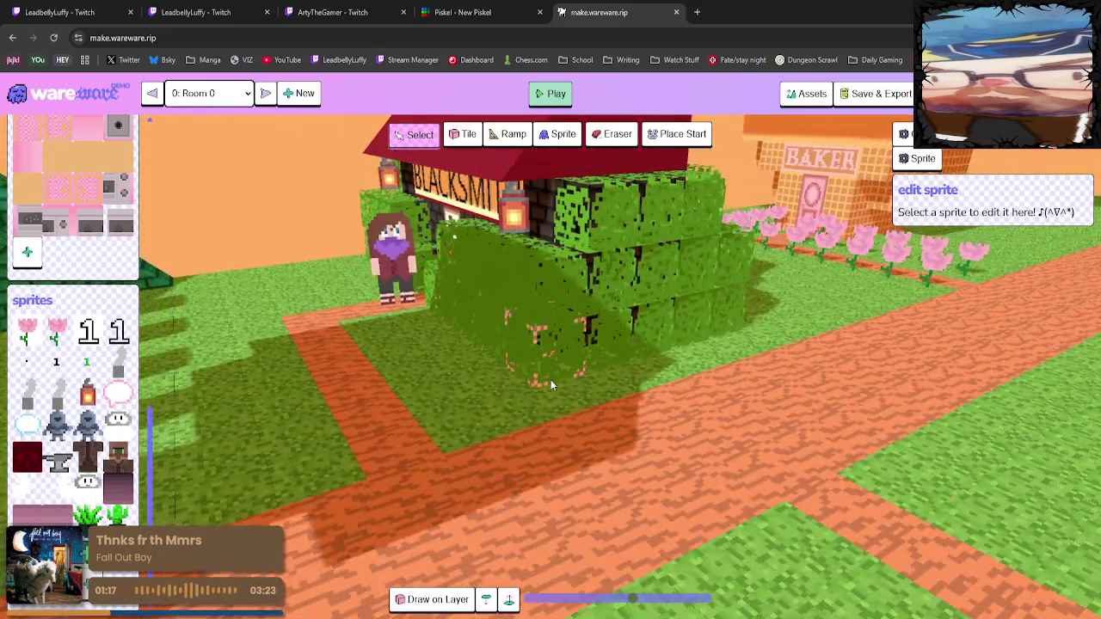
scroll(550, 380, down, 3)
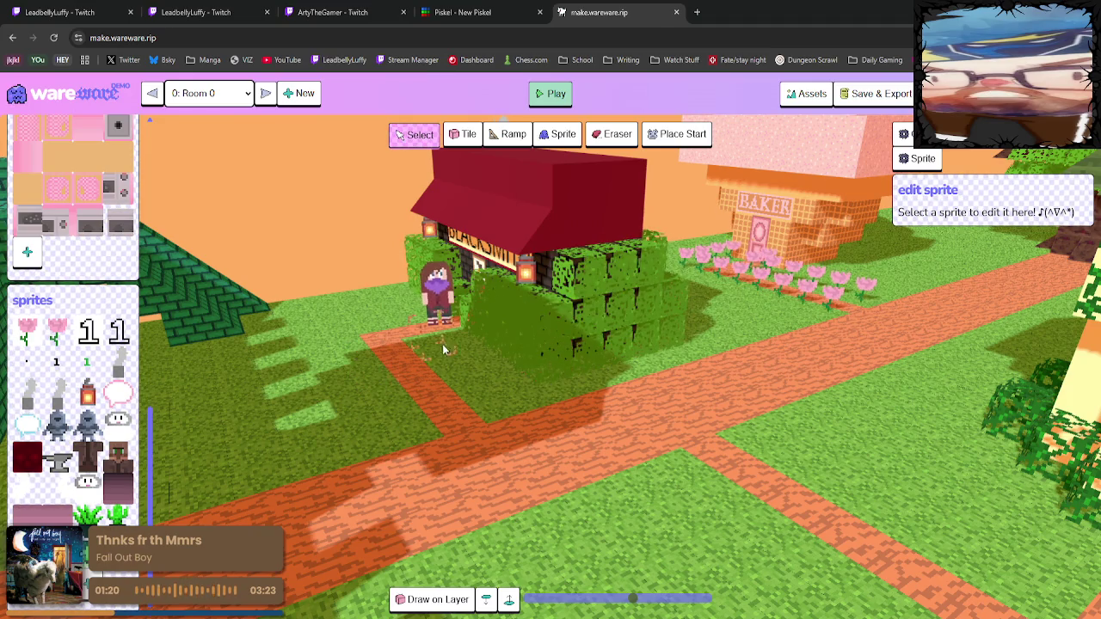
scroll(443, 335, up, 3)
mouse_move(443, 322)
mouse_down()
mouse_move(461, 354)
mouse_move(555, 373)
mouse_move(535, 387)
mouse_up()
scroll(535, 381, up, 3)
scroll(533, 387, up, 2)
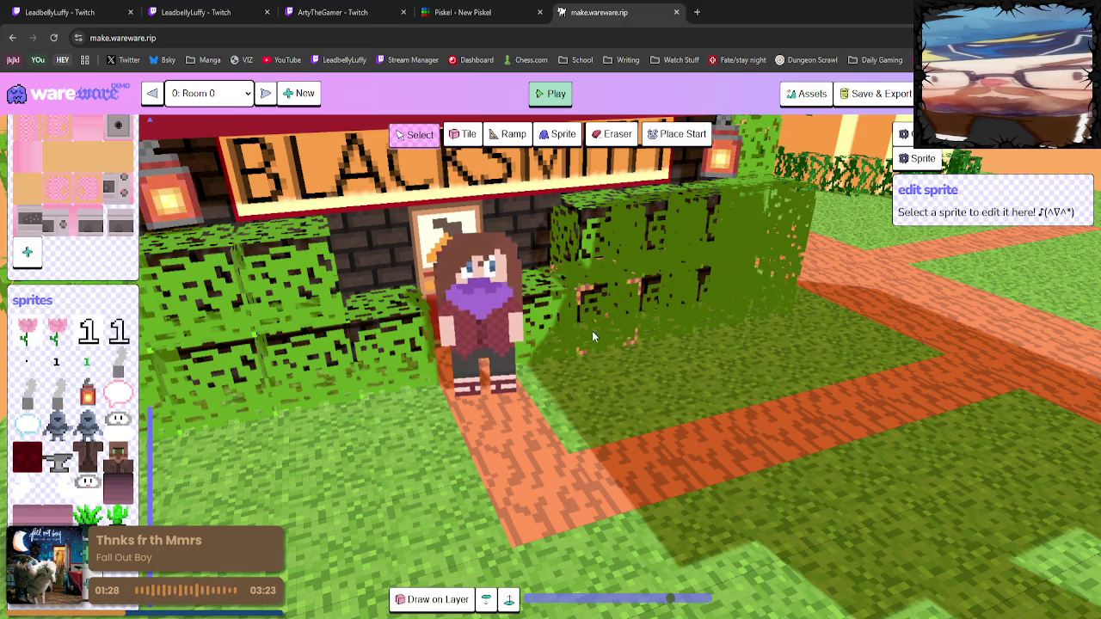
View image results for 'elden ring blacksmith' in a new tab, then return to Piskel.
click(697, 12)
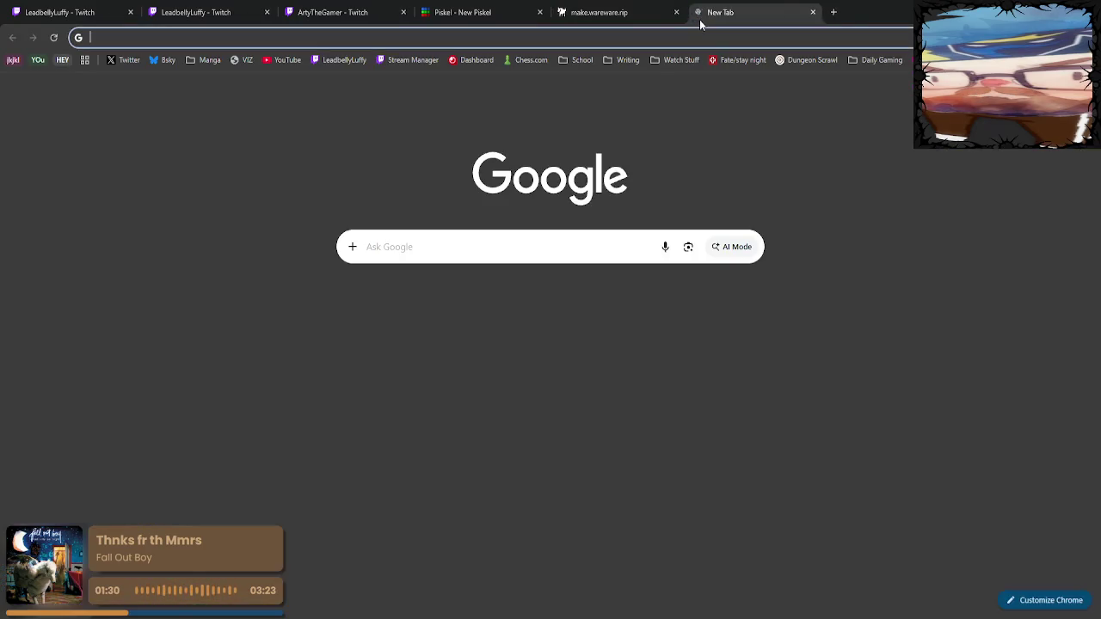
text(elden ri)
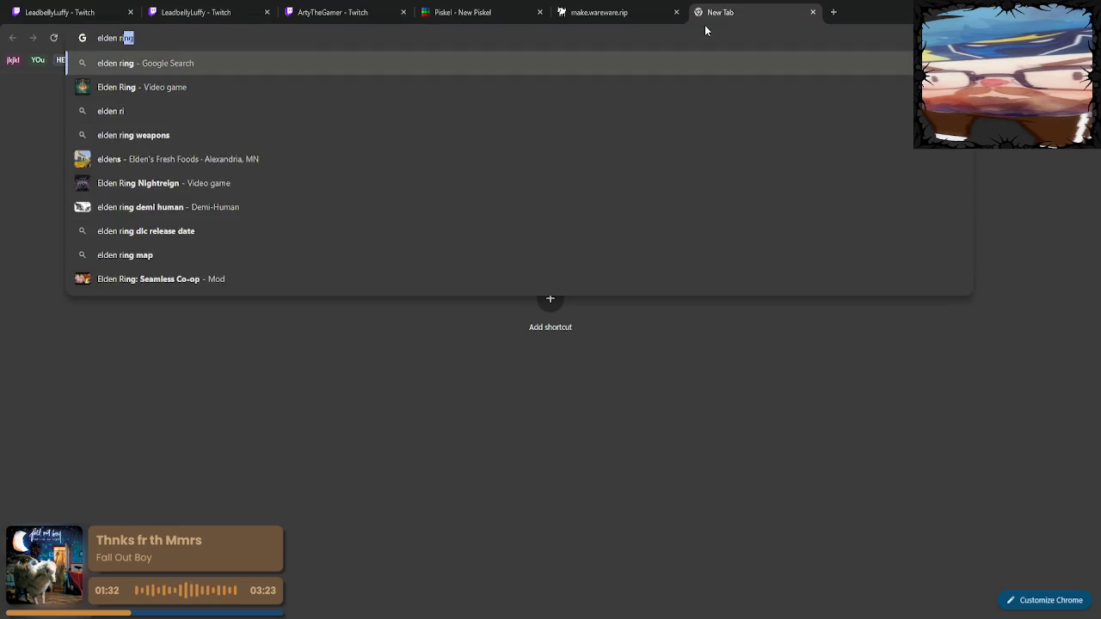
text(ng bla)
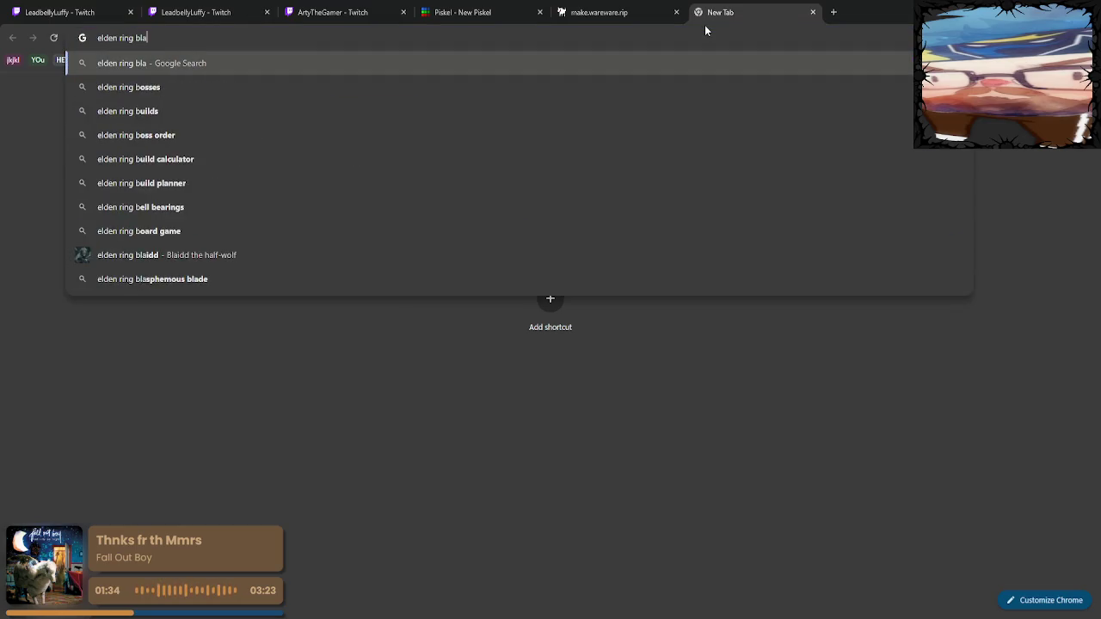
text(cksmith)
key(Return)
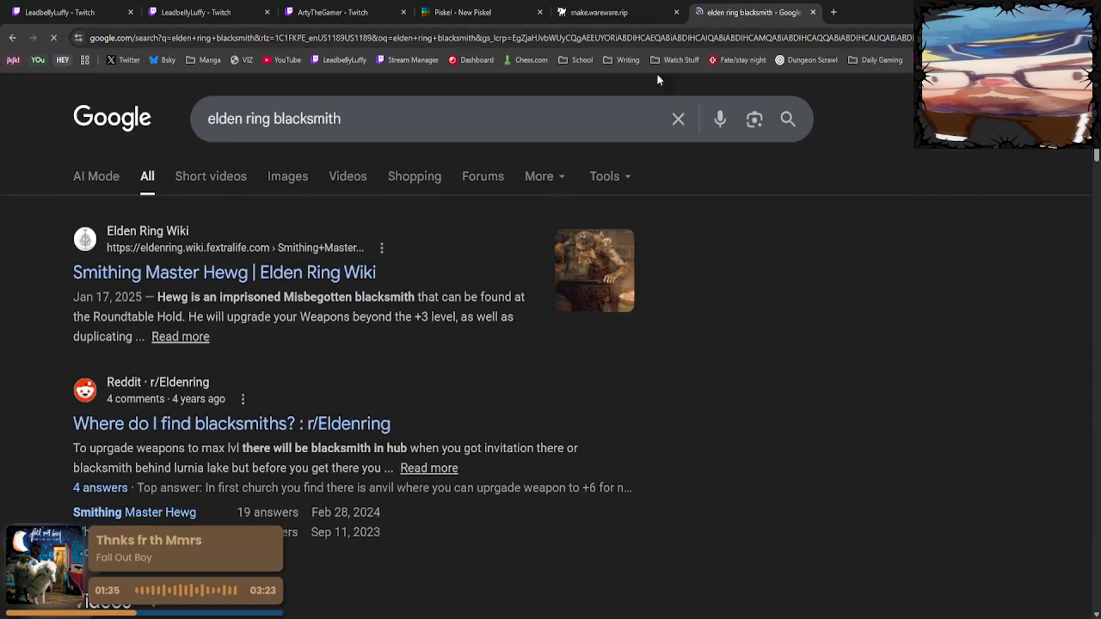
click(285, 177)
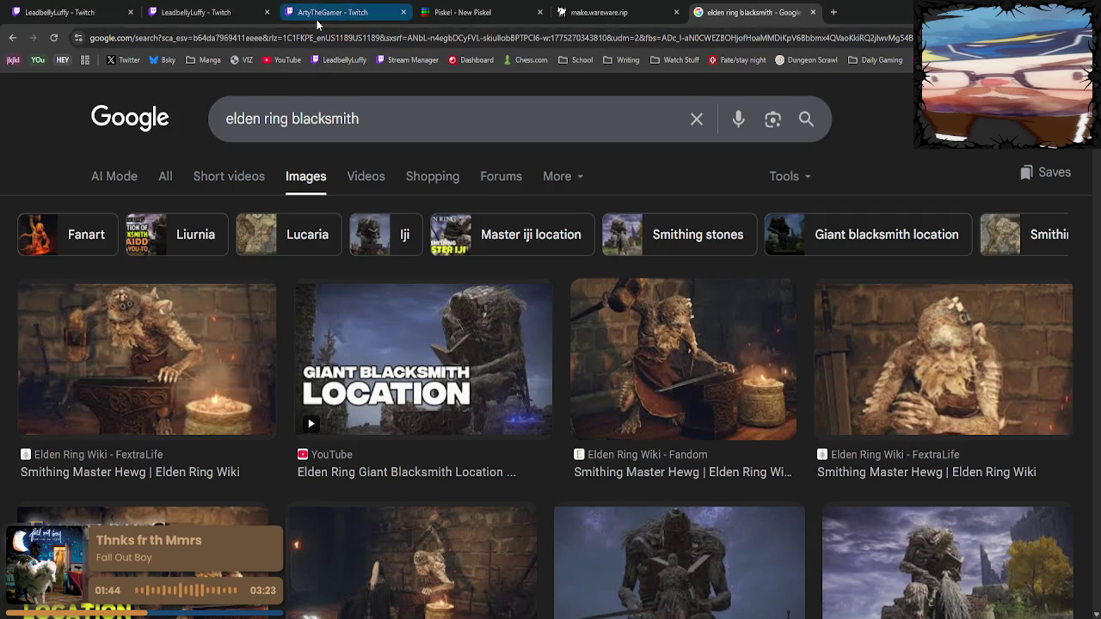
click(474, 14)
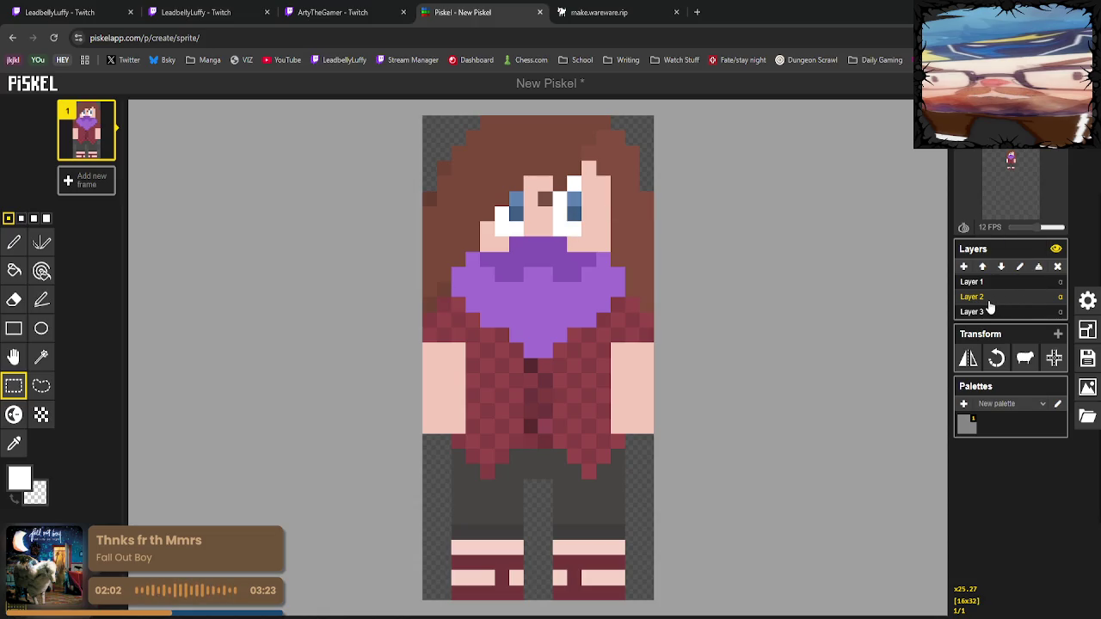
Delete the old Layer 2 and add a new empty layer.
click(1057, 269)
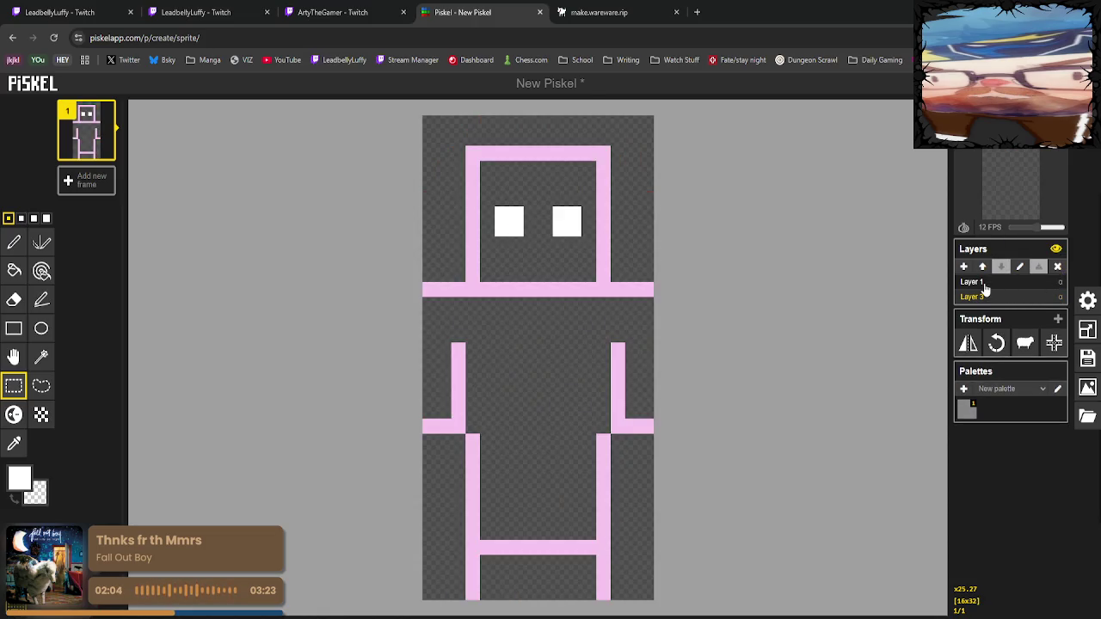
click(984, 286)
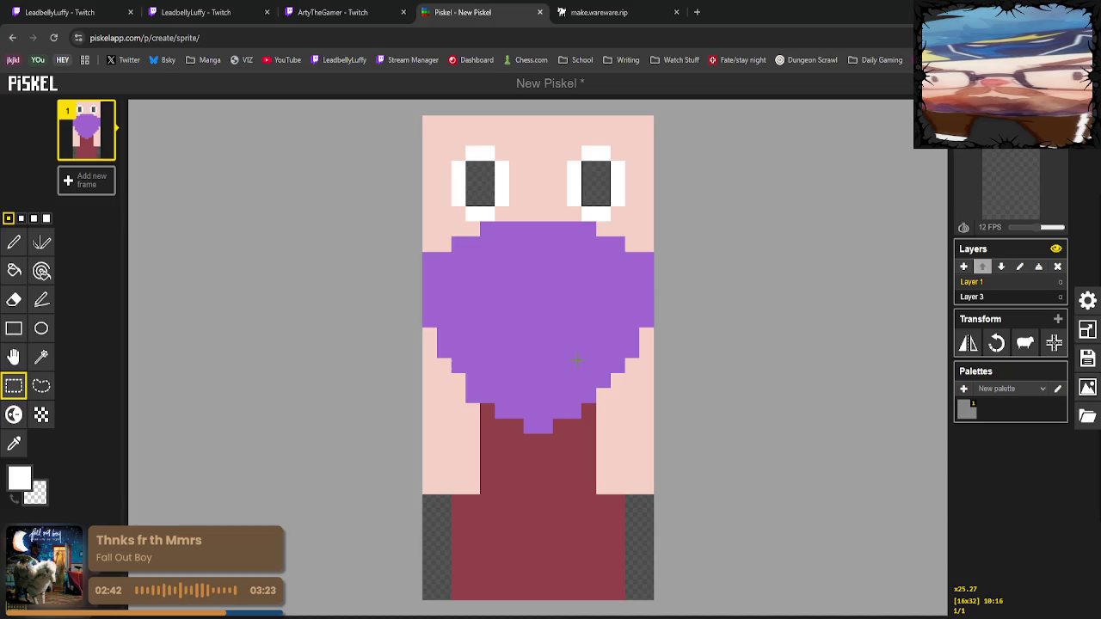
click(963, 267)
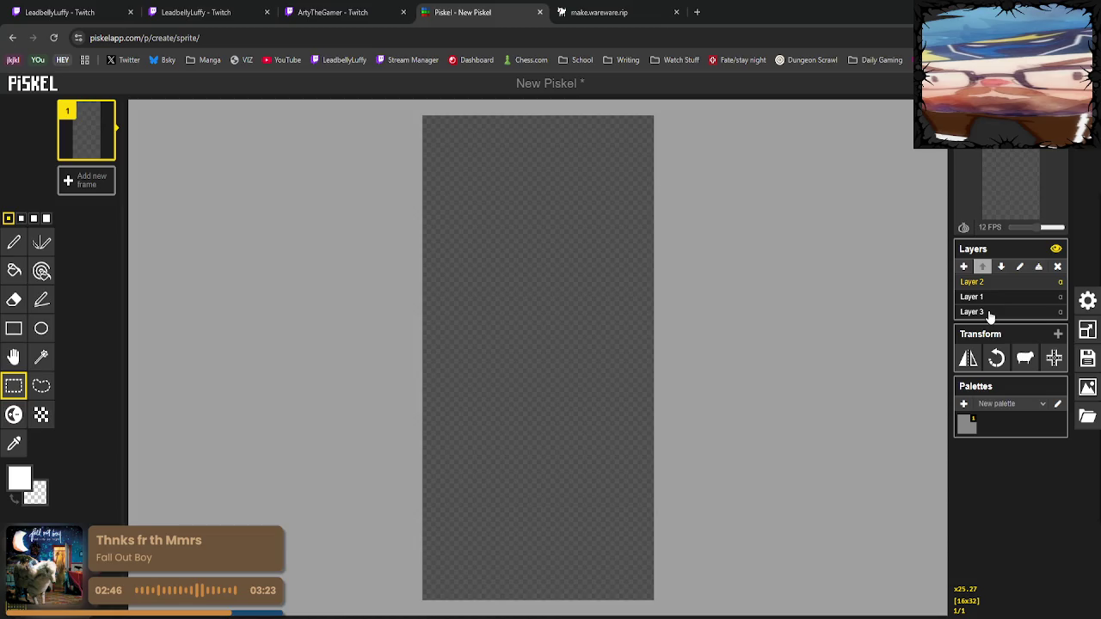
Move the pink outline Layer 3 above Layer 1 and set its opacity to 1.
click(972, 313)
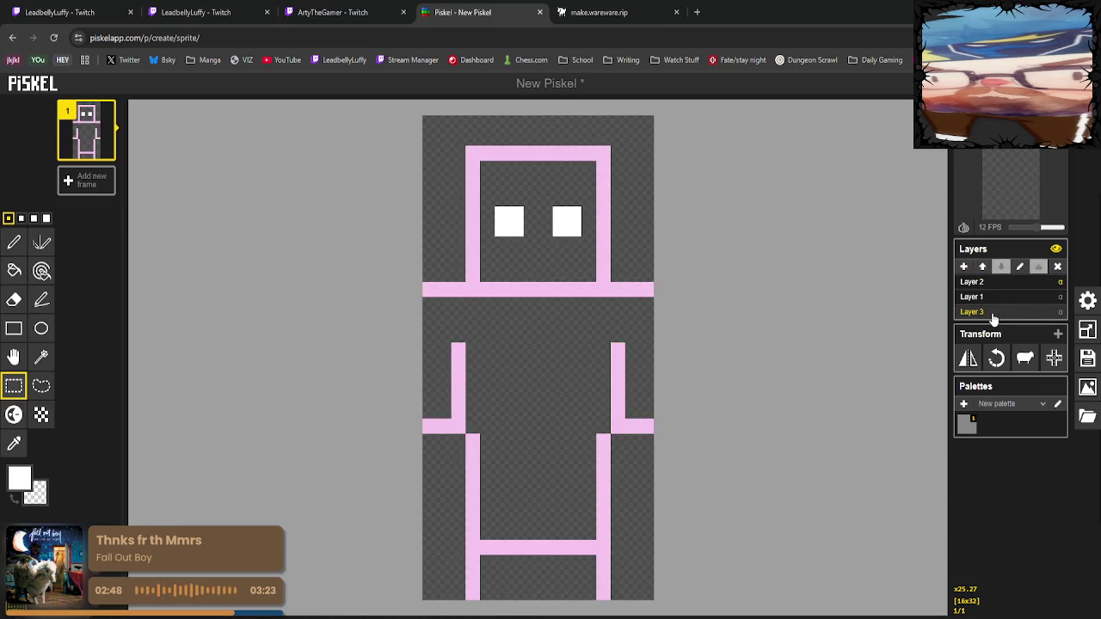
click(982, 266)
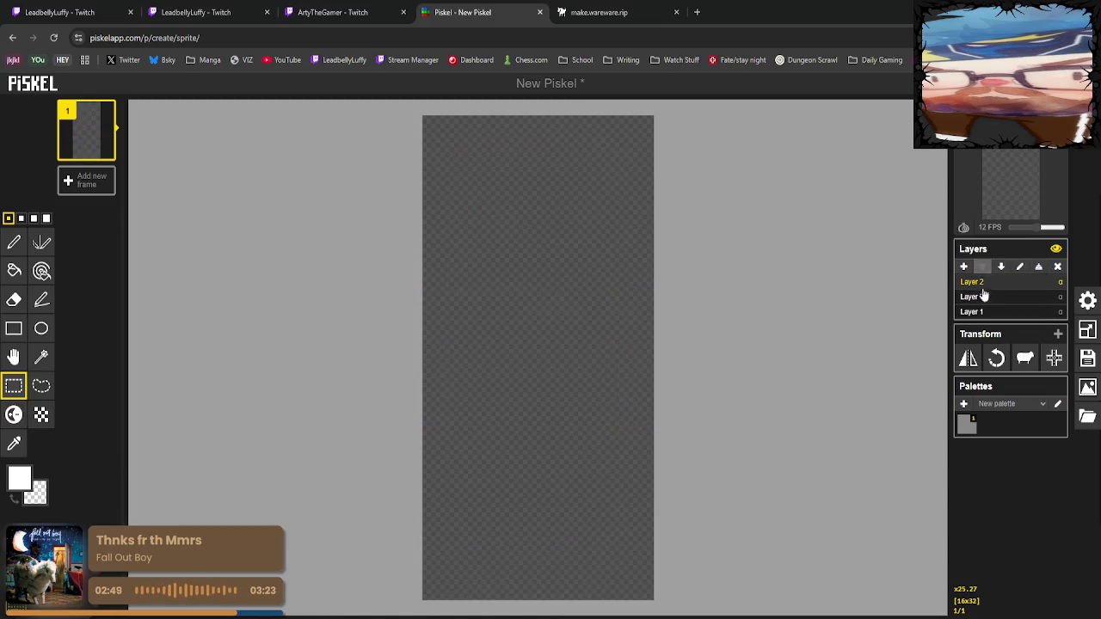
click(984, 297)
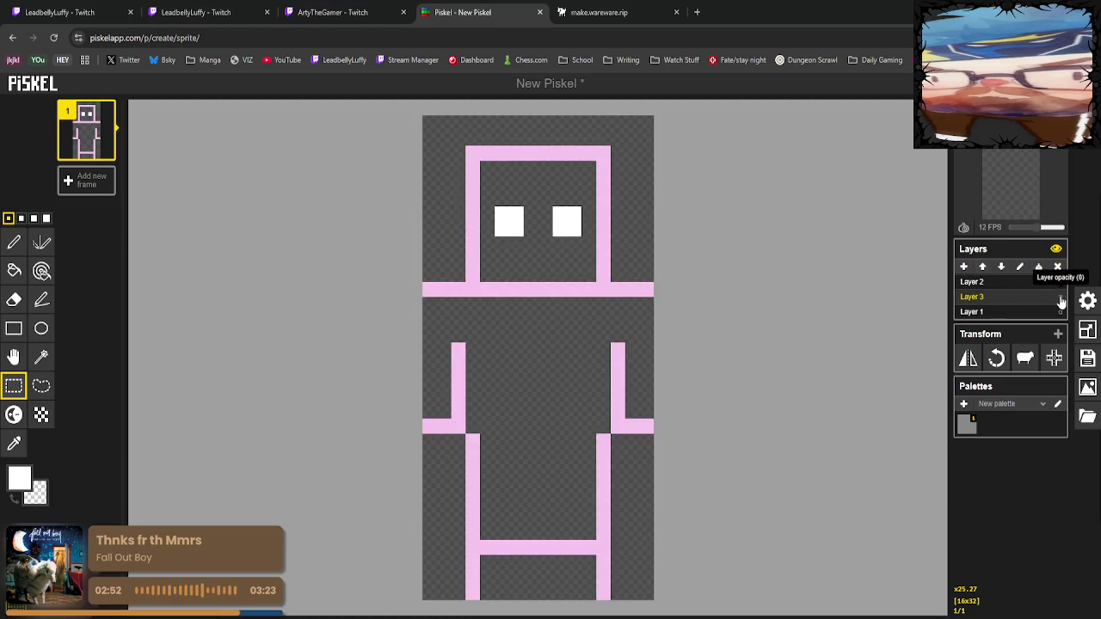
click(1059, 297)
text(1)
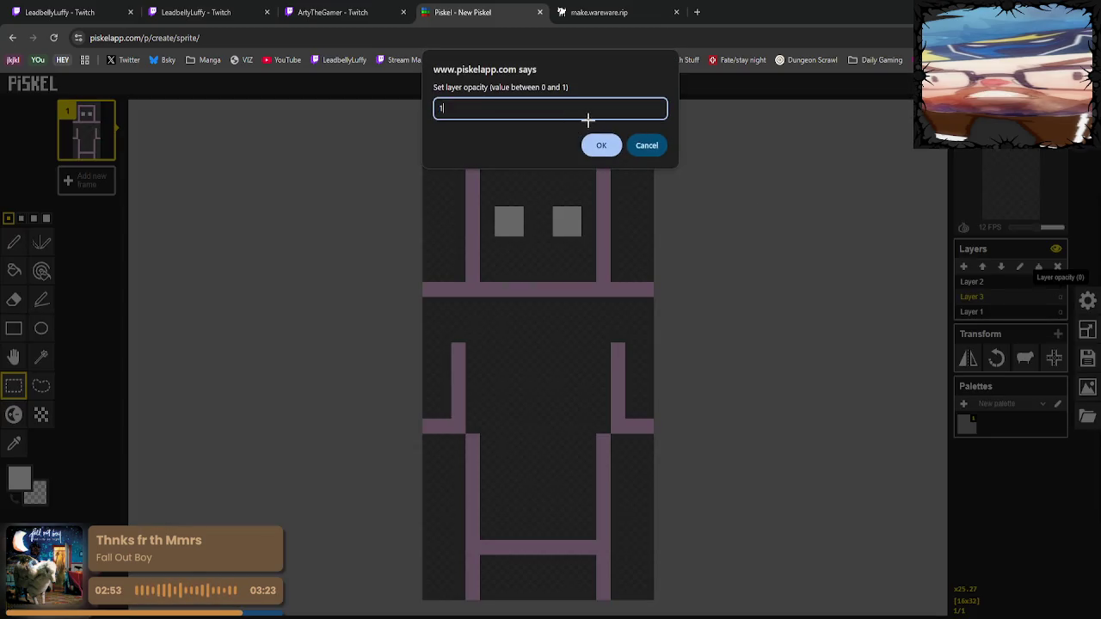
key(Return)
Check the coloured figure on Layer 1, then select the new empty Layer 2 for drawing.
click(997, 284)
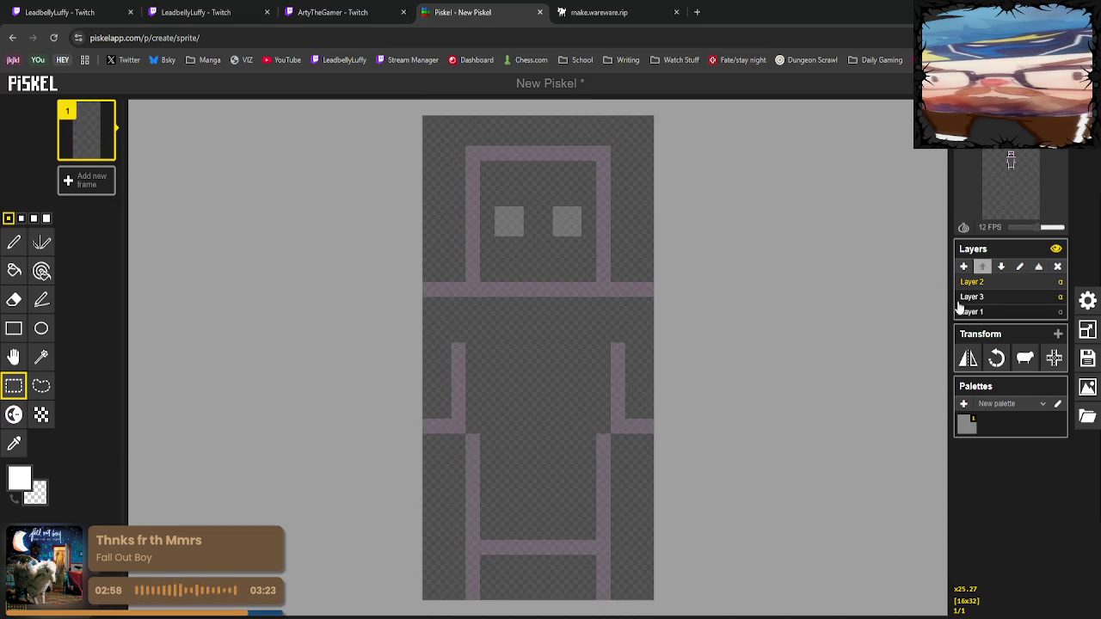
click(993, 312)
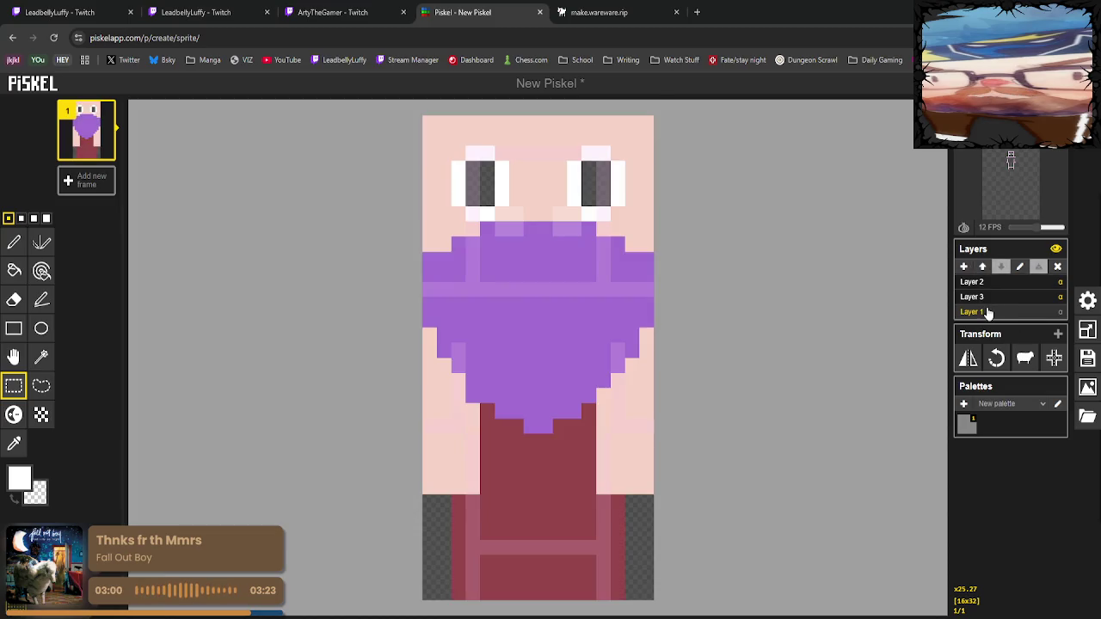
click(985, 285)
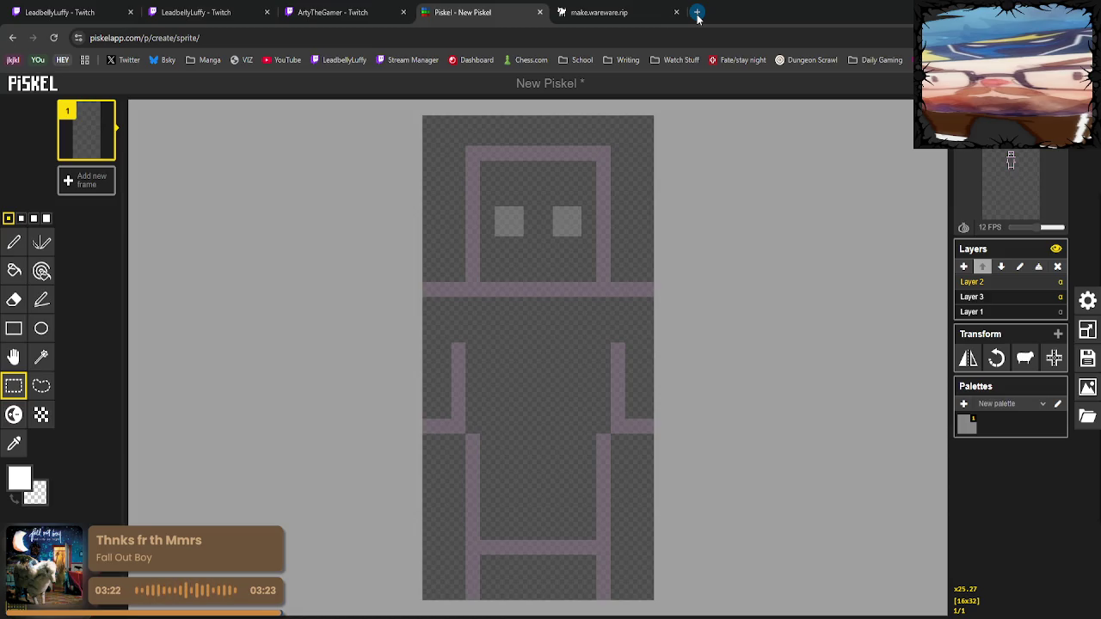
Open a new blank Chrome tab.
click(697, 13)
Search Google for 'mira', then for 'mira deadlock'.
text(mir)
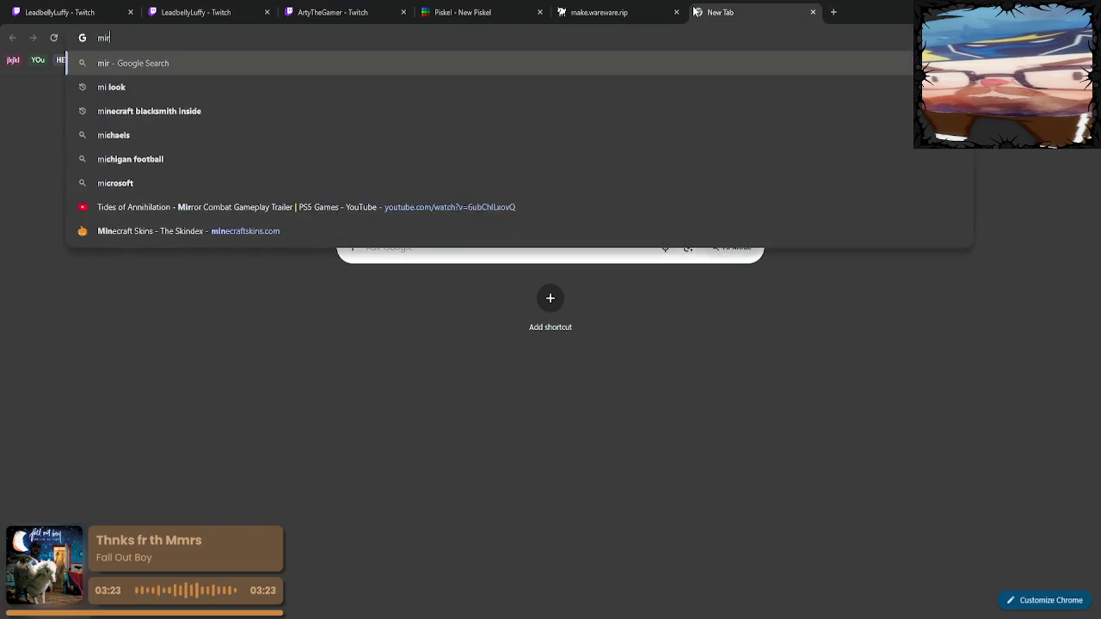
text(a)
key(Return)
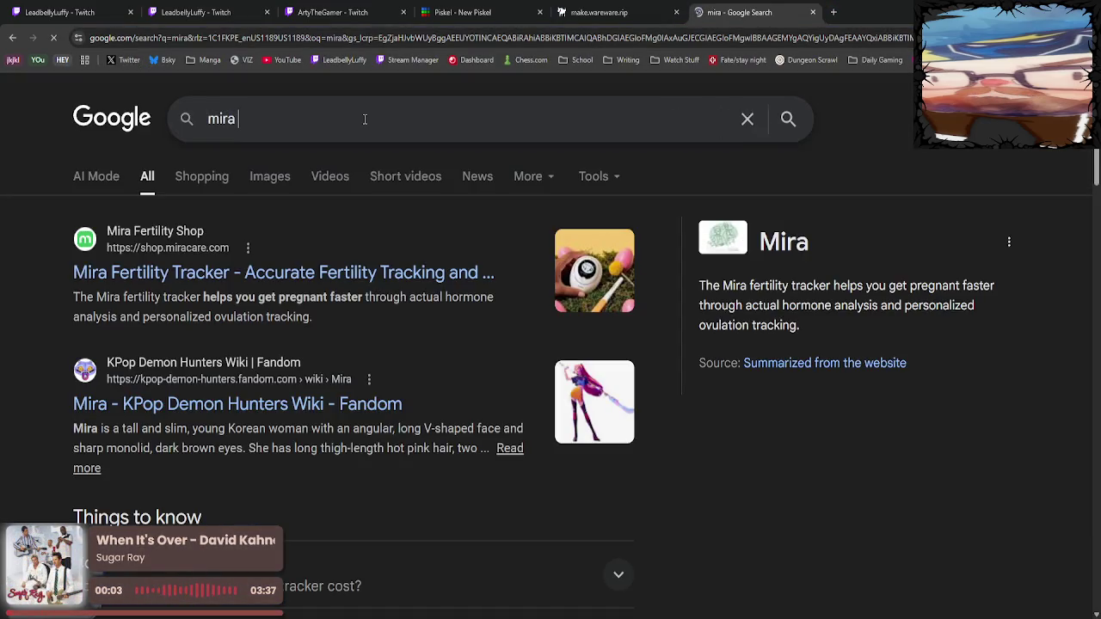
text(dead)
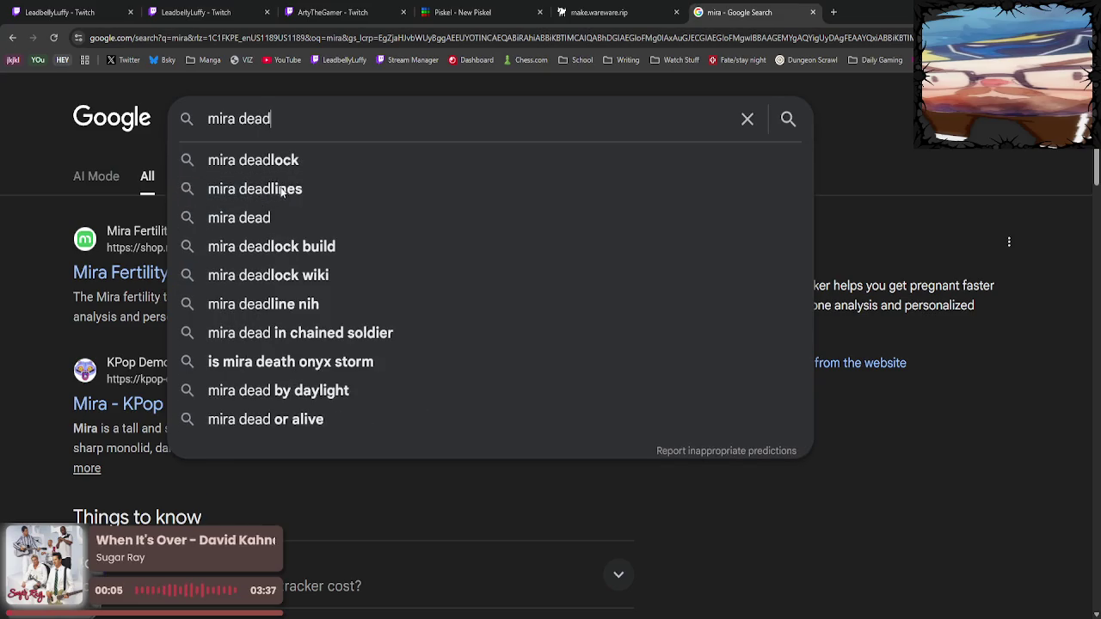
click(282, 163)
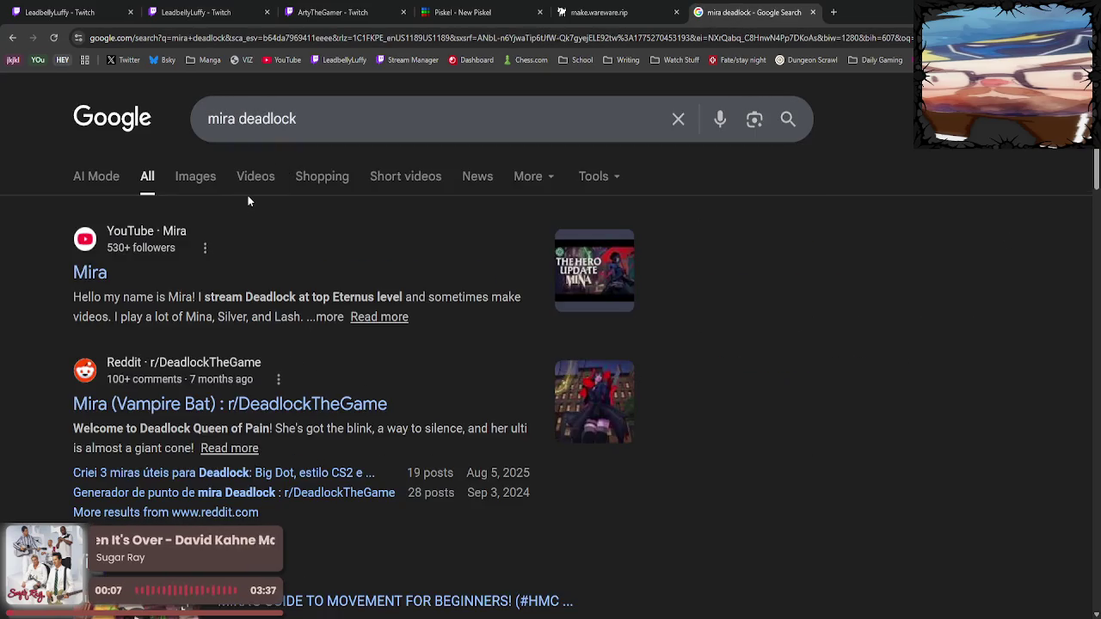
Correct the query to 'mina deadlock' and briefly visit the Mobalytics Mina guide.
click(224, 121)
key(BackSpace)
text(n)
key(Return)
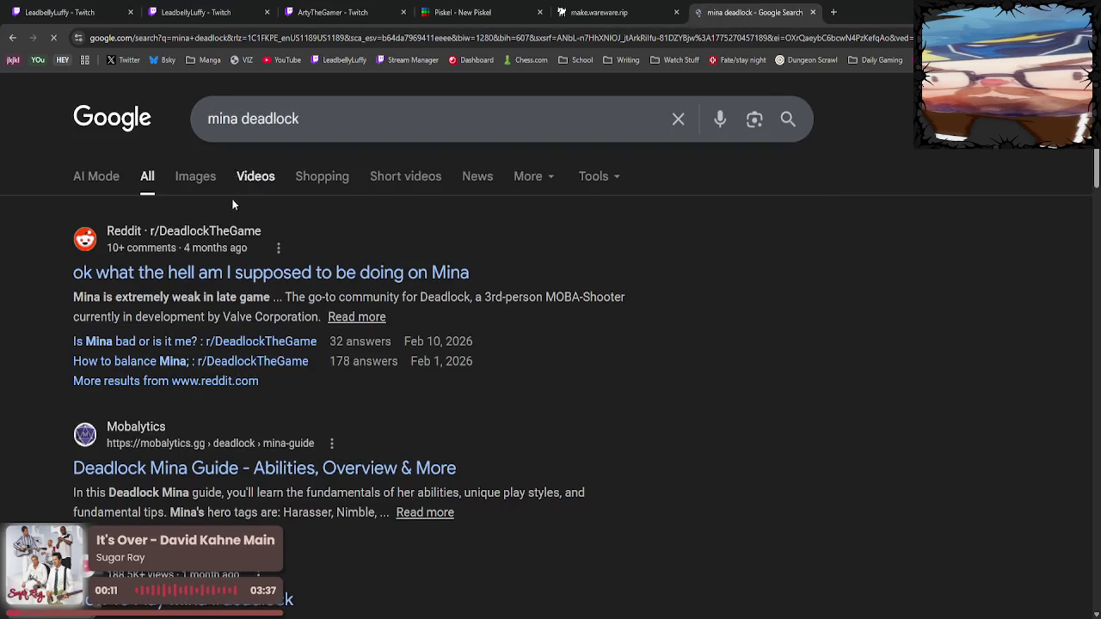
click(292, 448)
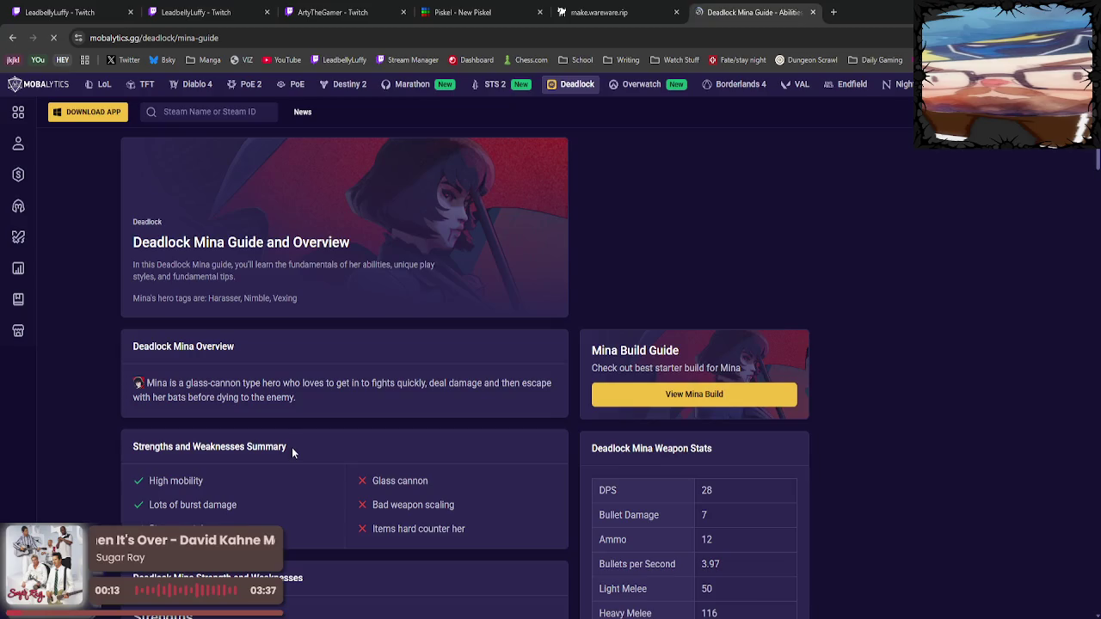
click(13, 38)
Browse the image results for Mina from Deadlock.
click(195, 176)
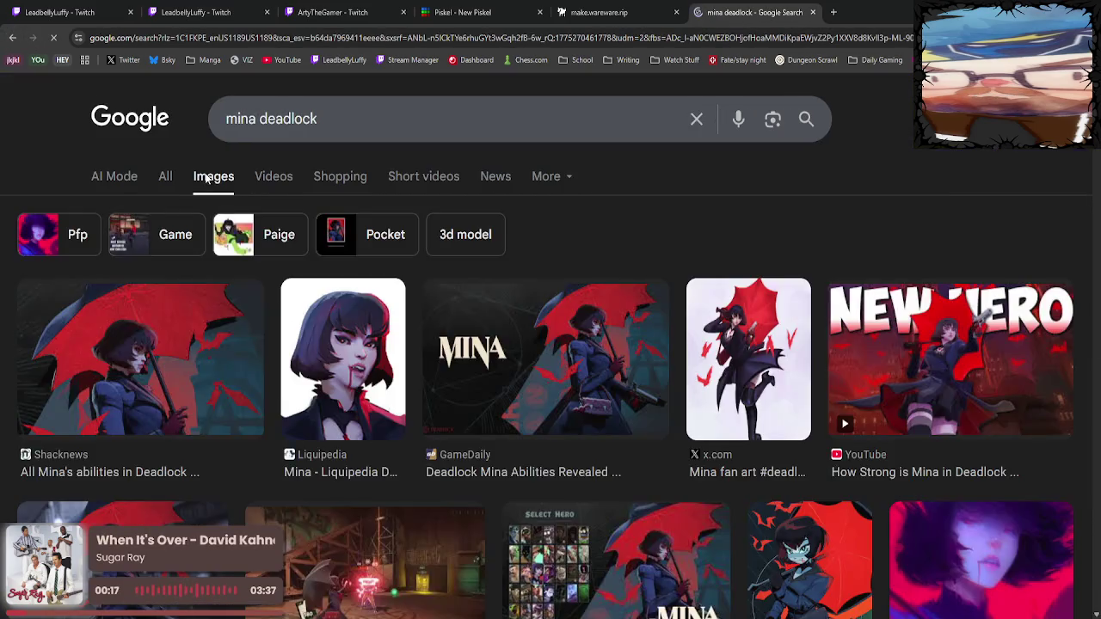
scroll(411, 277, down, 2)
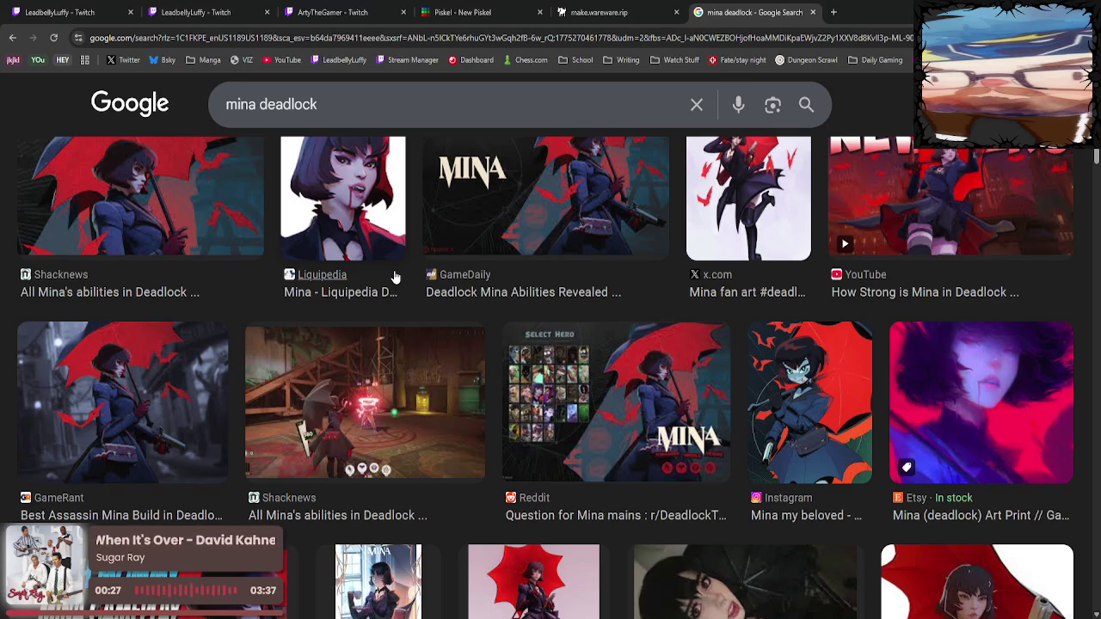
scroll(393, 277, down, 2)
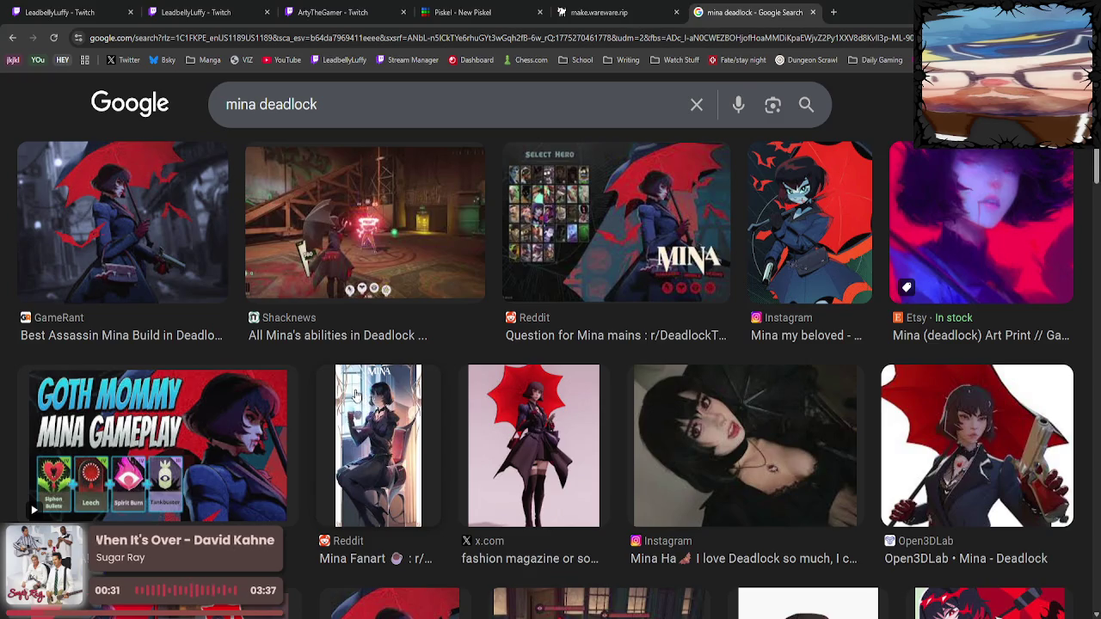
scroll(325, 414, down, 3)
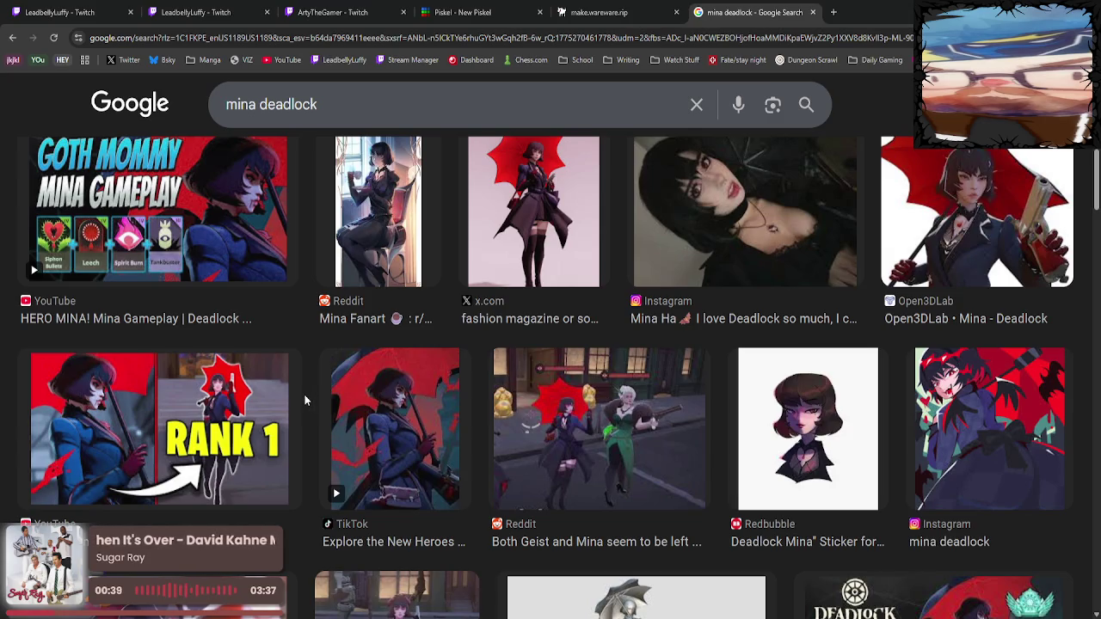
scroll(415, 393, down, 3)
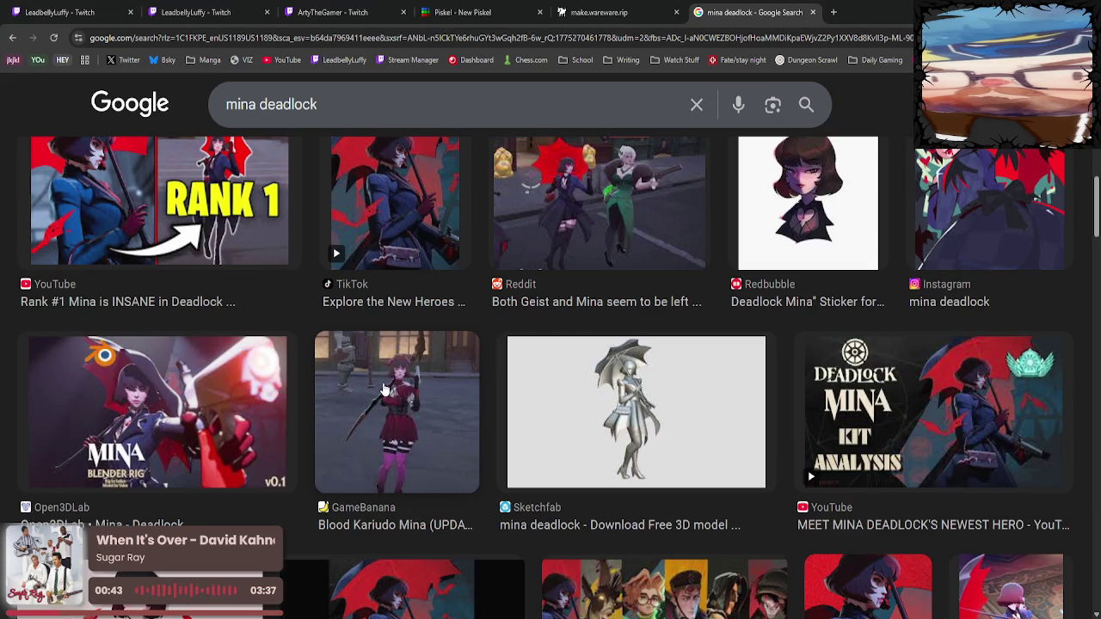
scroll(354, 389, down, 1)
scroll(352, 388, down, 2)
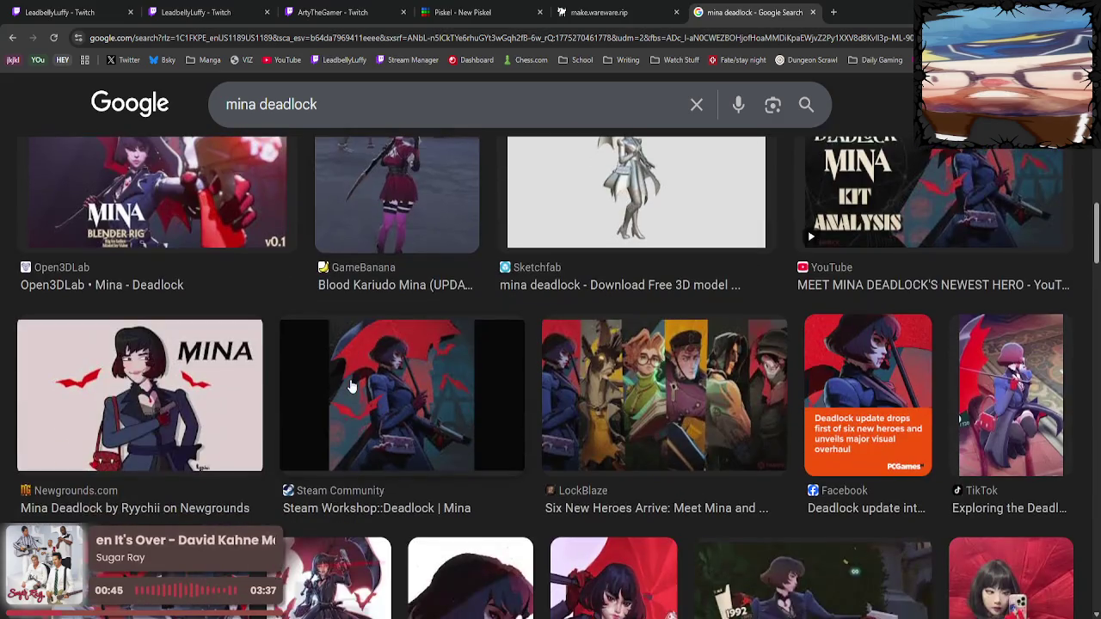
scroll(328, 402, up, 2)
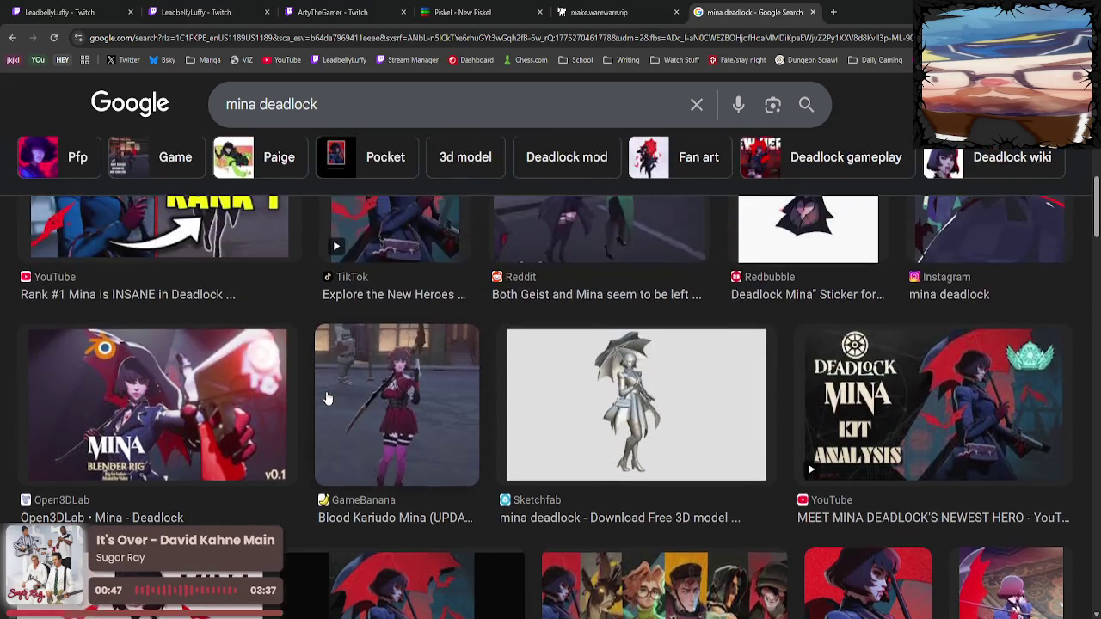
scroll(327, 400, up, 4)
scroll(328, 396, up, 3)
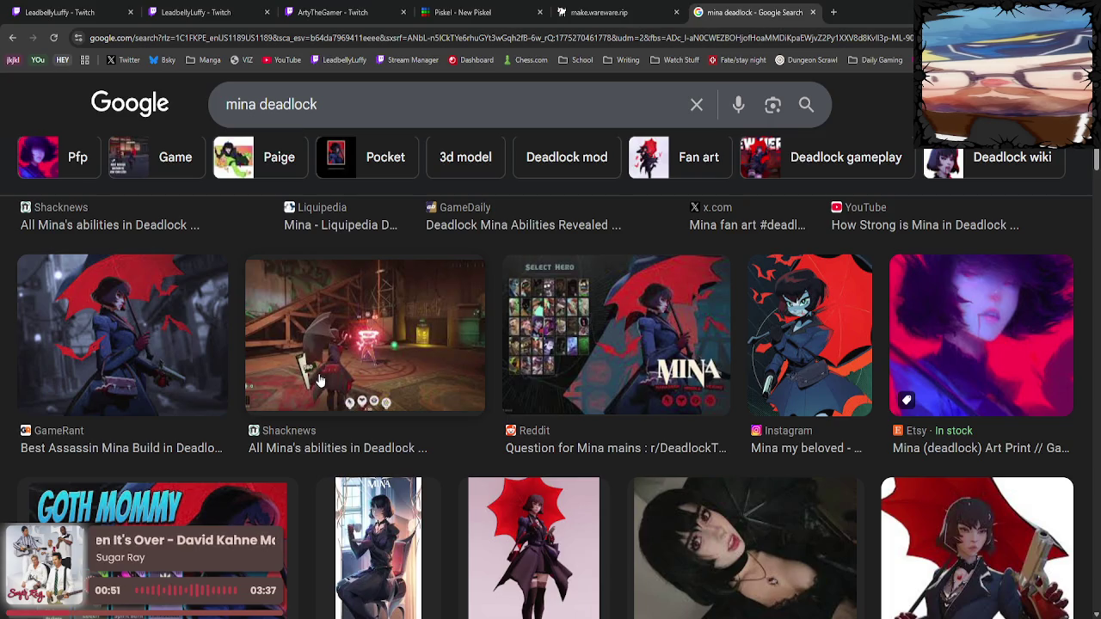
Refine the image search to 'mina deadlock front png', then 'mina deadlock front character model'.
click(349, 104)
text(front)
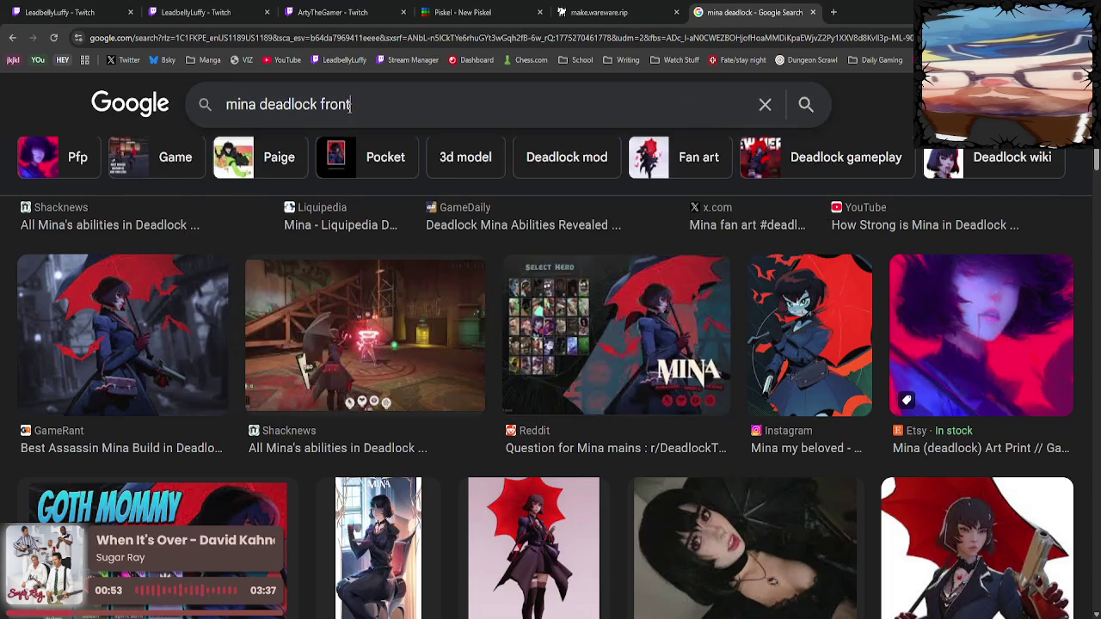
text( png)
key(Return)
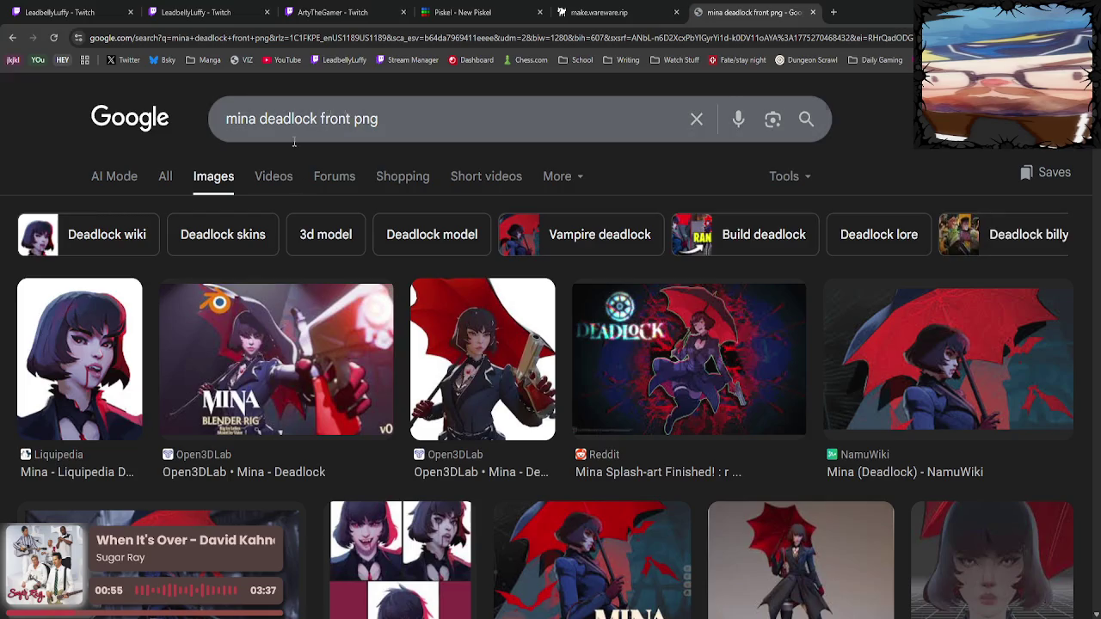
scroll(385, 384, down, 3)
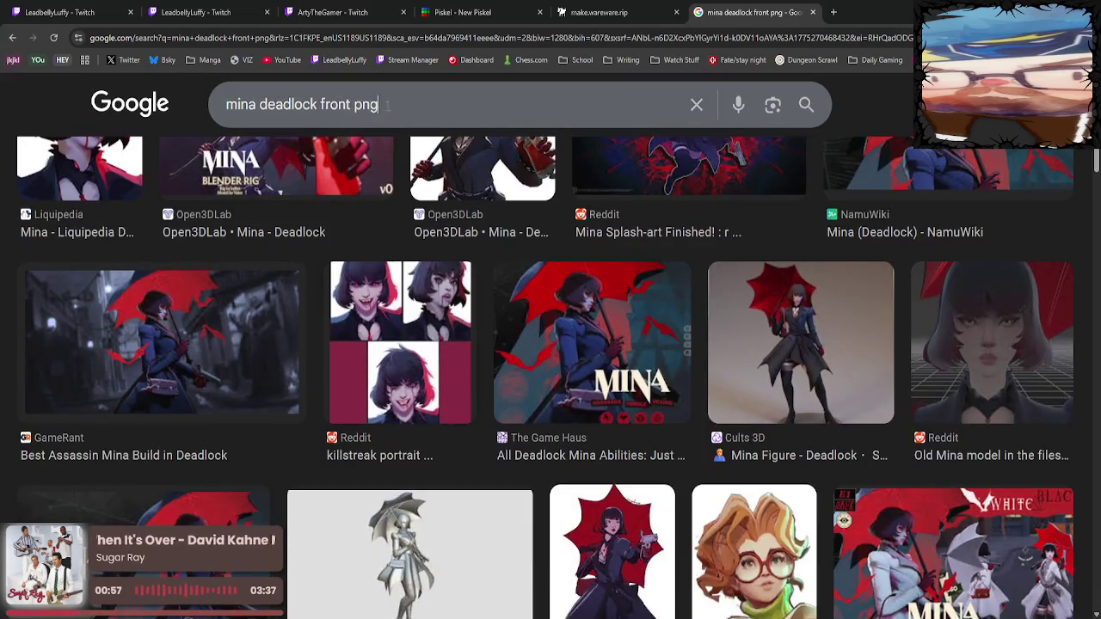
drag(379, 104, 353, 104)
text(characte)
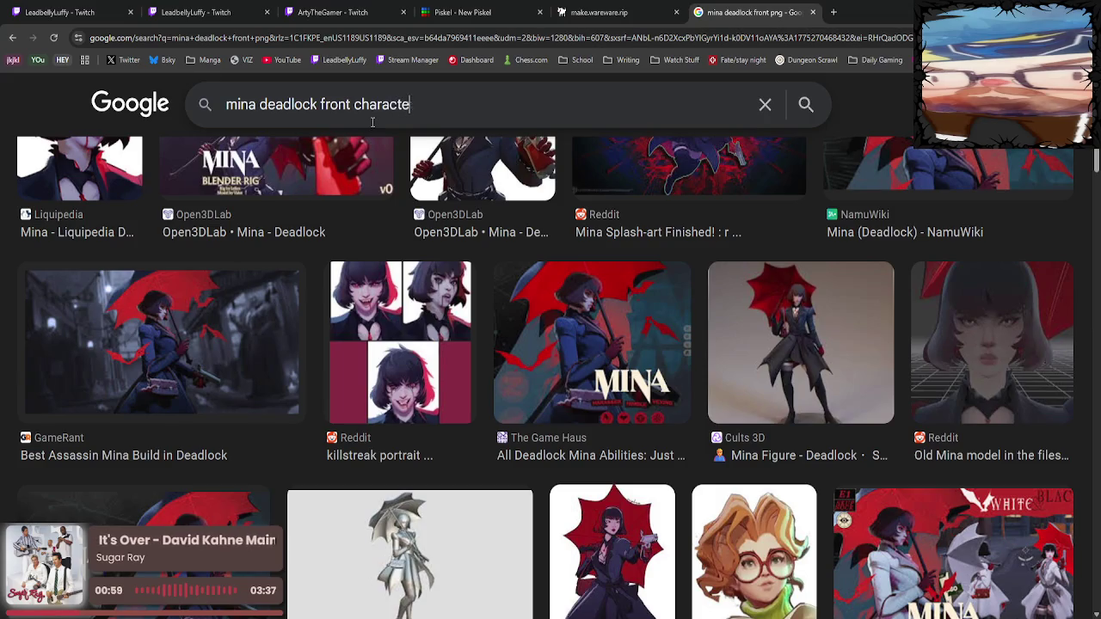
text(r model)
key(Return)
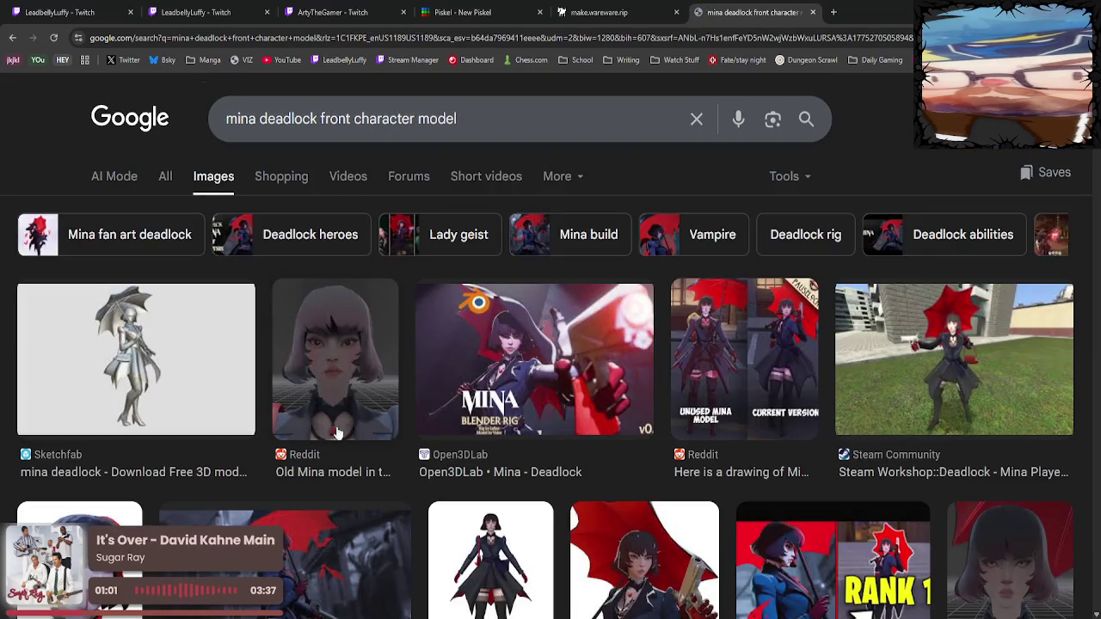
Open the Reddit image of Mina's unused versus current models, close it, and return to Piskel.
click(781, 359)
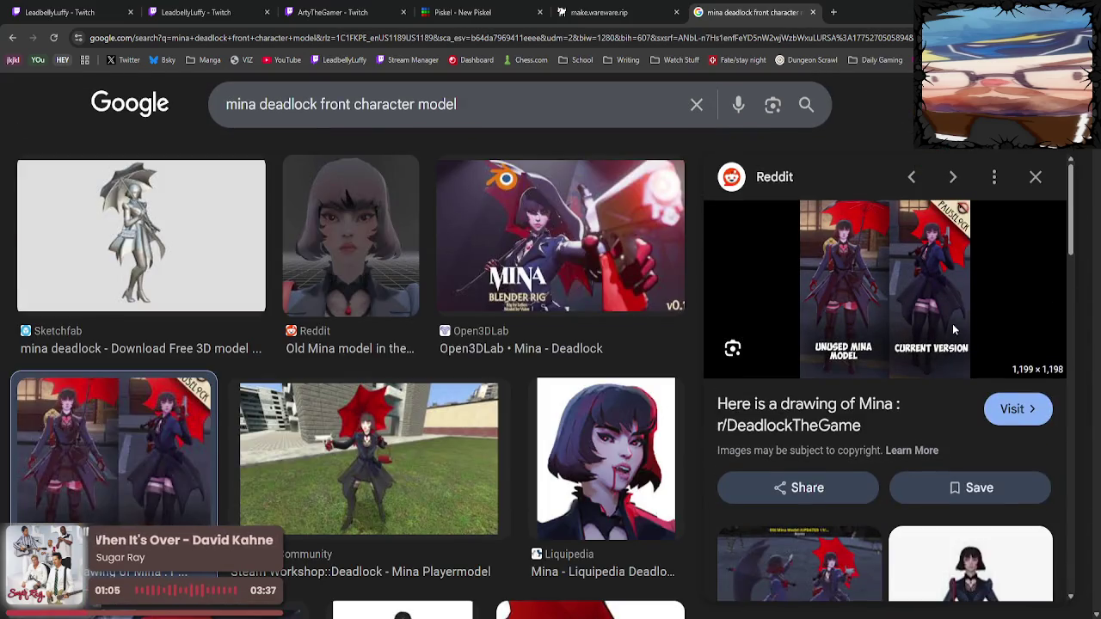
click(1015, 410)
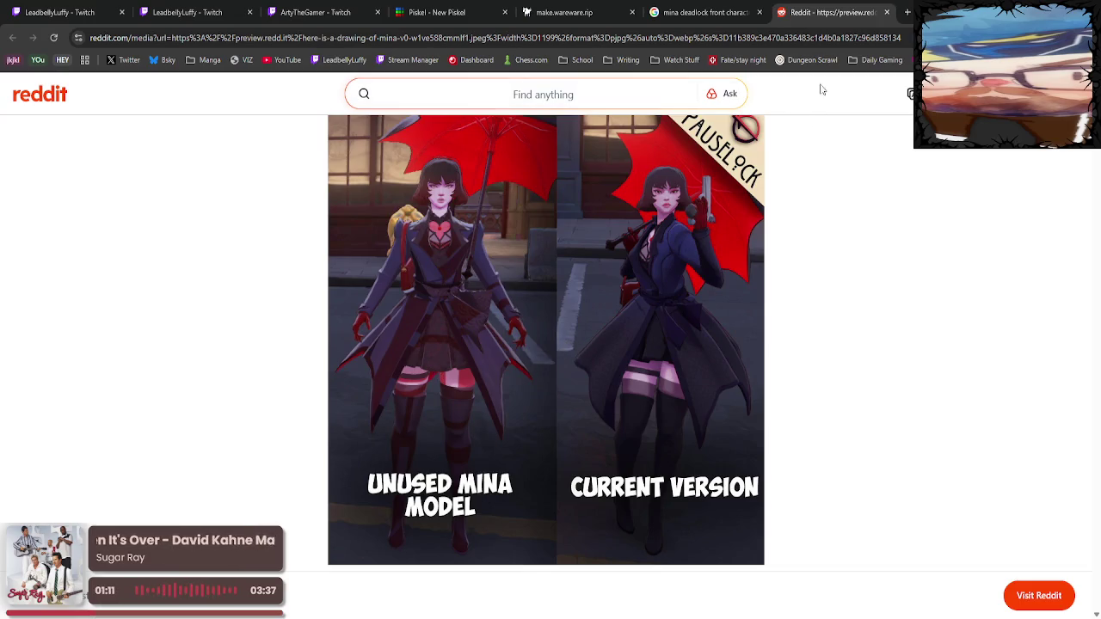
middle_click(839, 12)
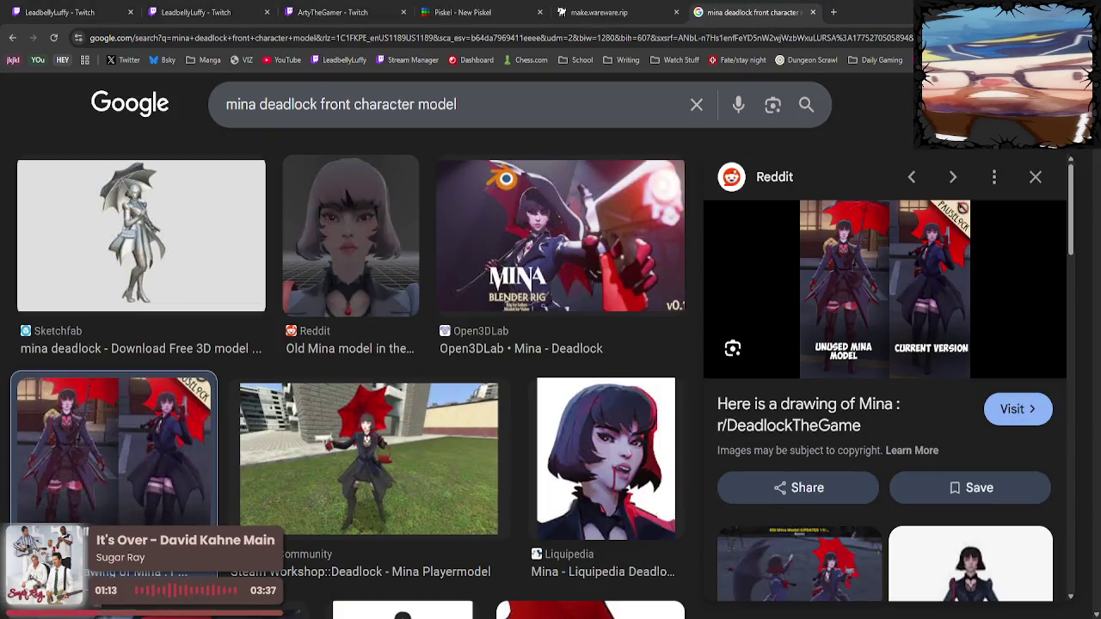
click(455, 12)
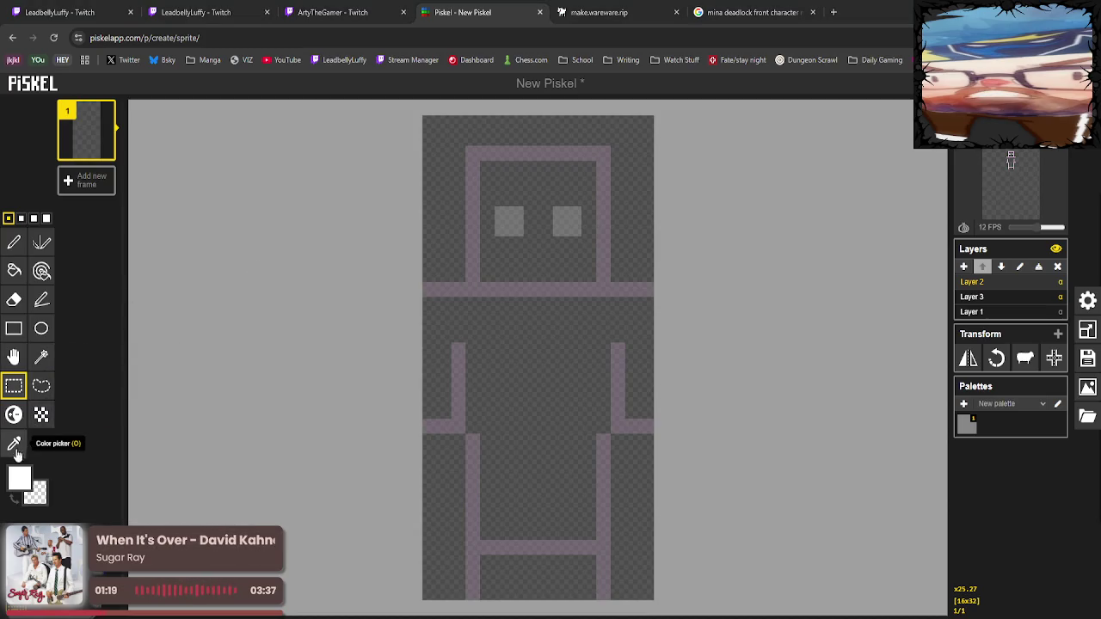
Tune the primary colour from beige to a slightly darkened peach skin tone.
click(14, 443)
click(22, 479)
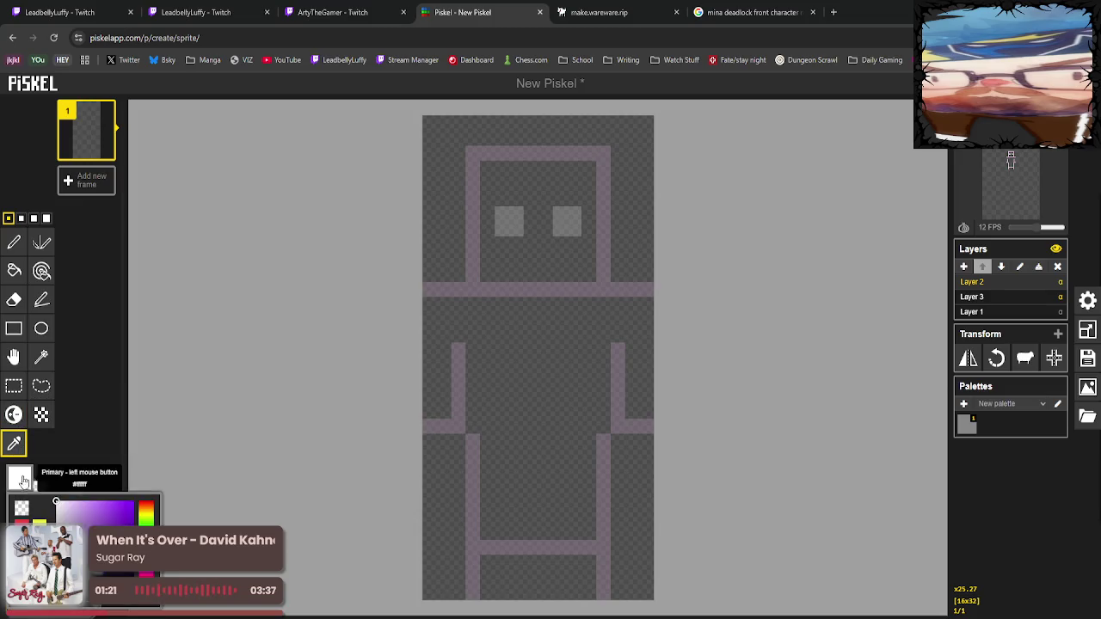
mouse_move(146, 521)
mouse_down()
mouse_move(146, 507)
mouse_move(95, 520)
mouse_up()
click(75, 520)
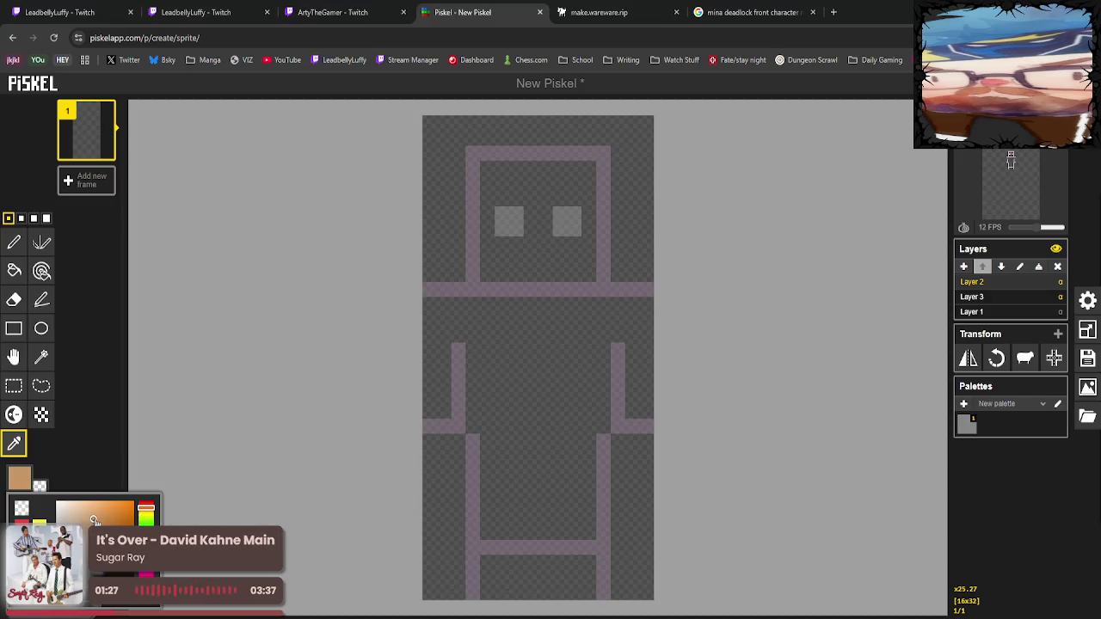
drag(149, 513, 147, 505)
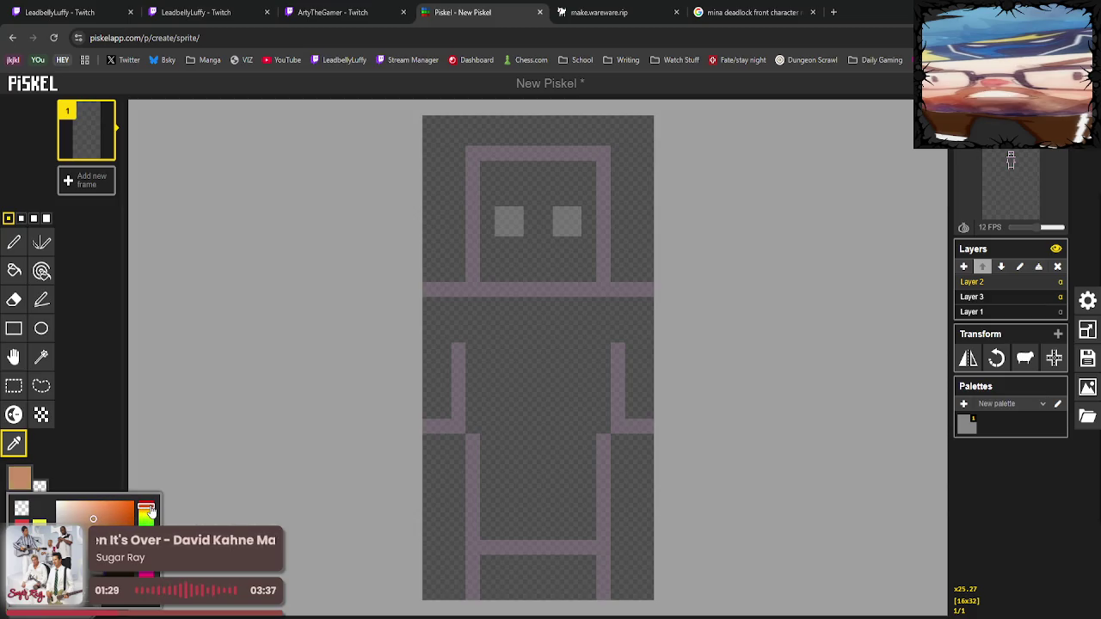
click(92, 513)
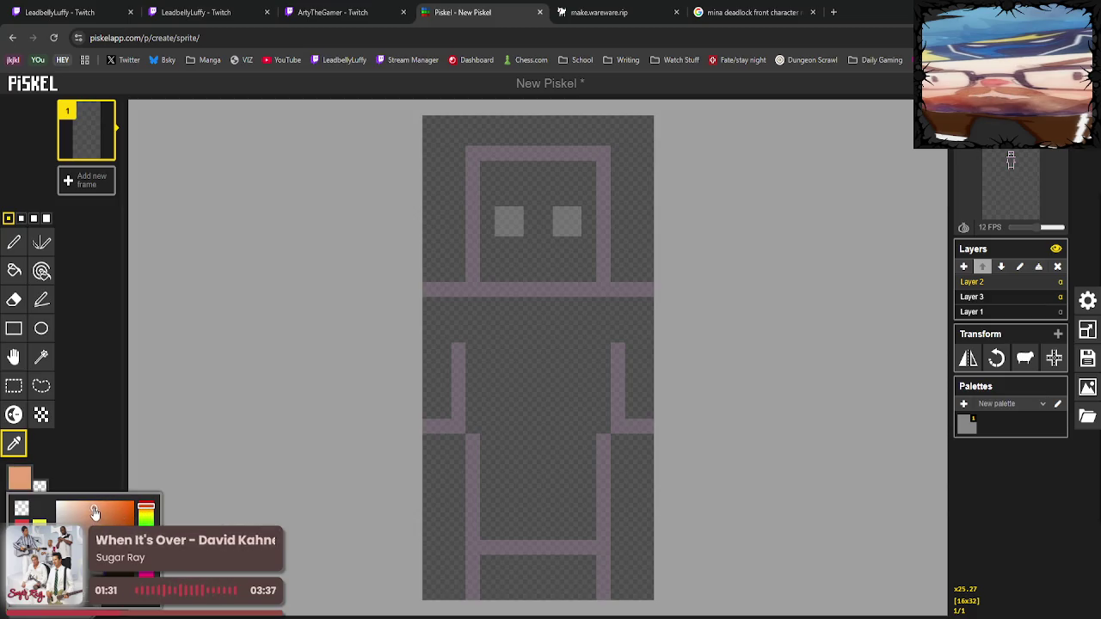
drag(92, 513, 93, 518)
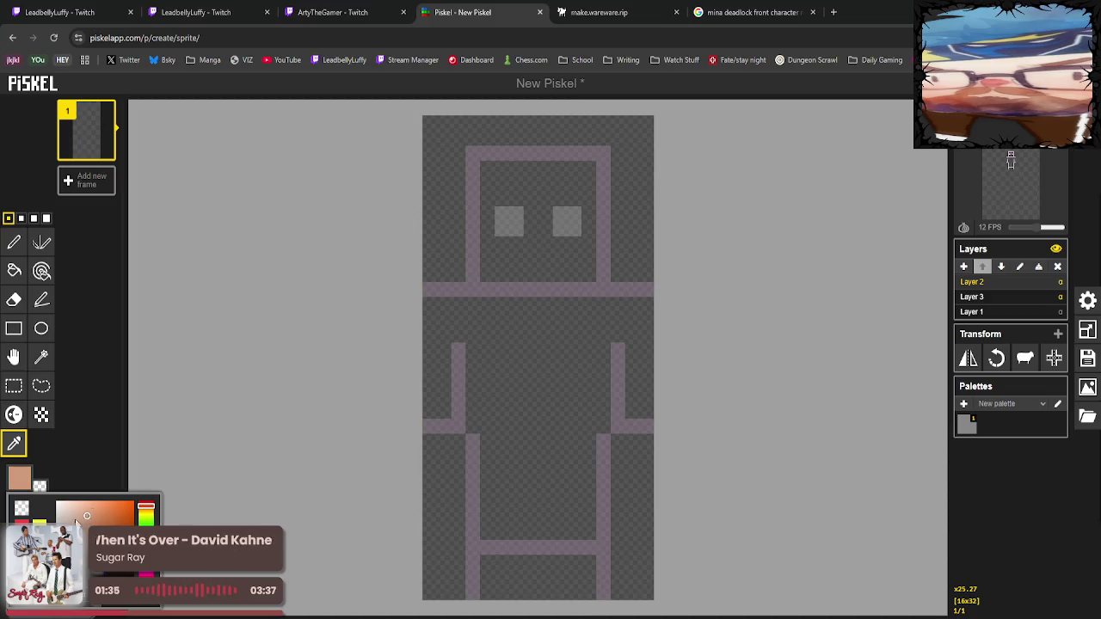
click(14, 242)
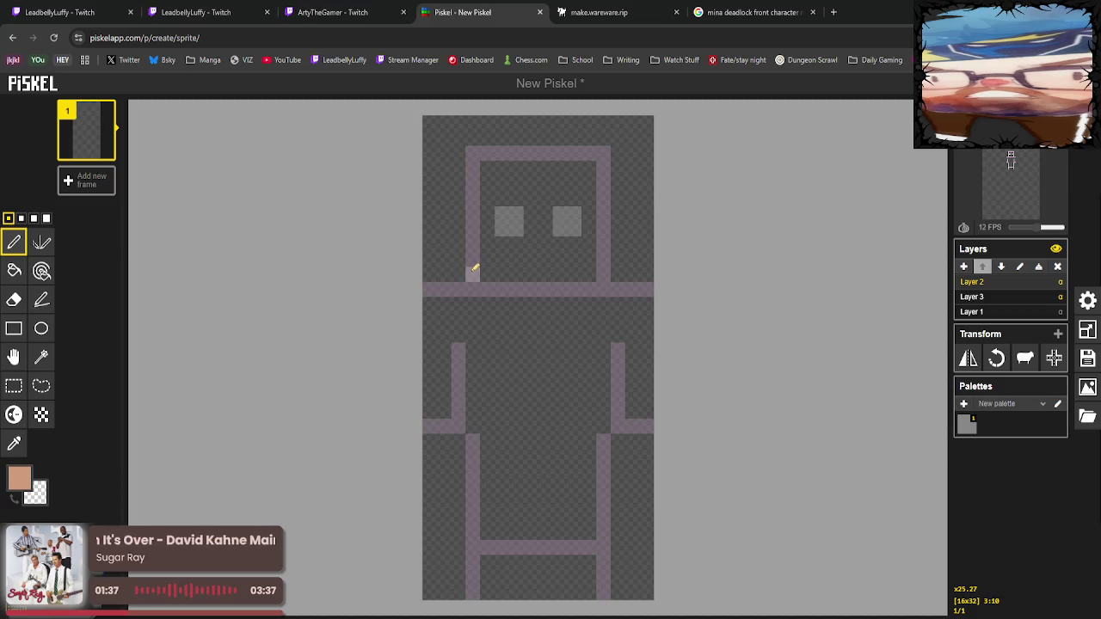
Trace the head outline, both arm edges and the shoulder row in peach.
mouse_move(473, 270)
mouse_down()
mouse_move(472, 154)
mouse_move(596, 151)
mouse_move(603, 277)
mouse_move(542, 275)
mouse_move(601, 274)
mouse_up()
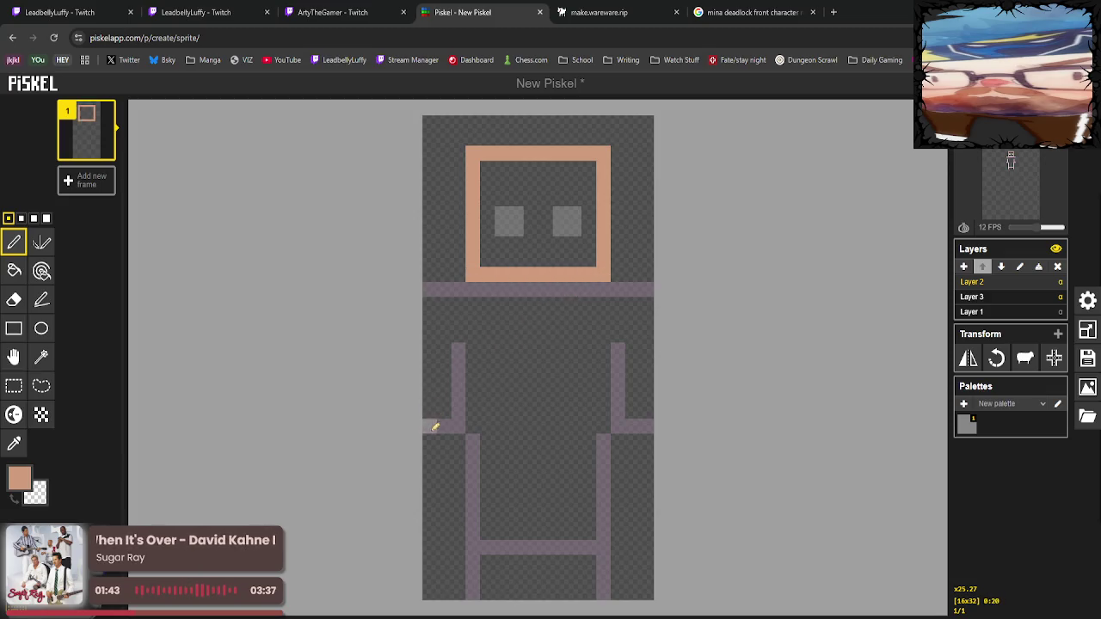
mouse_move(434, 428)
mouse_down()
mouse_move(460, 426)
mouse_move(458, 346)
mouse_up()
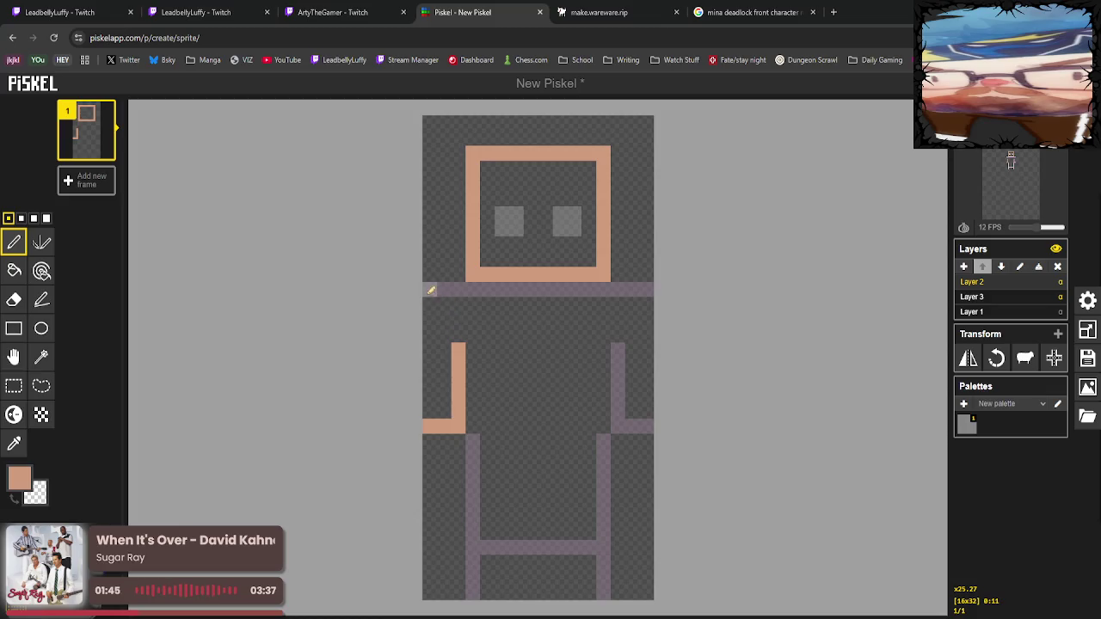
drag(430, 291, 650, 289)
mouse_move(619, 345)
mouse_down()
mouse_move(628, 408)
mouse_move(649, 425)
mouse_up()
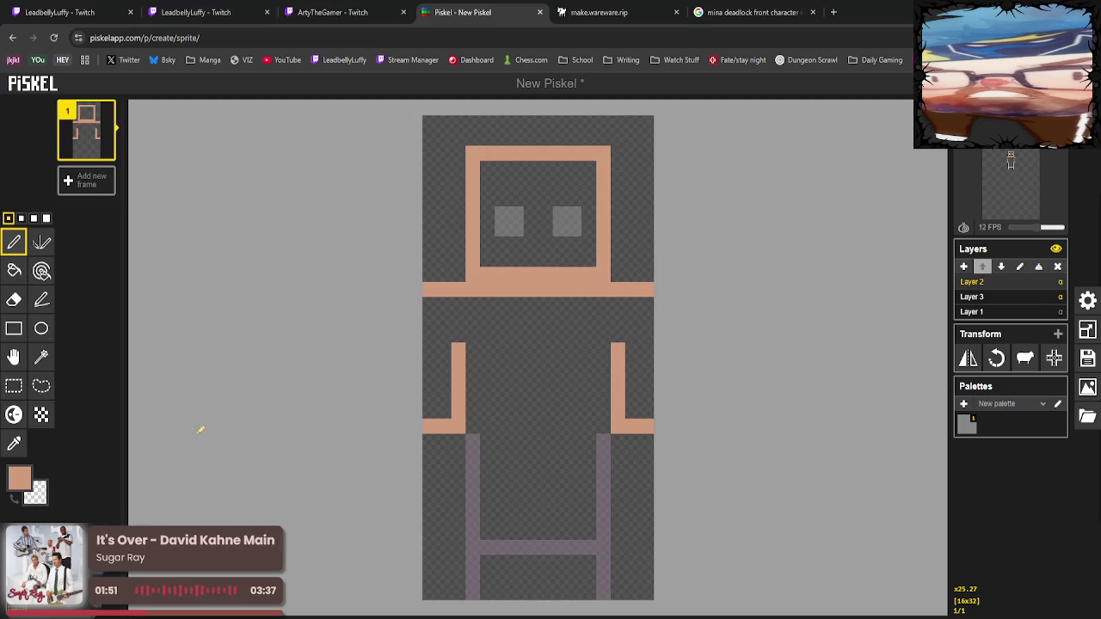
Try bucket-filling the head interior with skin colour, then undo it.
click(20, 478)
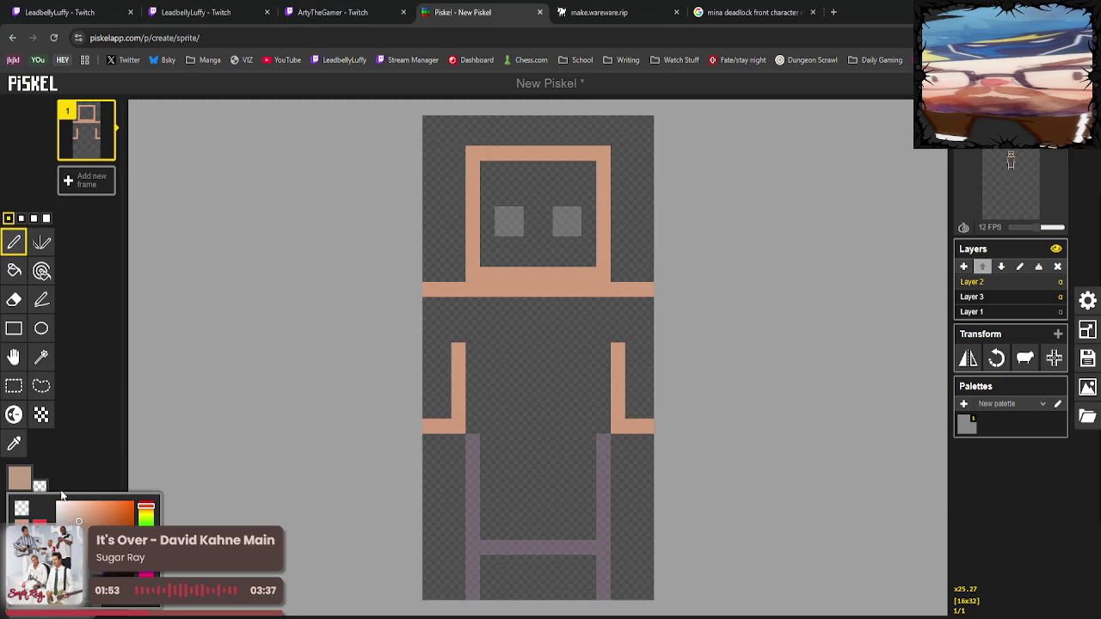
click(14, 271)
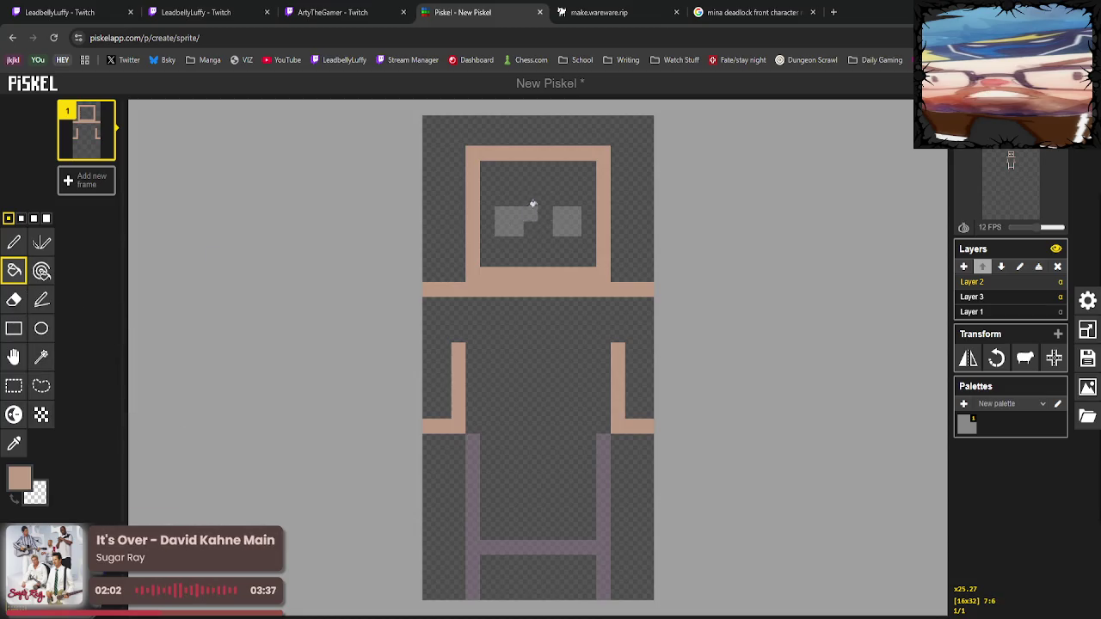
click(533, 206)
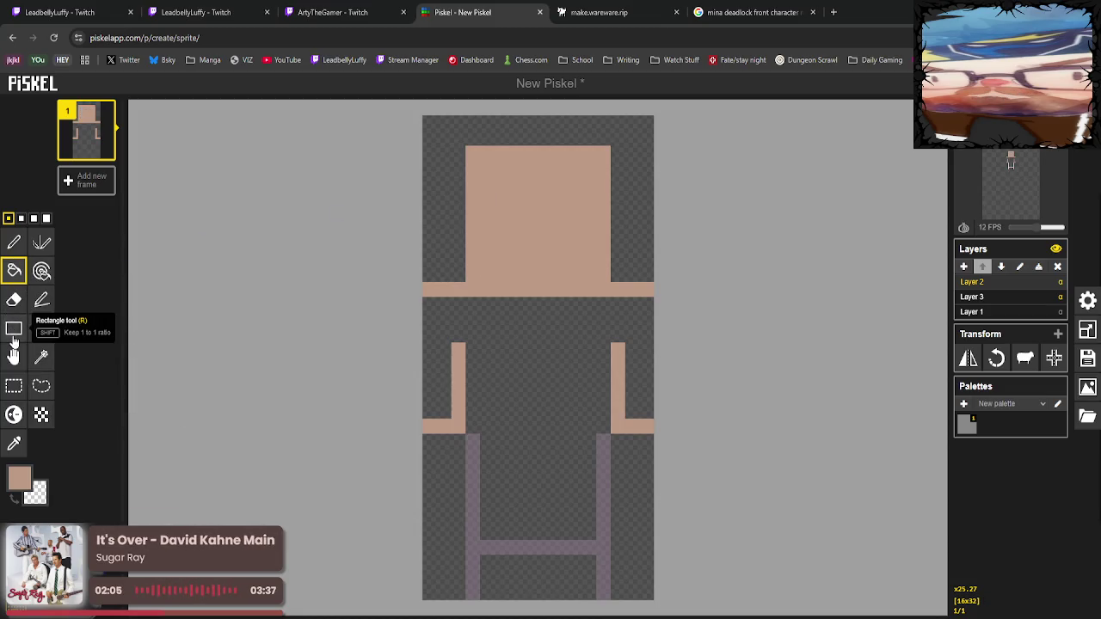
key(ctrl+z)
Paint both eyes as white blocks two pixels wide and three tall.
click(19, 478)
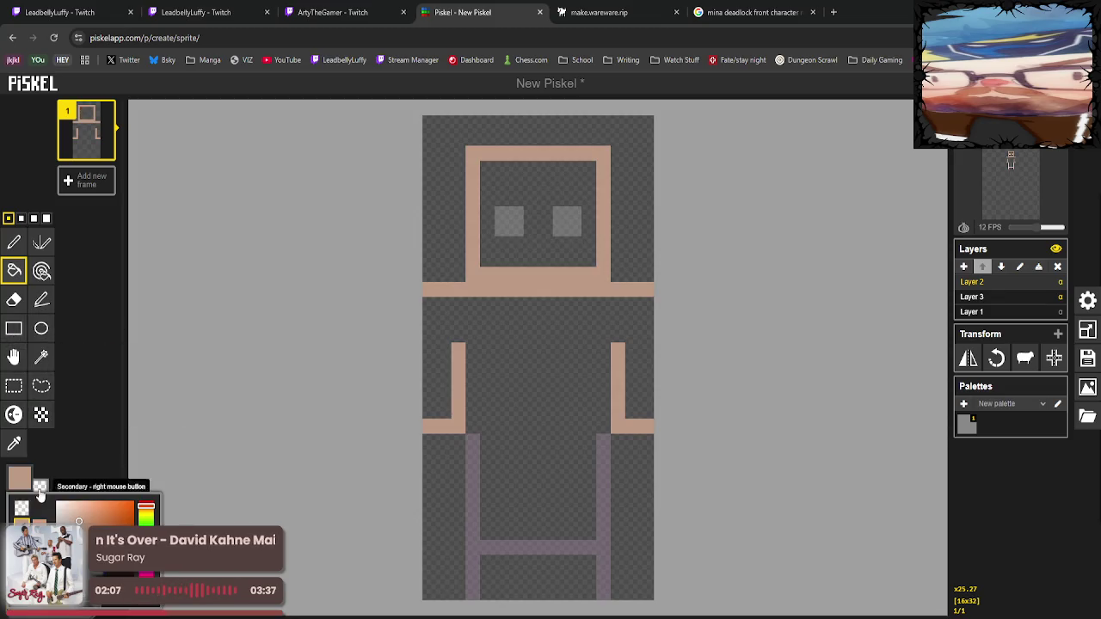
drag(62, 514, 47, 493)
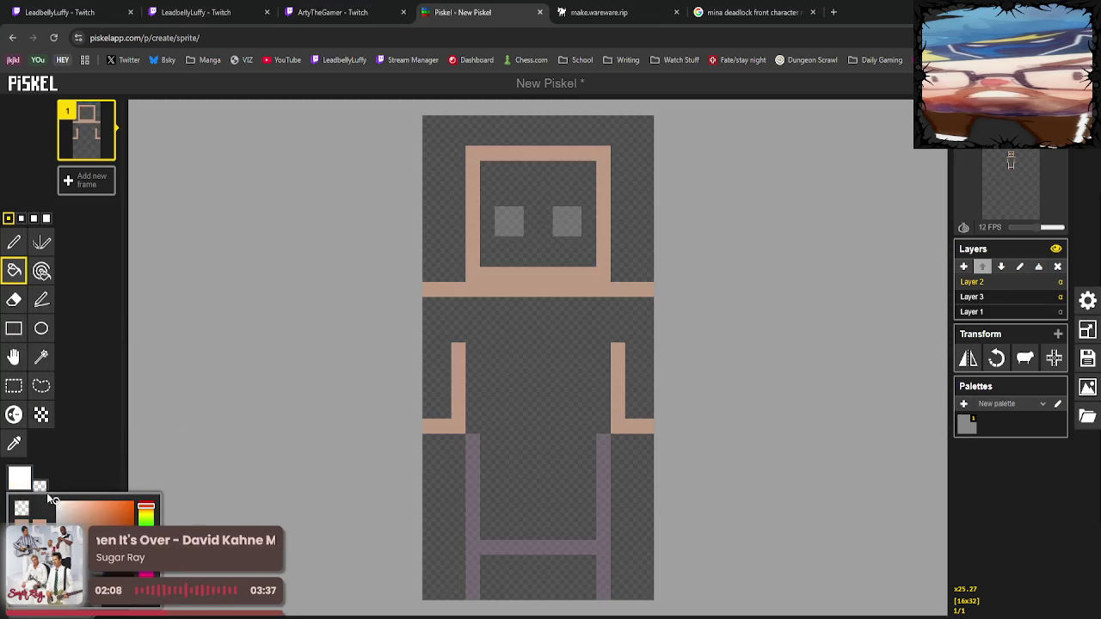
click(13, 242)
drag(501, 214, 574, 214)
click(559, 214)
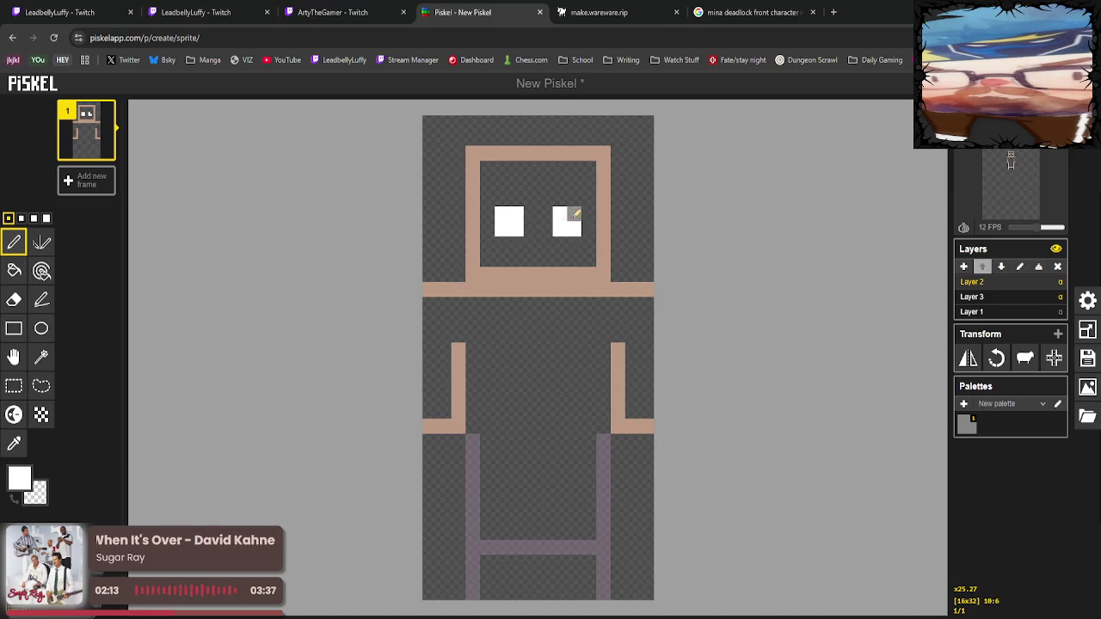
click(502, 199)
click(559, 198)
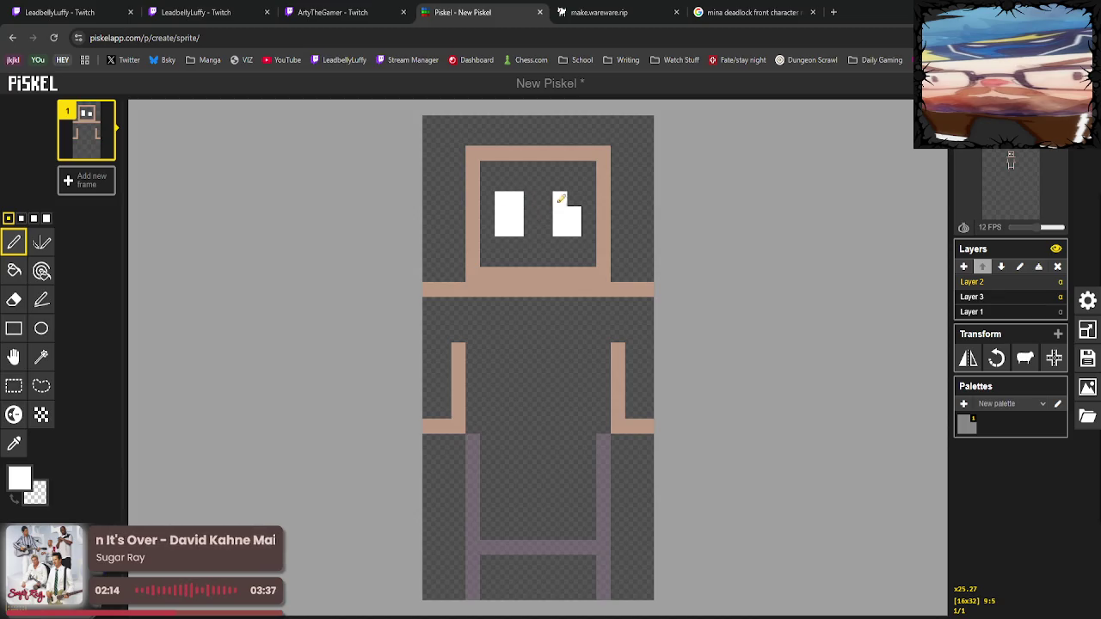
click(14, 443)
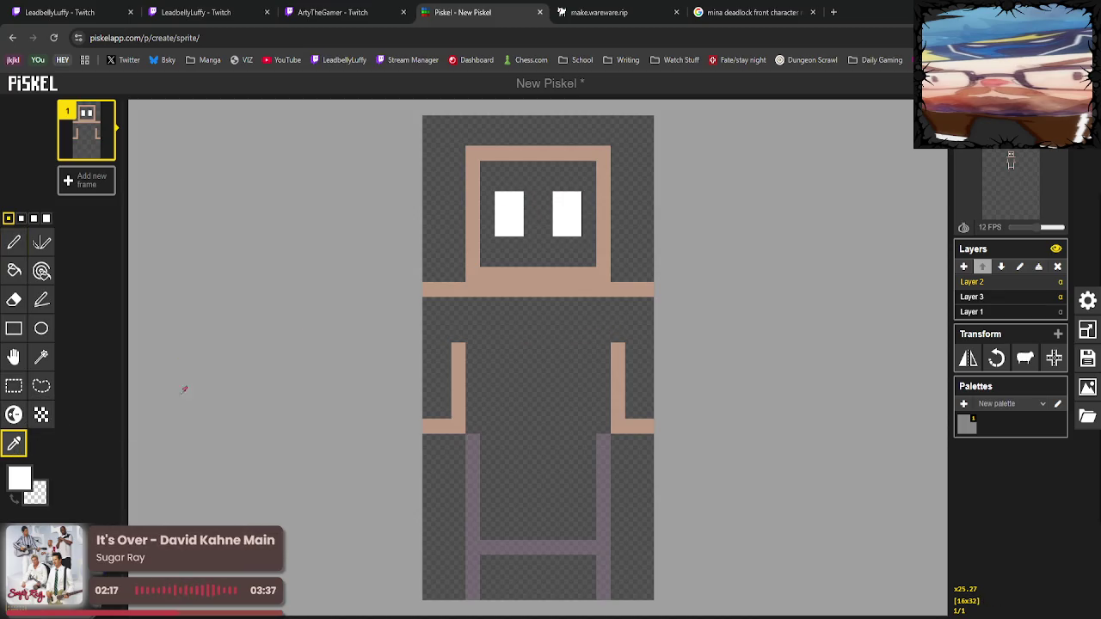
click(464, 234)
Bucket-fill the face interior around the eyes with the tan skin colour.
click(13, 270)
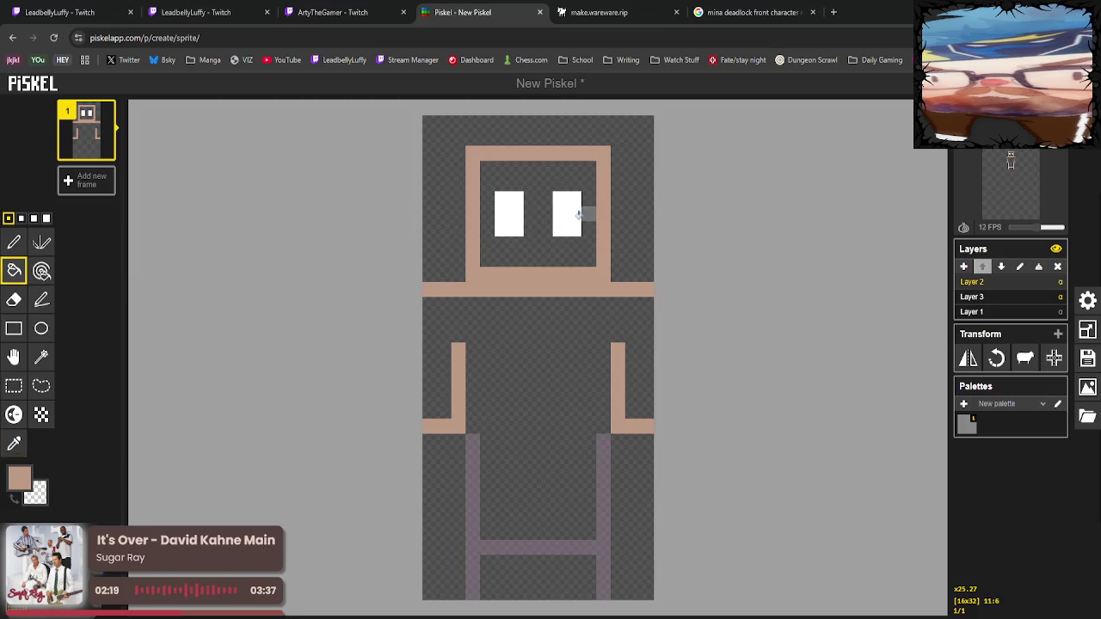
click(545, 261)
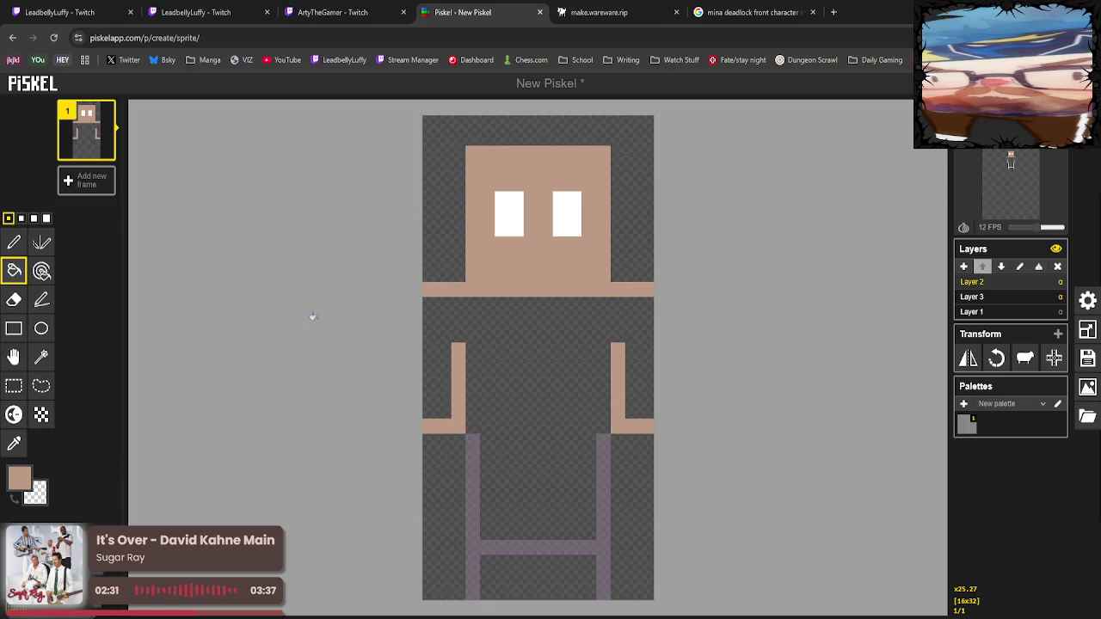
Choose a dark green and draw the diagonal collar trim from the right shoulder to the chest.
click(19, 478)
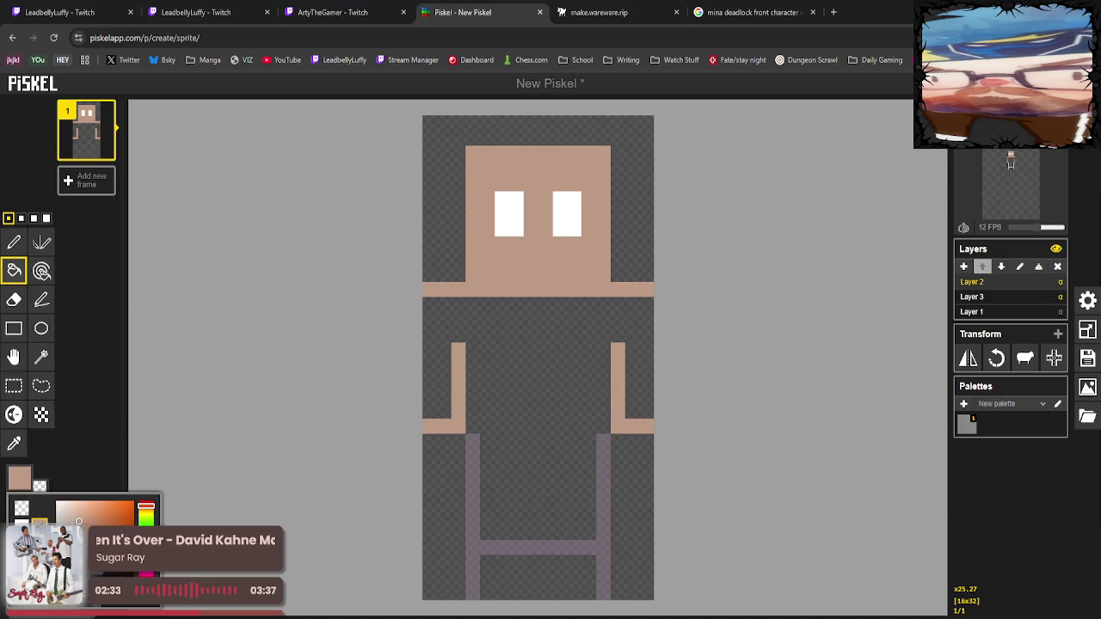
click(78, 521)
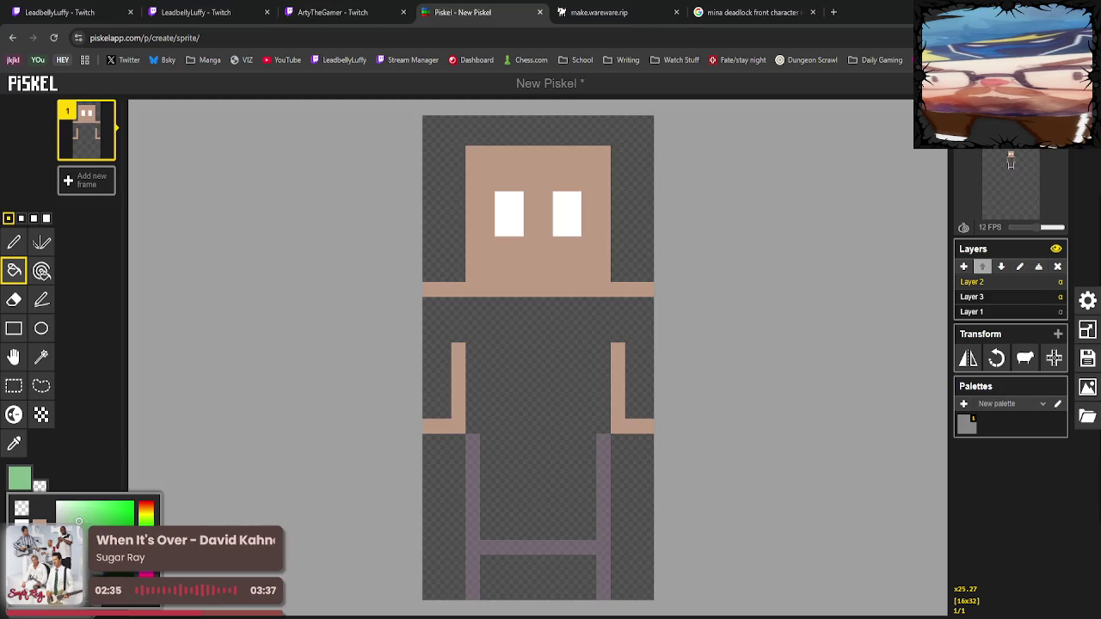
drag(78, 521, 86, 554)
click(14, 243)
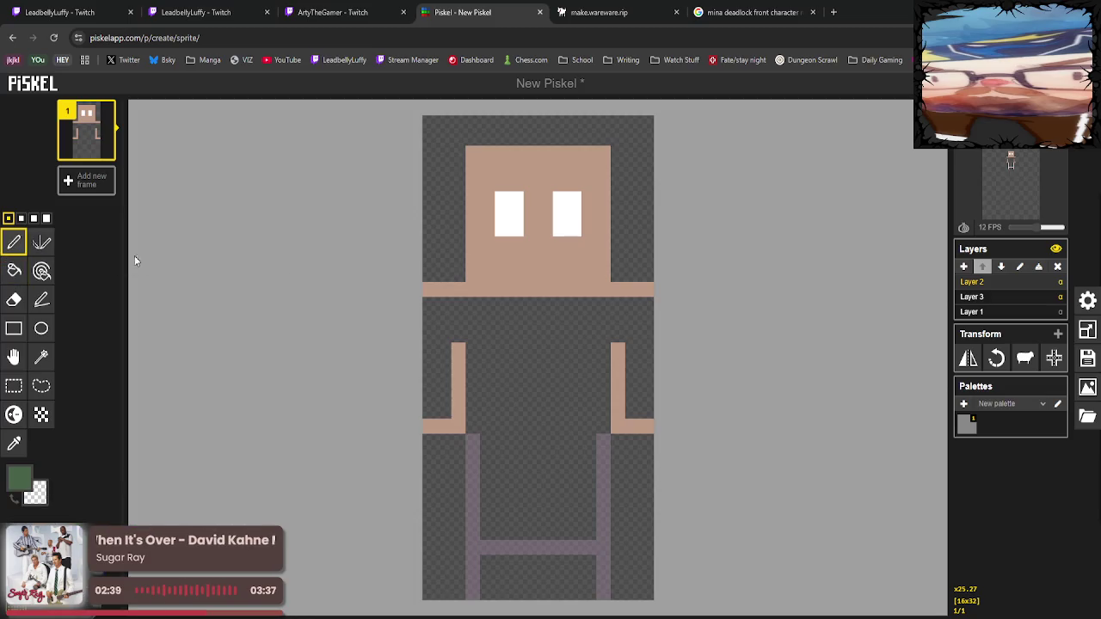
drag(530, 320, 574, 291)
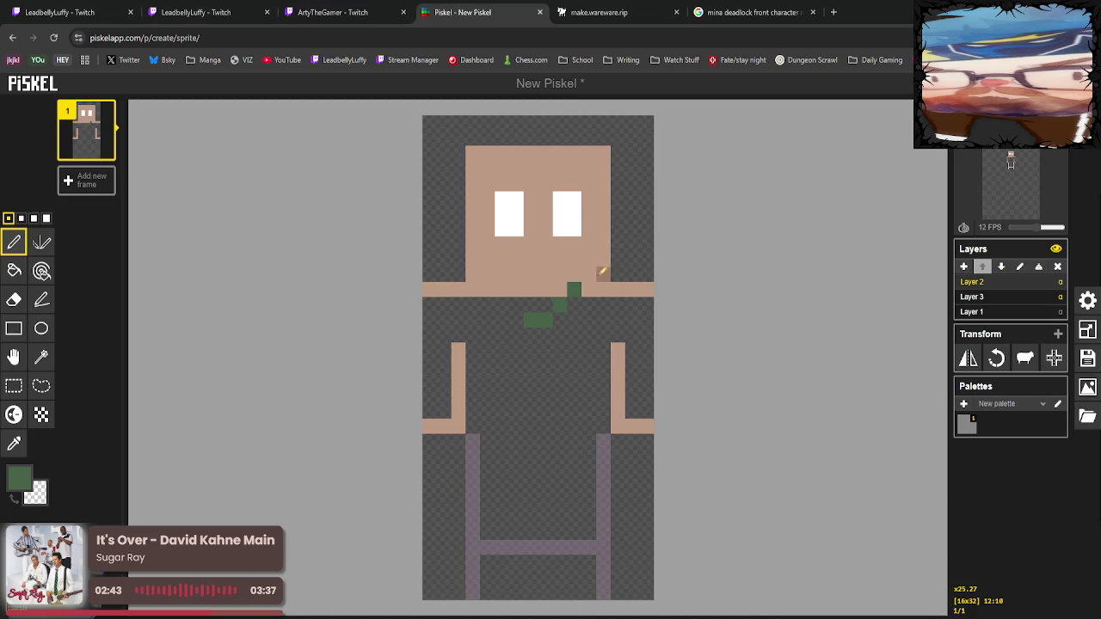
drag(617, 261, 559, 318)
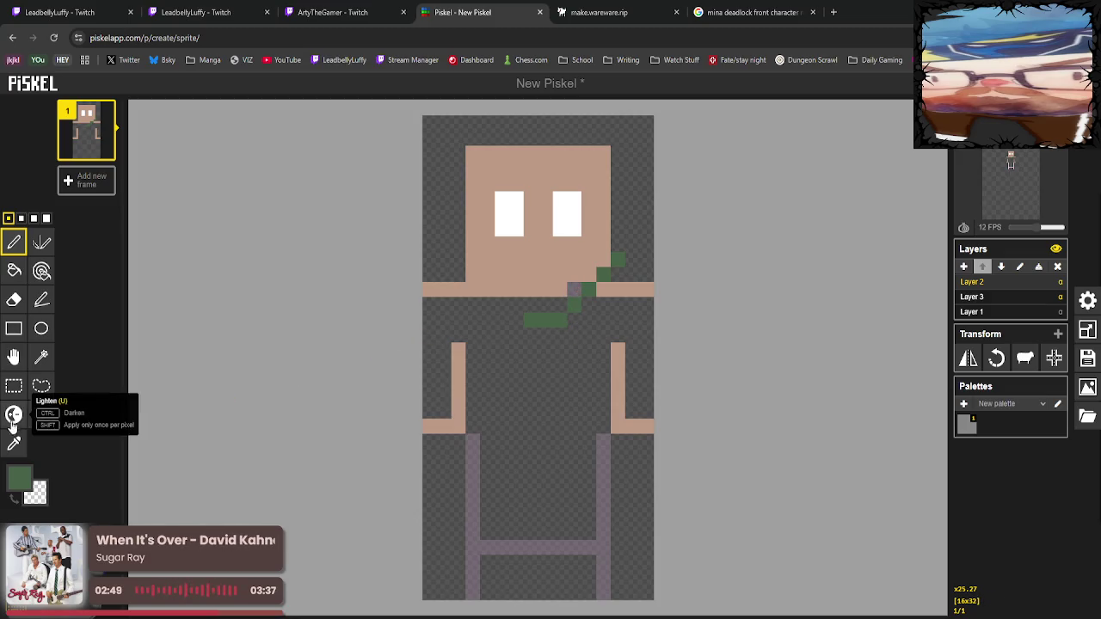
Repaint stray pixels and extend the neck row leftward in skin tone.
click(13, 442)
click(557, 279)
click(14, 242)
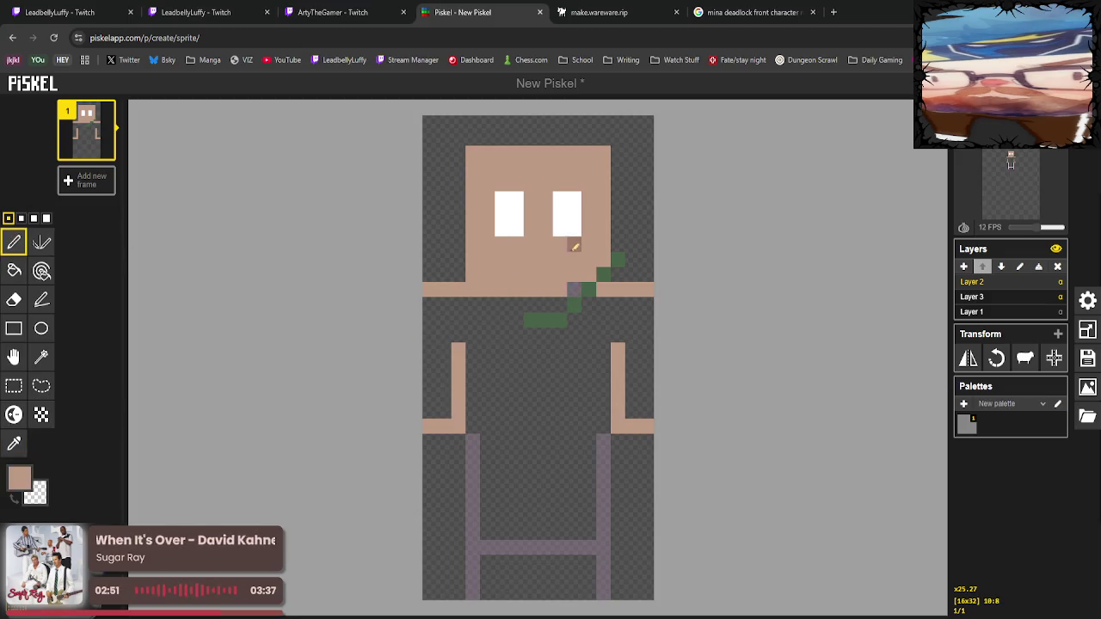
click(573, 290)
drag(560, 304, 530, 305)
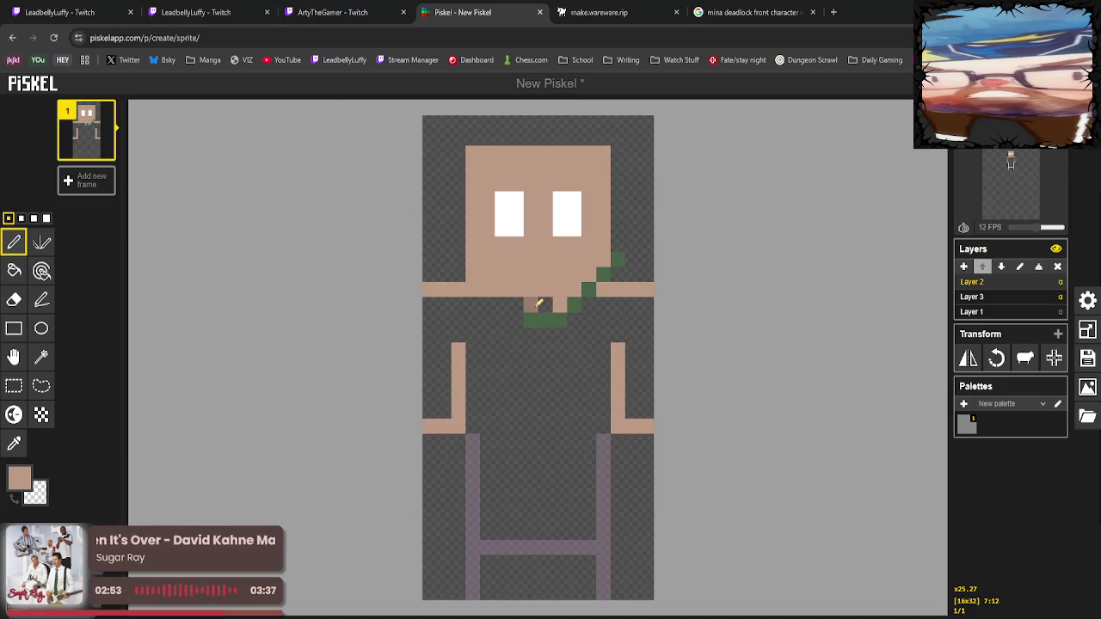
click(515, 304)
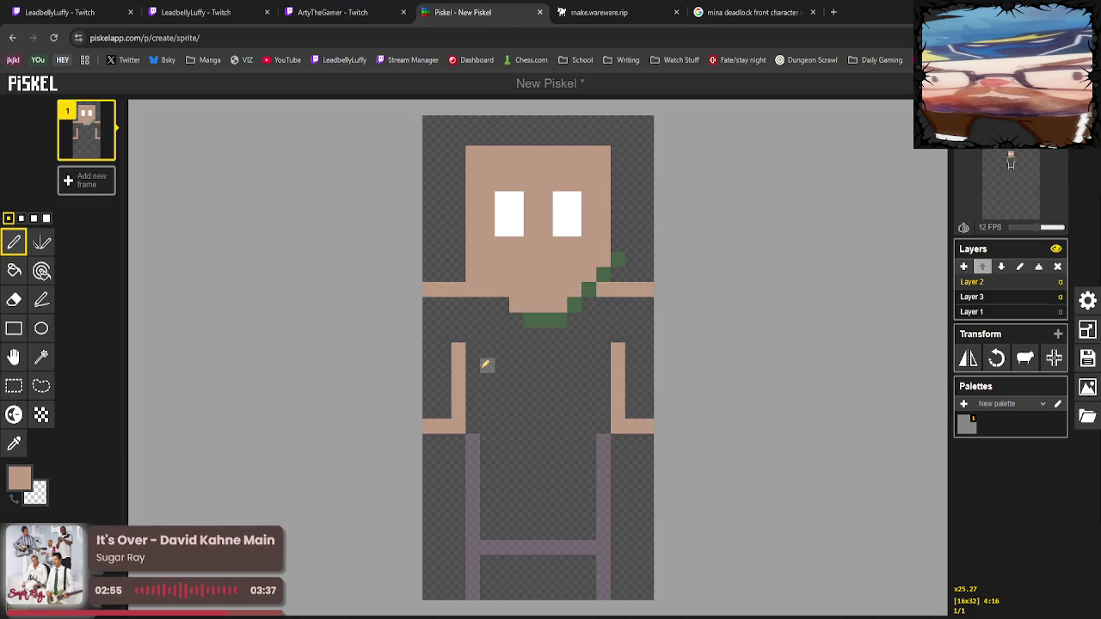
click(501, 304)
Add green diagonal trim pixels down the left side of the face and beside the collar.
click(14, 443)
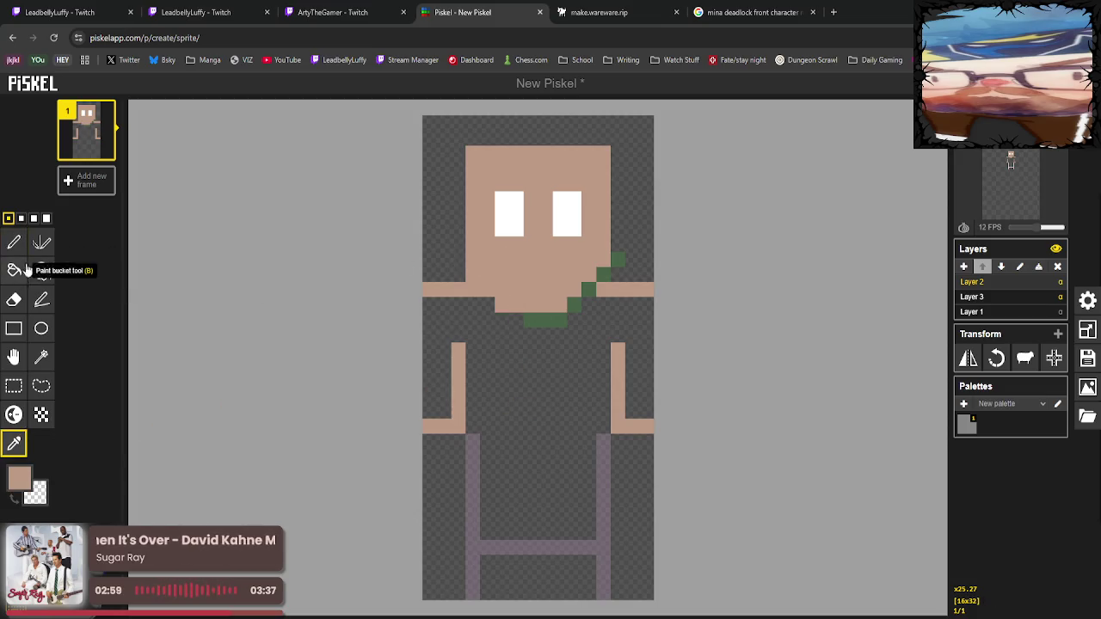
click(545, 320)
click(14, 242)
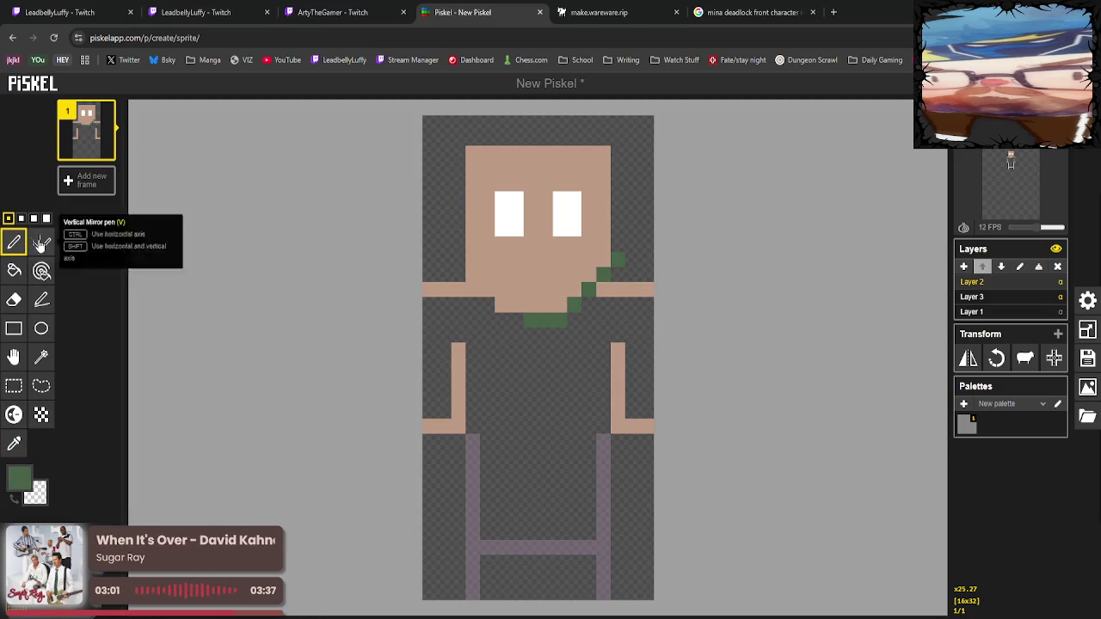
click(461, 260)
click(475, 273)
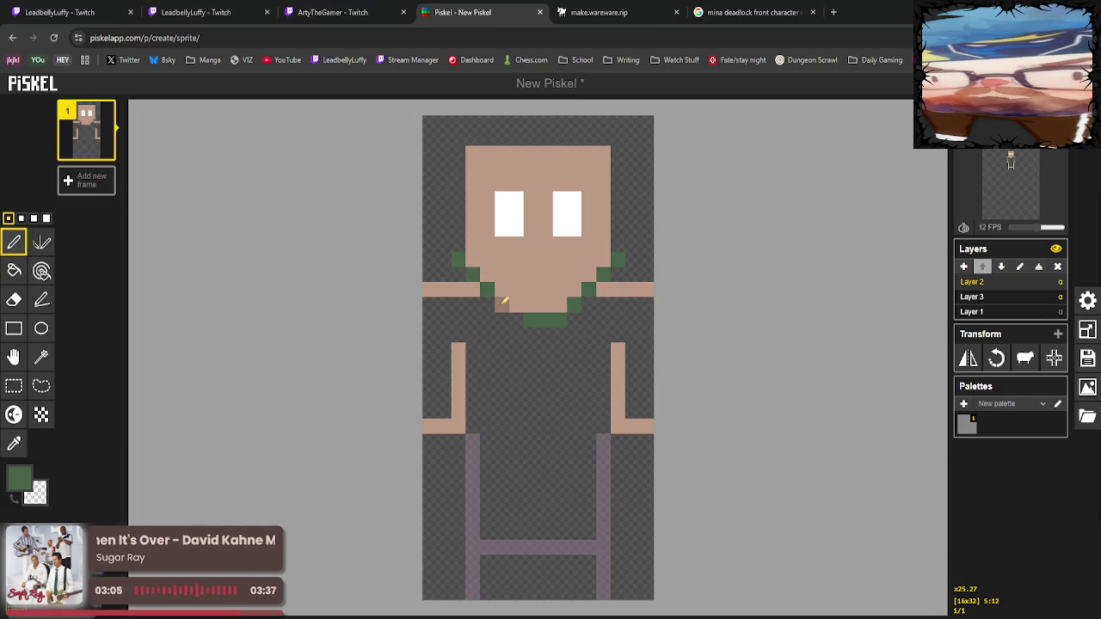
click(518, 318)
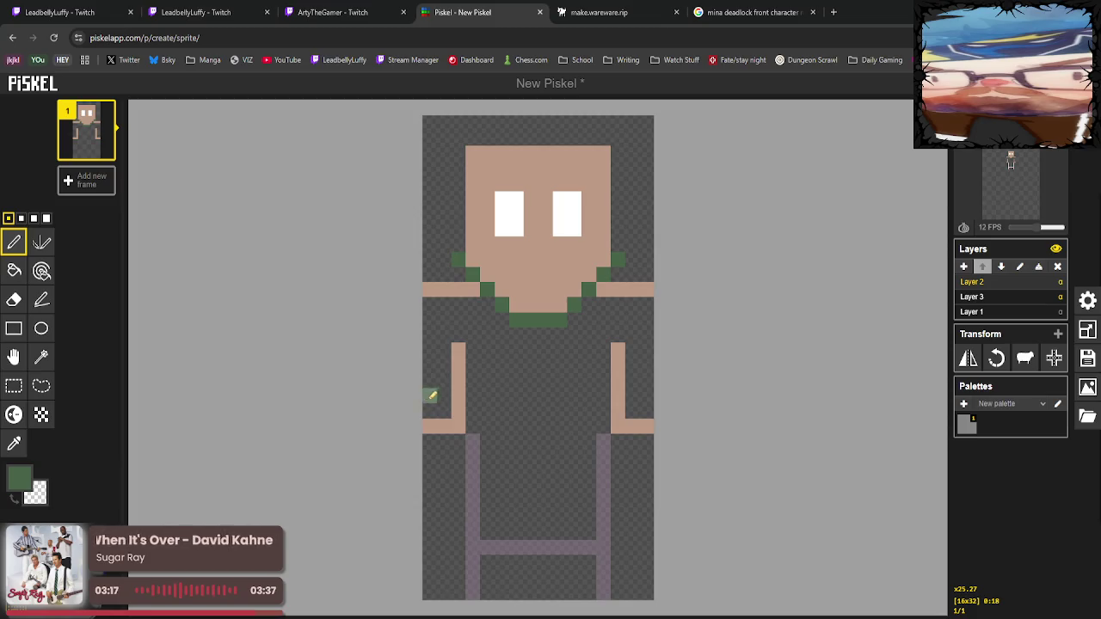
Paint the left and right arm stripes and both shoulder stripes green.
mouse_move(432, 394)
mouse_down()
mouse_move(450, 393)
mouse_move(458, 348)
mouse_up()
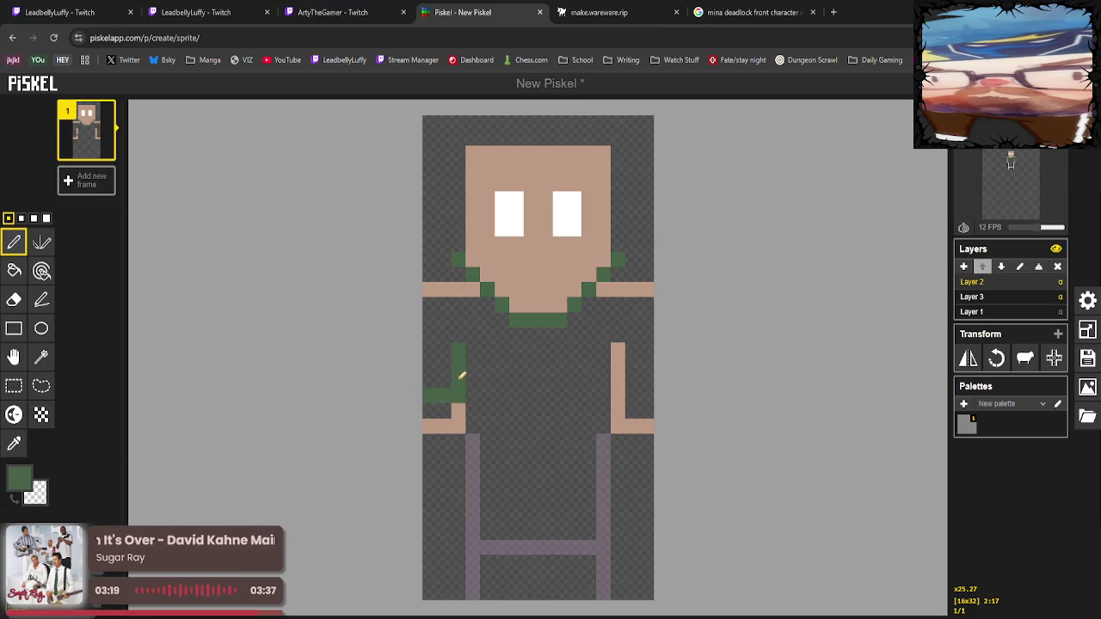
drag(618, 349, 618, 391)
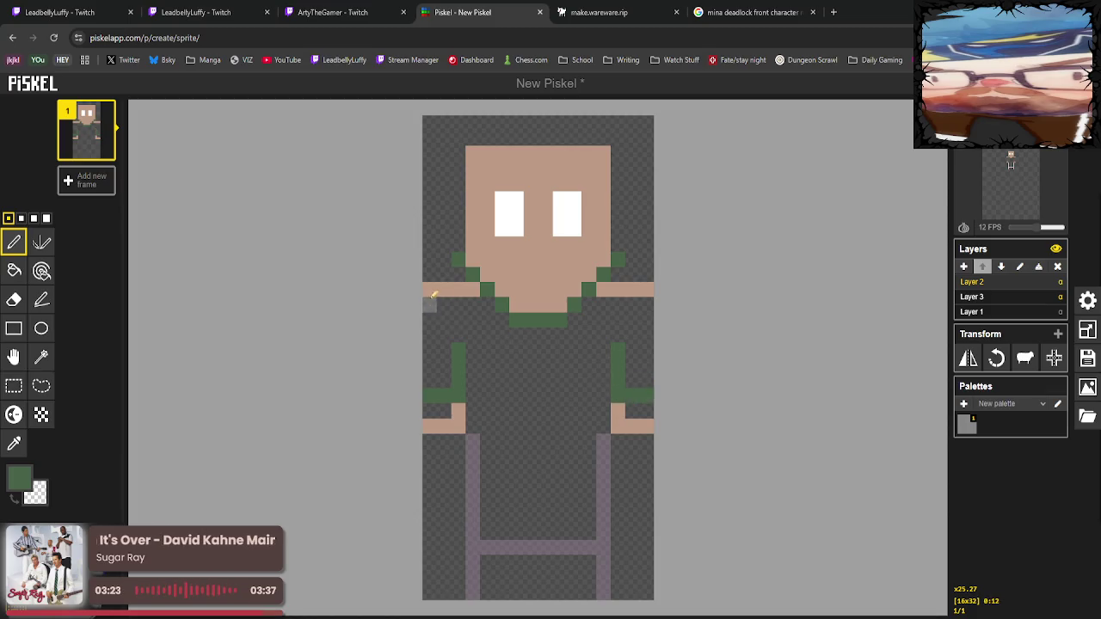
drag(430, 292, 447, 286)
drag(586, 290, 643, 290)
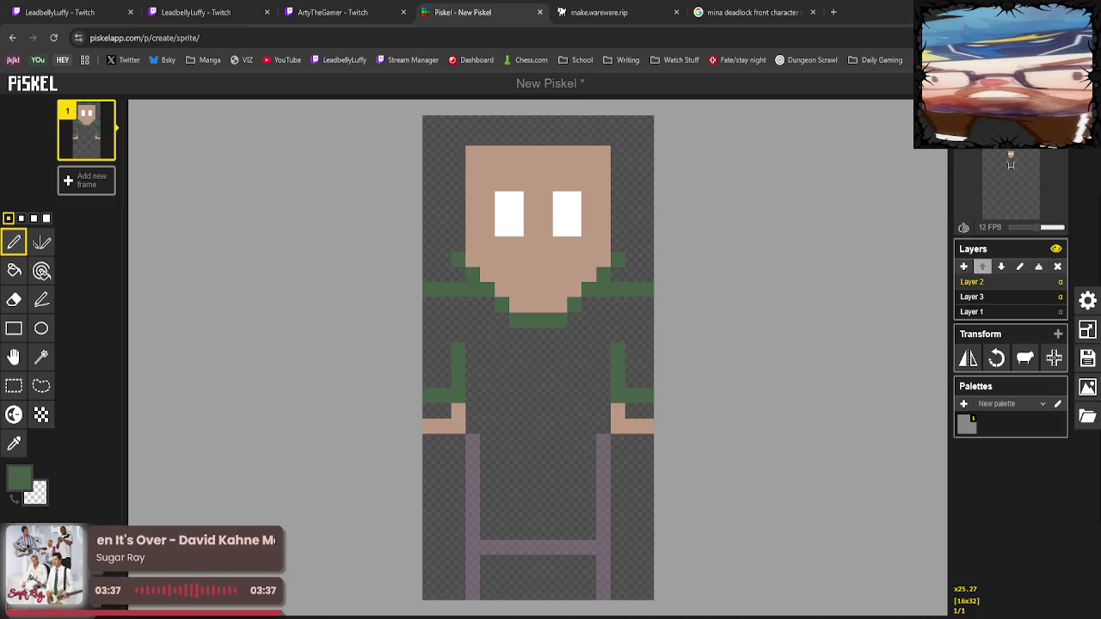
Cover the top of the left eye with skin tone.
click(14, 443)
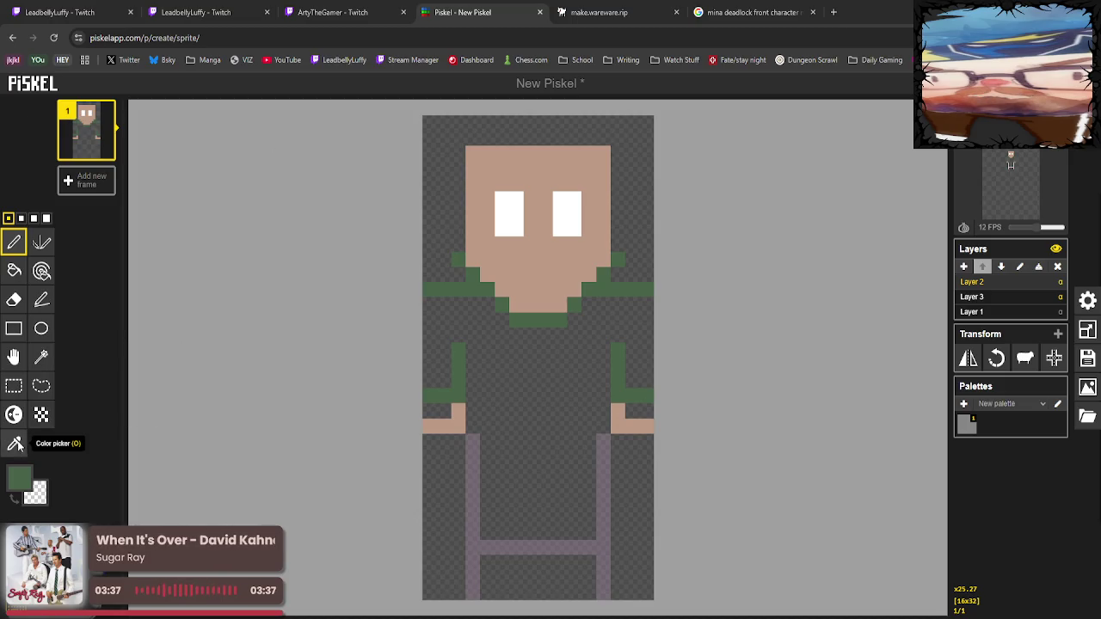
click(486, 182)
click(13, 242)
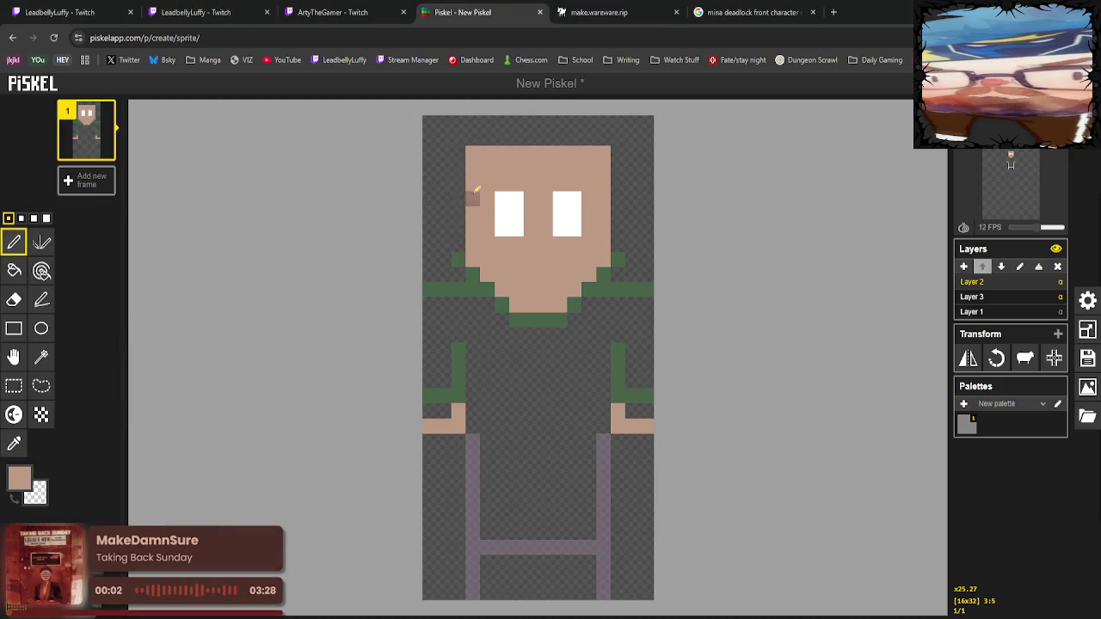
click(507, 200)
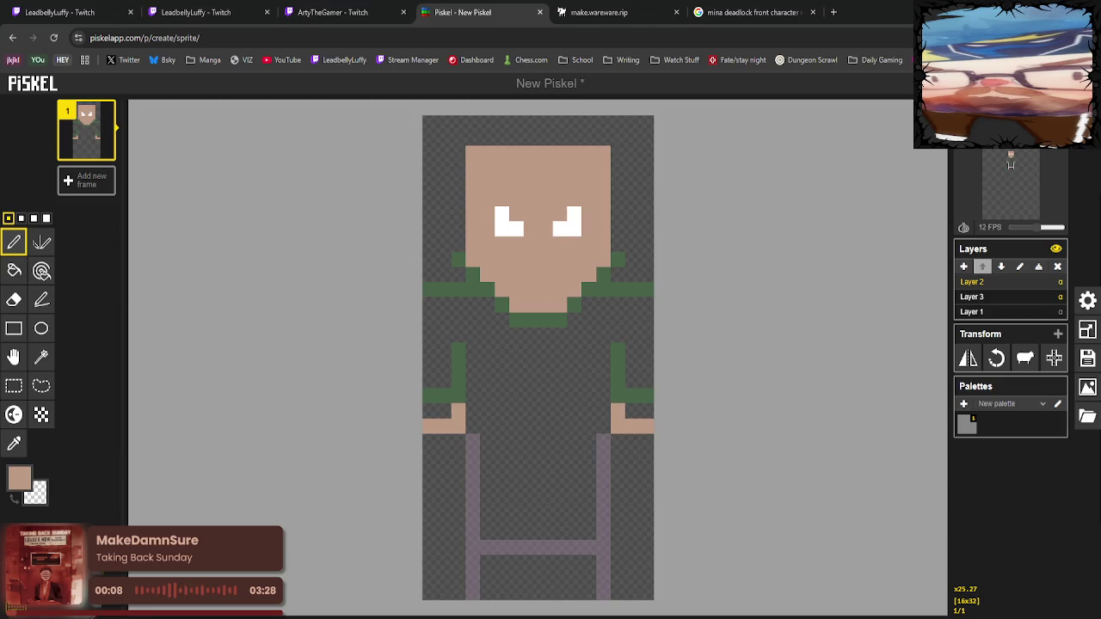
Set the colour to red and add a red pupil on the inner side of each eye.
click(19, 478)
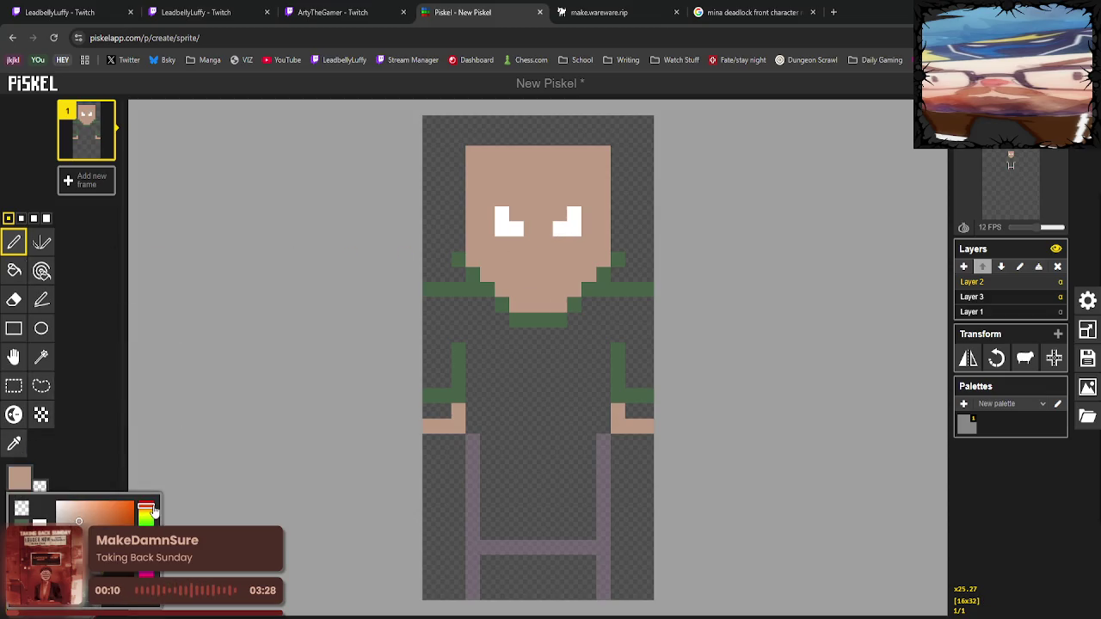
drag(153, 510, 50, 486)
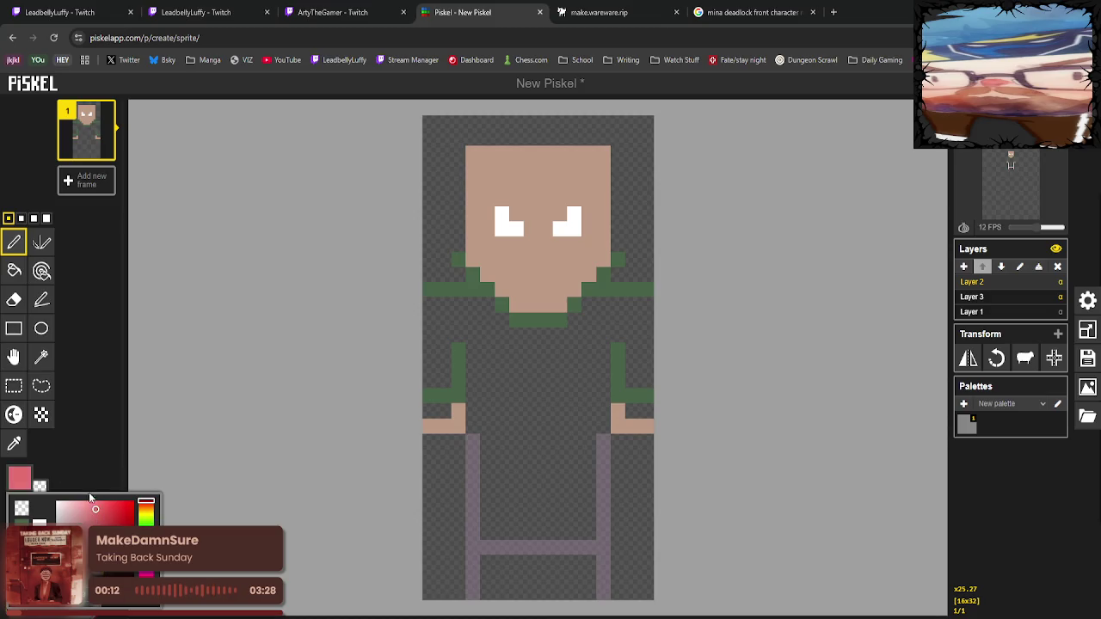
click(14, 242)
click(516, 228)
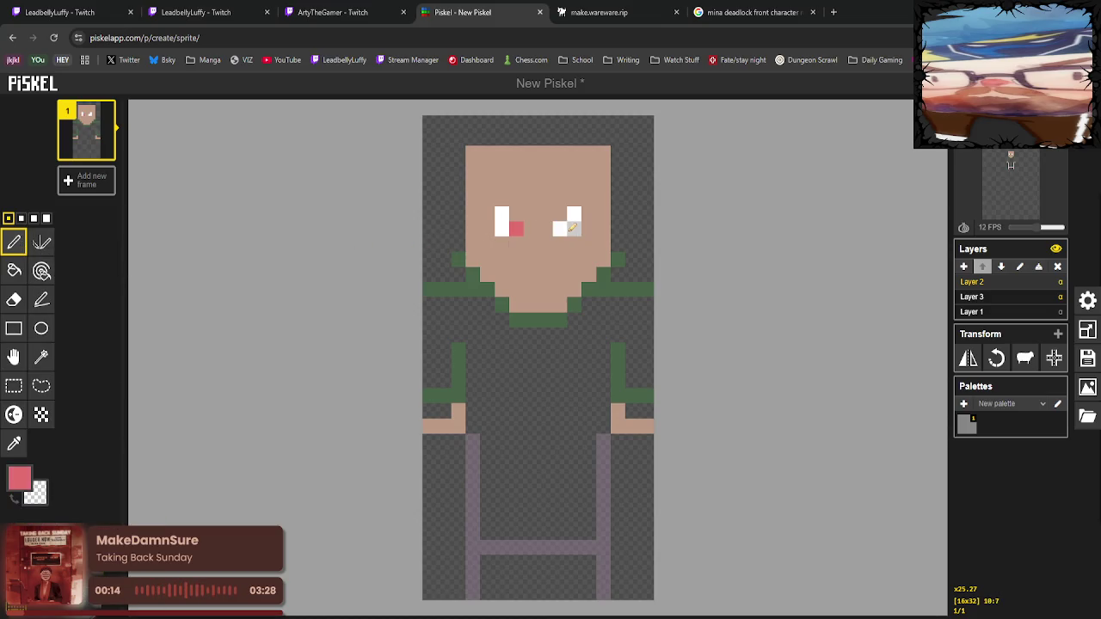
click(559, 228)
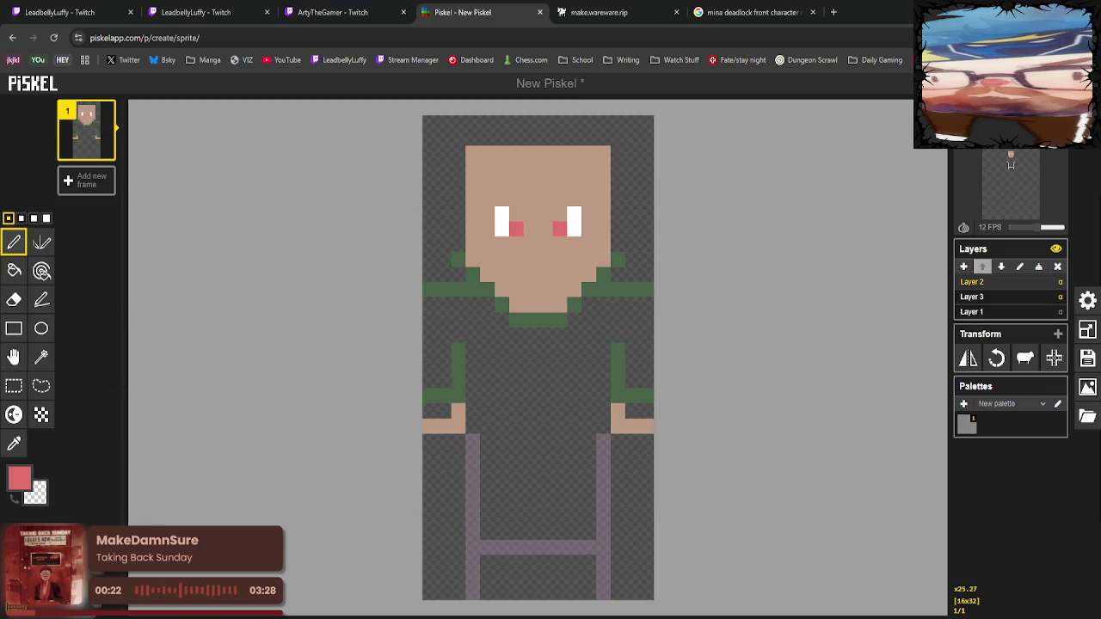
Cover the top pixel of the right eye with skin tone, then begin choosing a near-black colour.
click(15, 443)
click(557, 164)
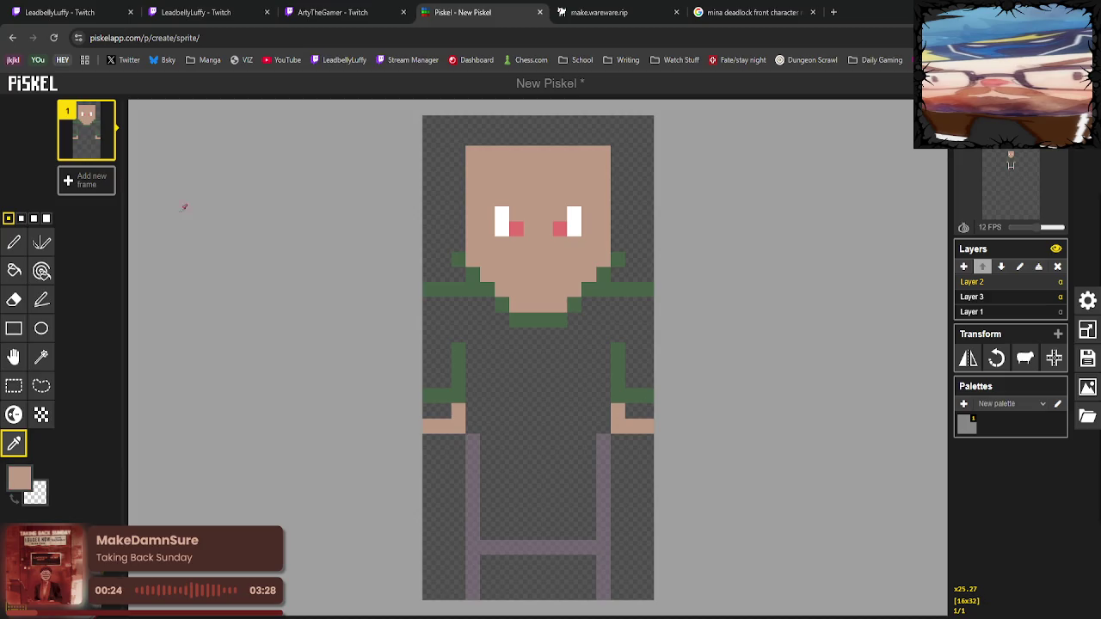
click(14, 241)
click(575, 211)
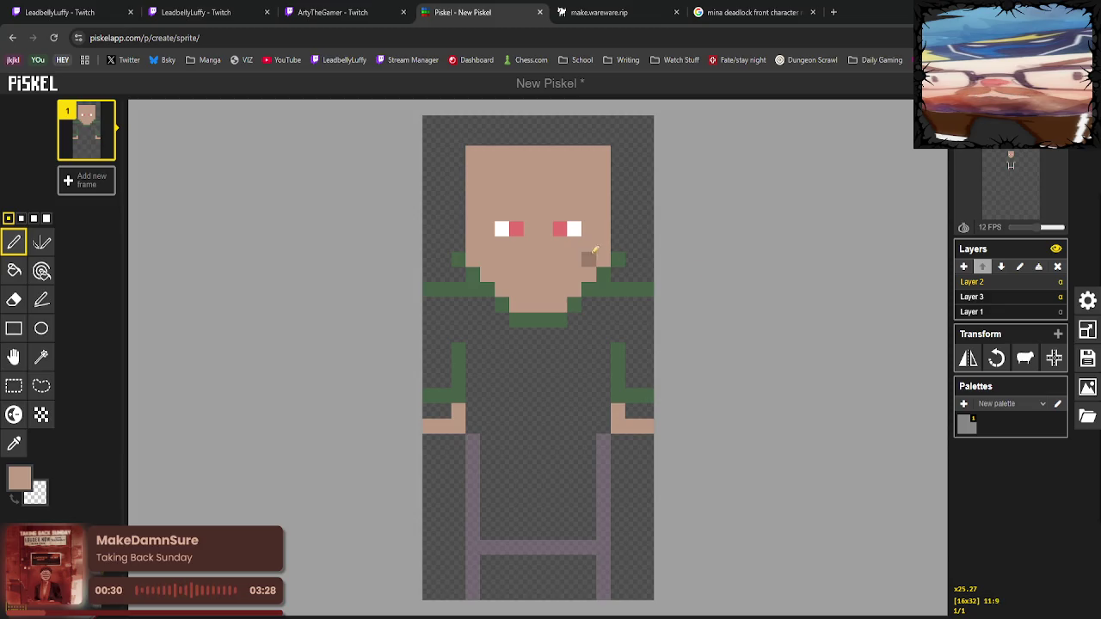
click(12, 447)
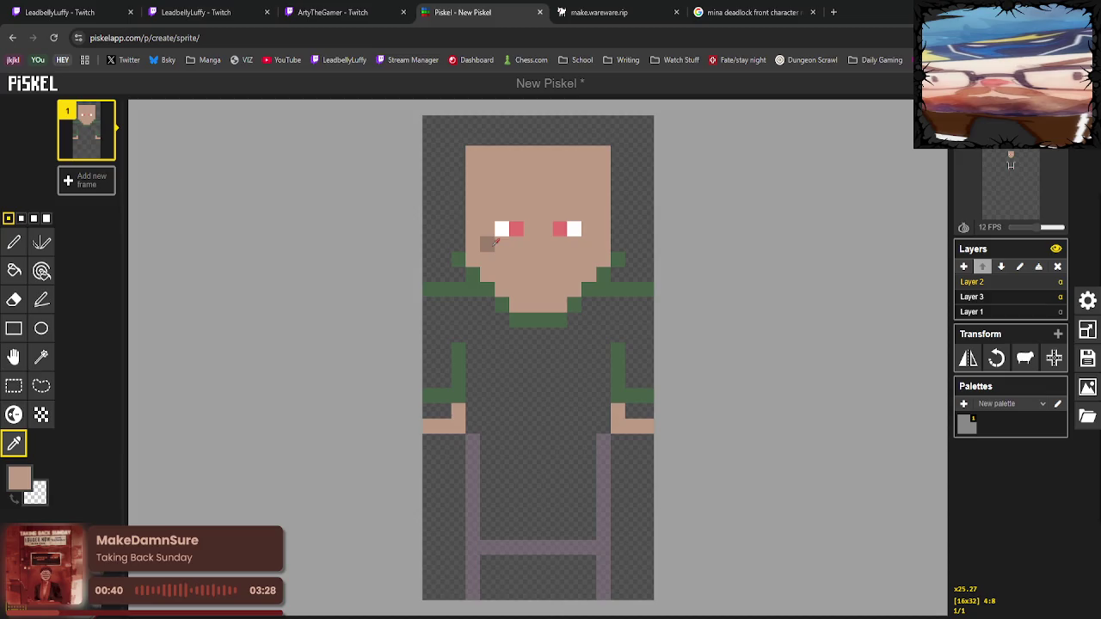
click(19, 477)
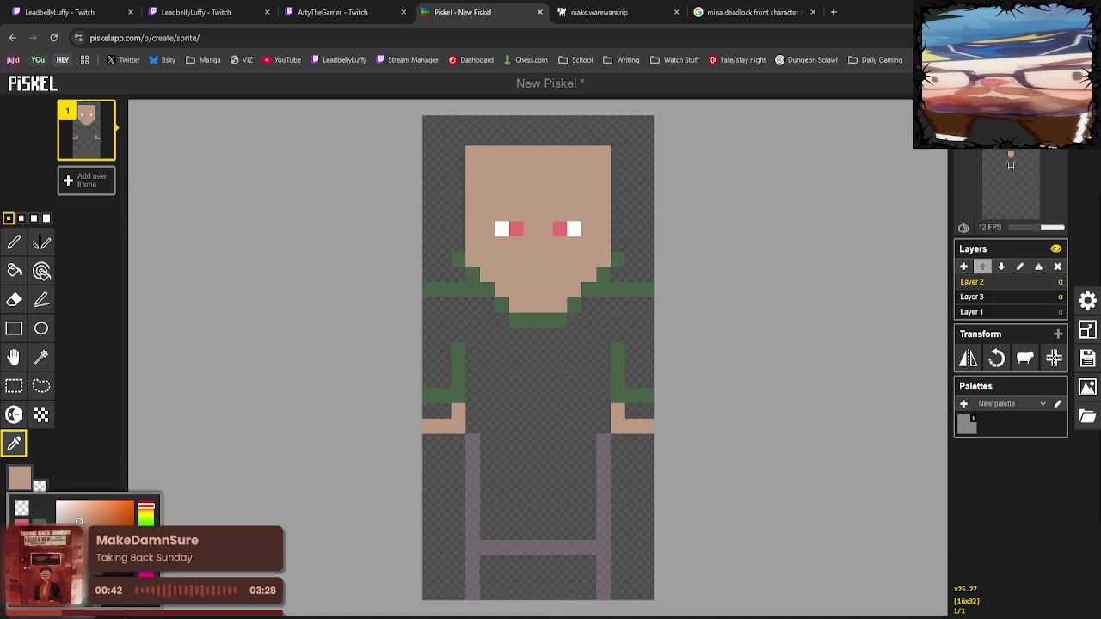
Place black hair pixels on top of the head, the forehead bar and both face edges.
click(14, 242)
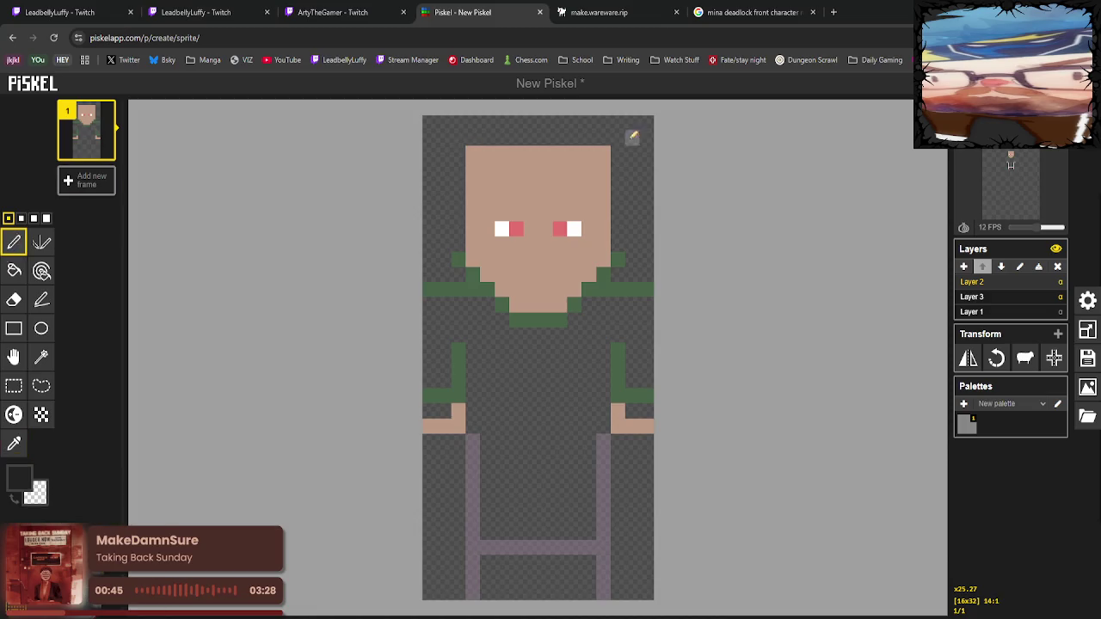
click(544, 153)
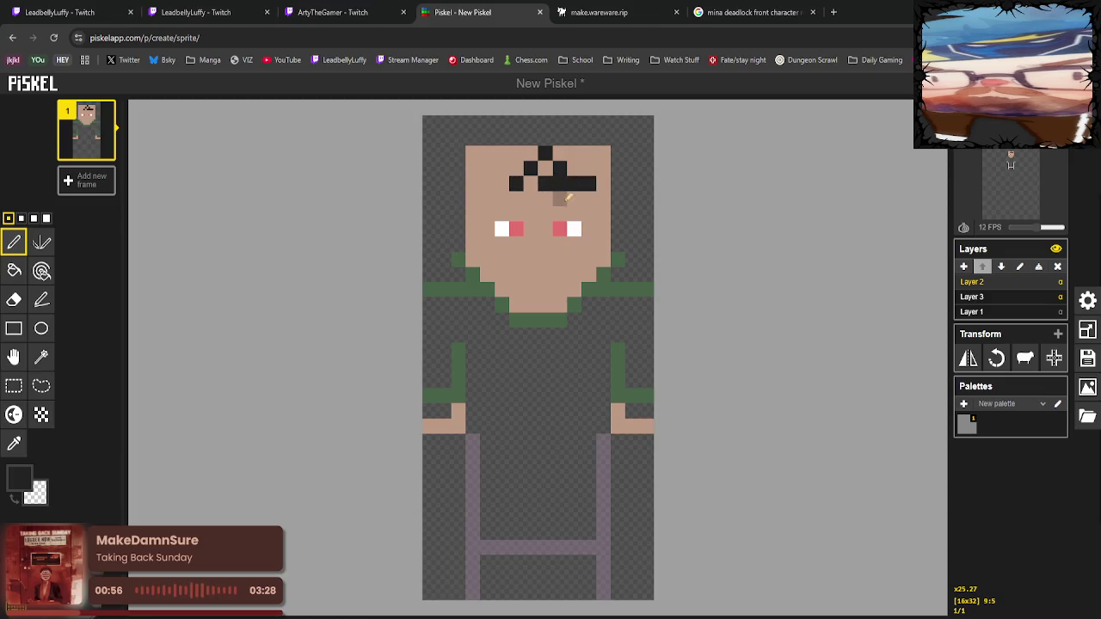
click(618, 212)
click(603, 183)
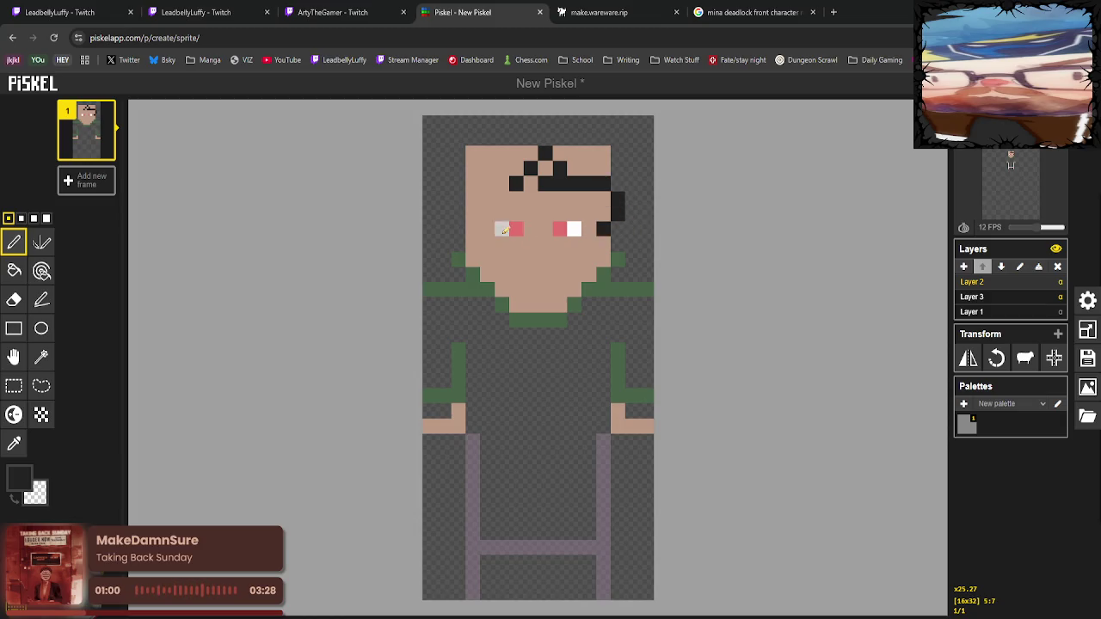
drag(475, 228, 472, 213)
click(487, 199)
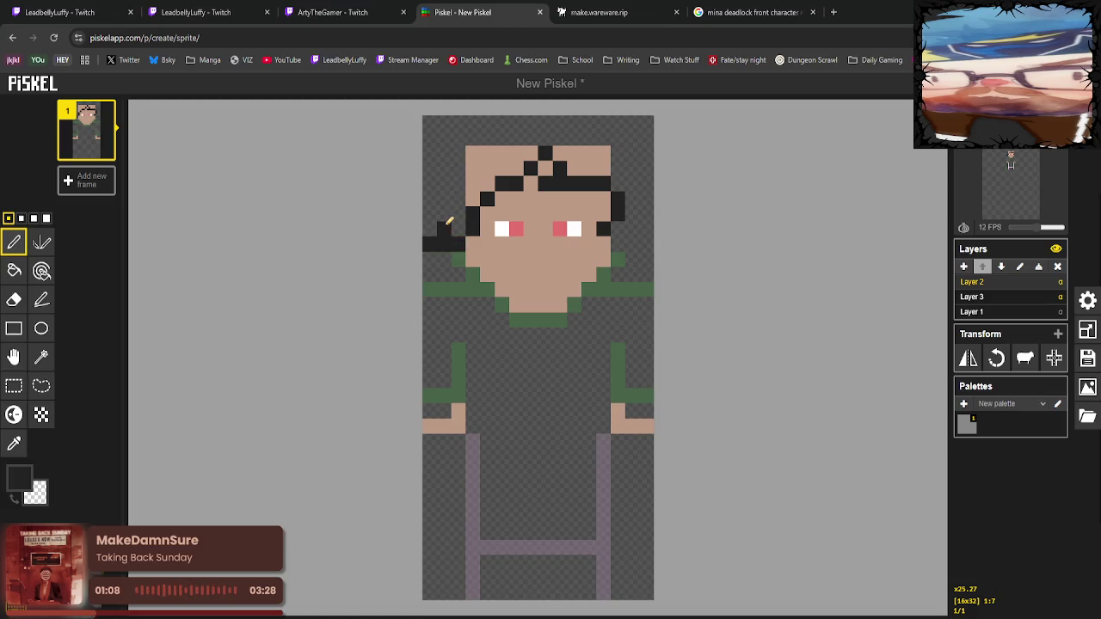
Draw hair up the left side, reshape the top-right corner and fill the right head edge.
mouse_move(455, 210)
mouse_down()
mouse_move(475, 140)
mouse_move(520, 120)
mouse_move(559, 120)
mouse_move(602, 140)
mouse_up()
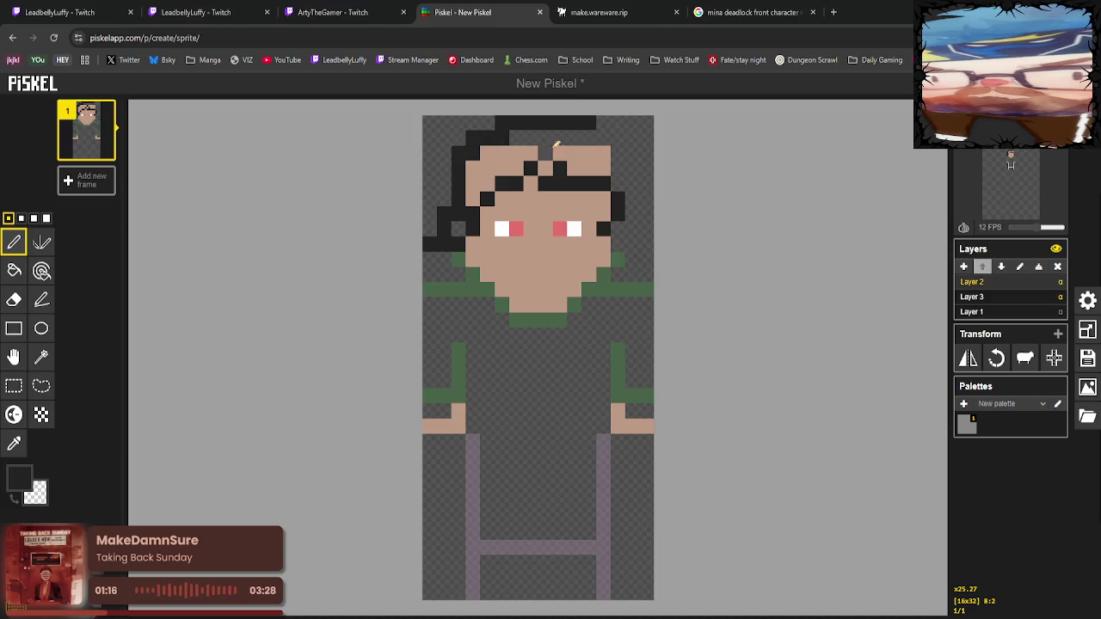
drag(603, 150, 589, 136)
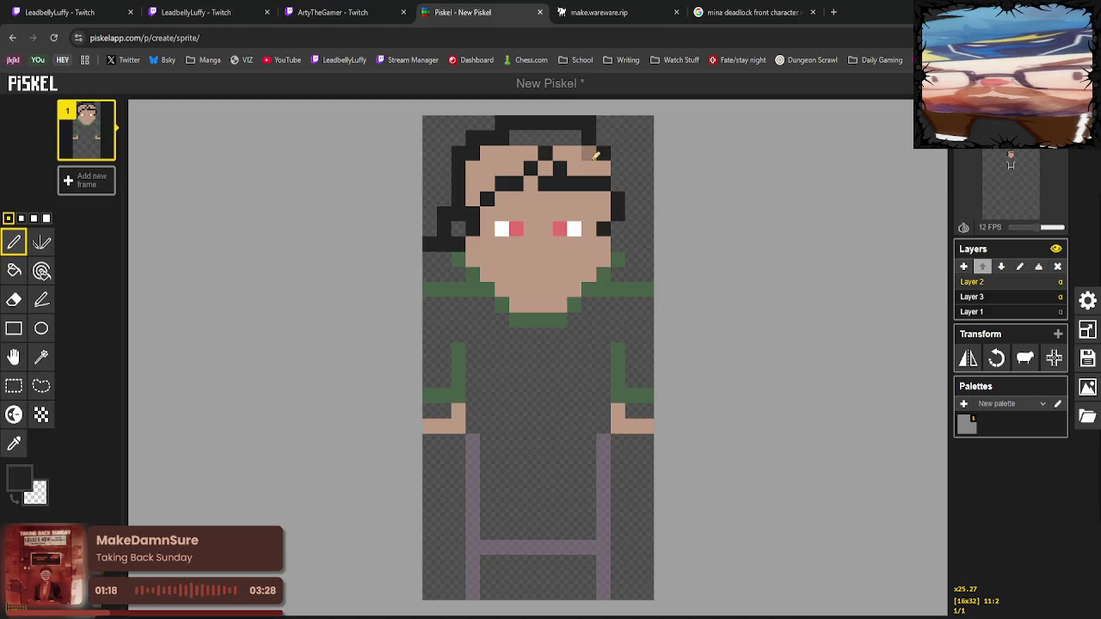
right_click(588, 122)
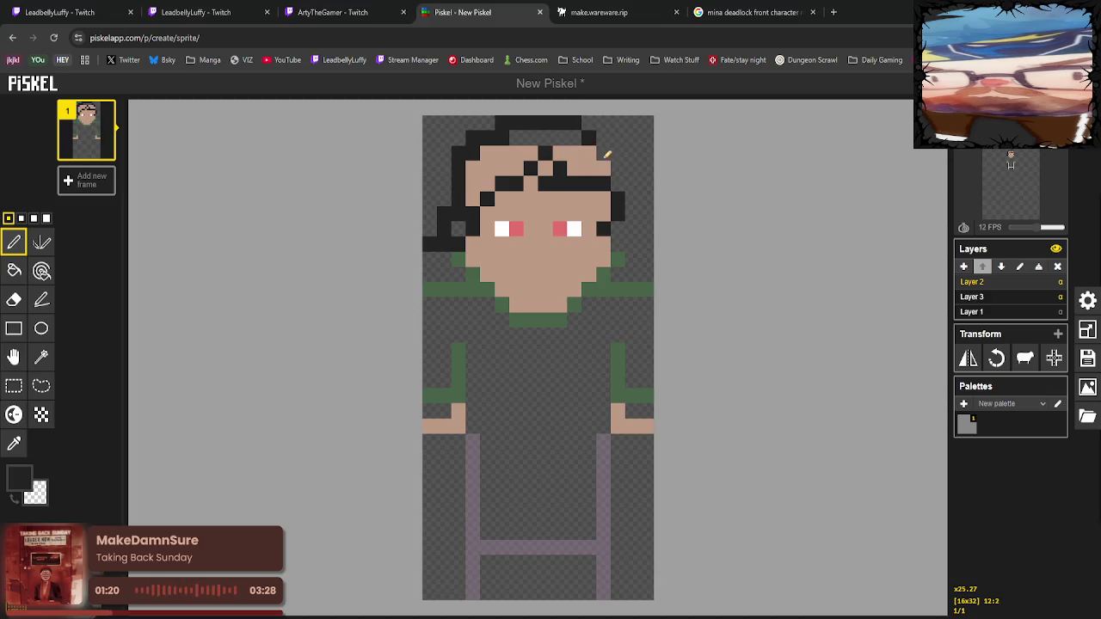
click(591, 151)
drag(620, 171, 618, 185)
Extend the hair down the right side to the chin and cover the upper-left forehead.
click(619, 229)
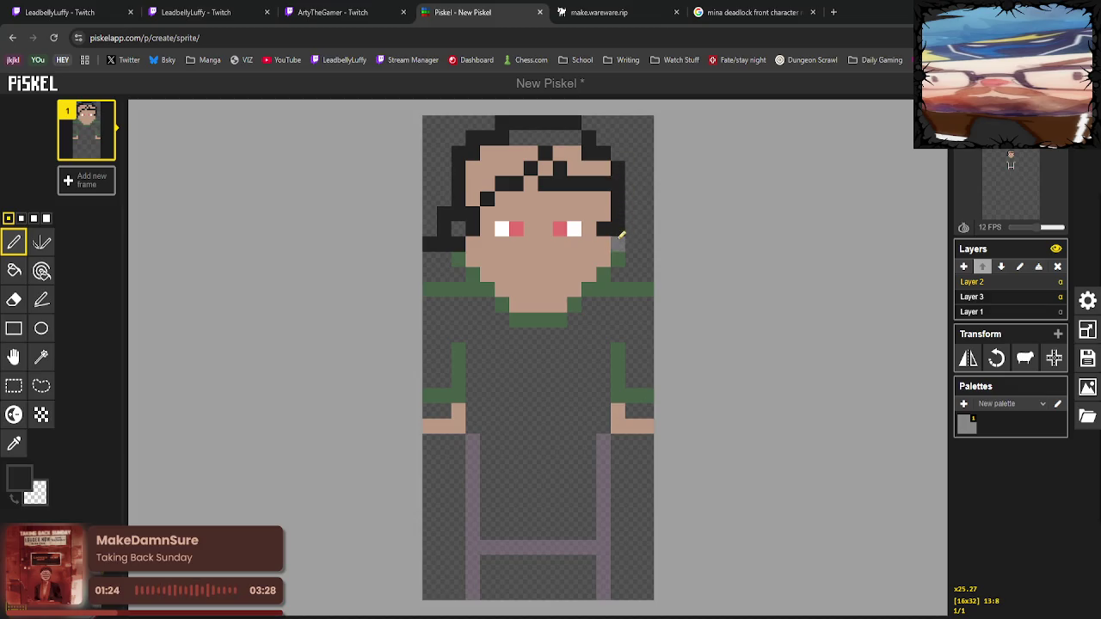
click(619, 242)
drag(641, 244, 630, 245)
click(632, 211)
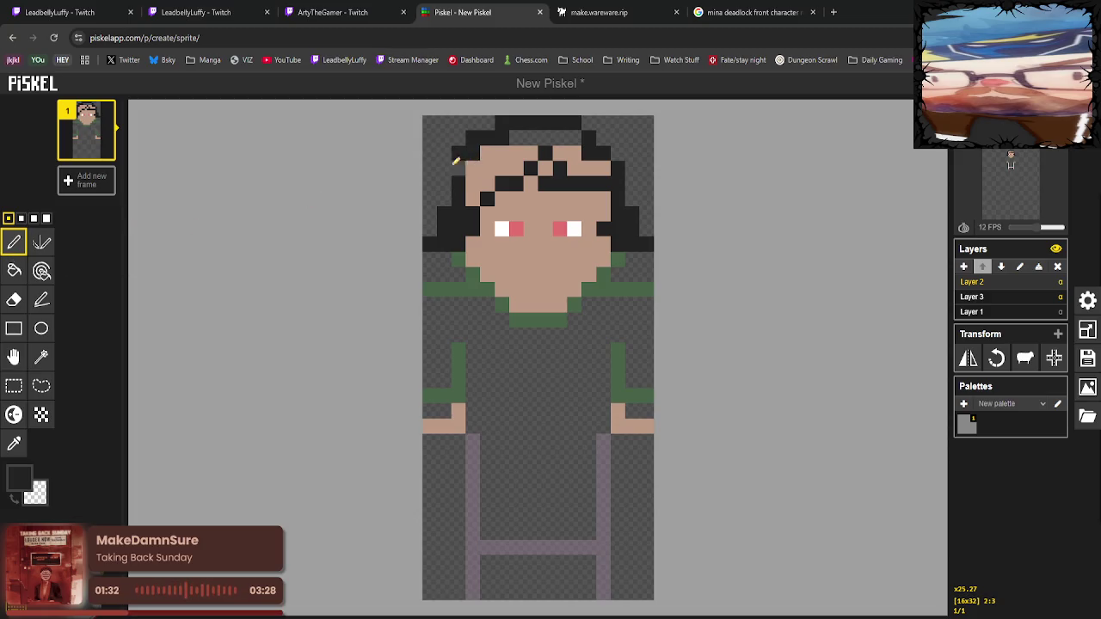
mouse_move(455, 160)
mouse_down()
mouse_move(473, 199)
mouse_move(519, 142)
mouse_move(567, 137)
mouse_move(585, 167)
mouse_move(606, 167)
mouse_move(617, 187)
mouse_up()
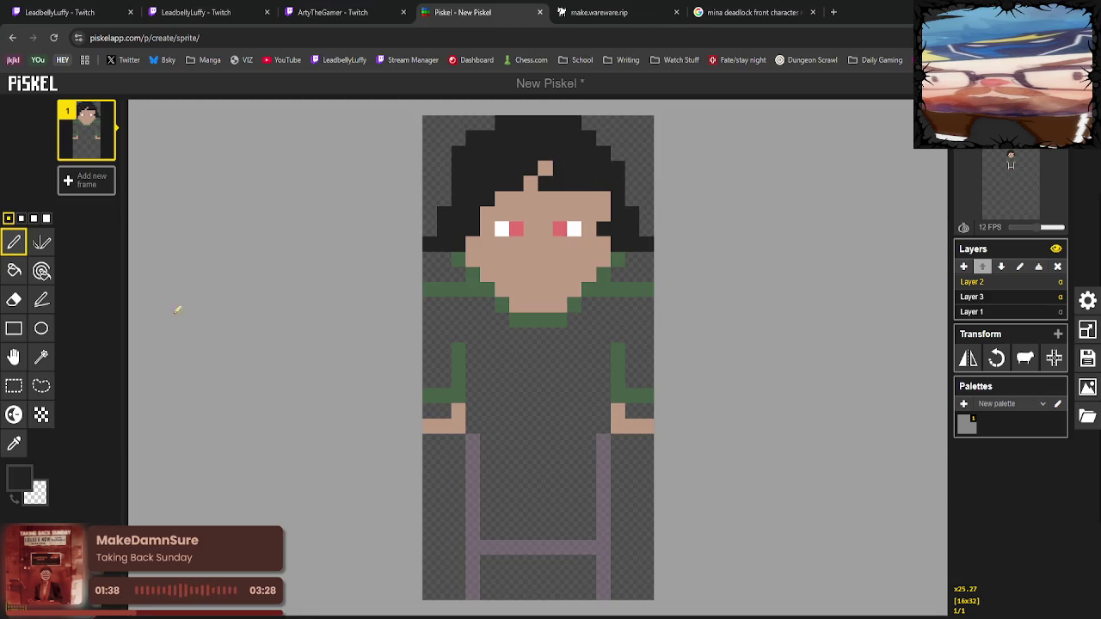
Sample the skin tone and add a skin pixel as a parting in the hair.
click(14, 443)
click(545, 168)
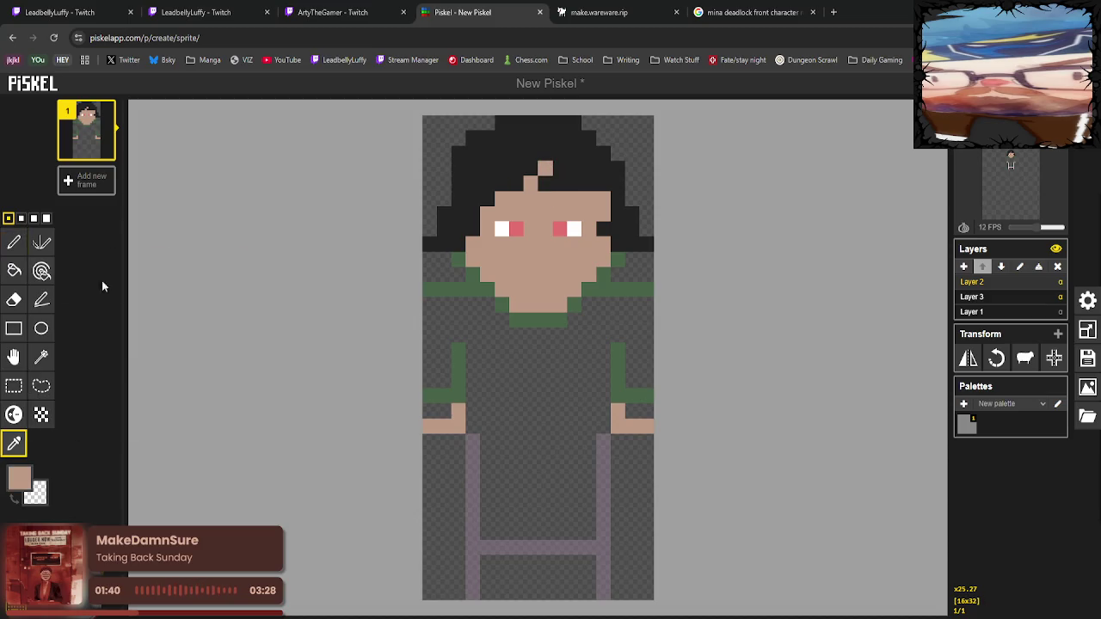
click(14, 242)
click(559, 153)
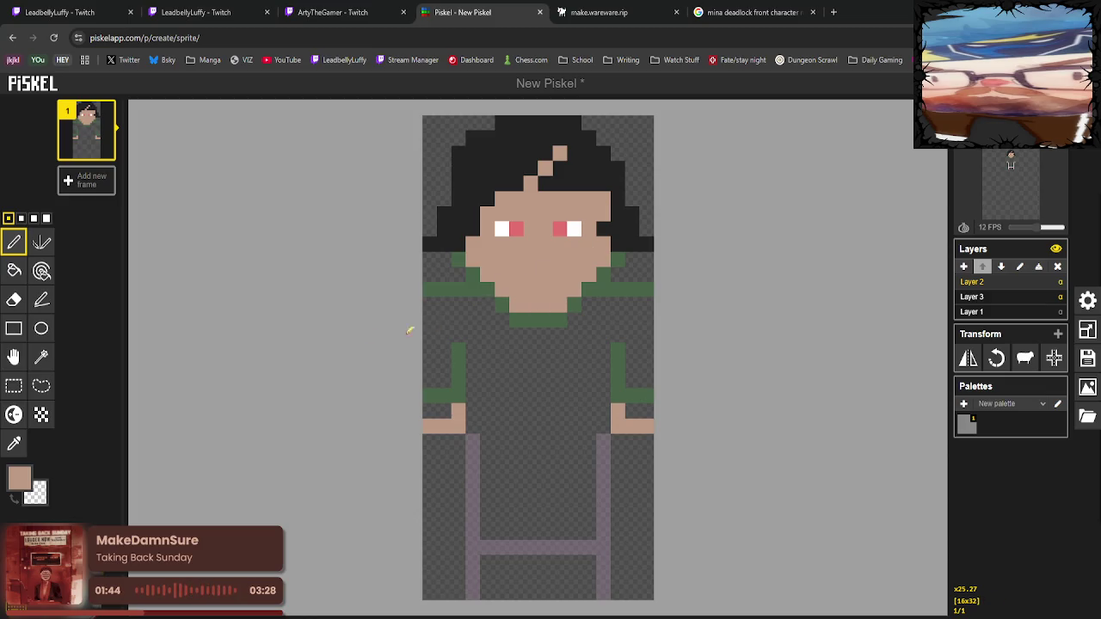
click(14, 444)
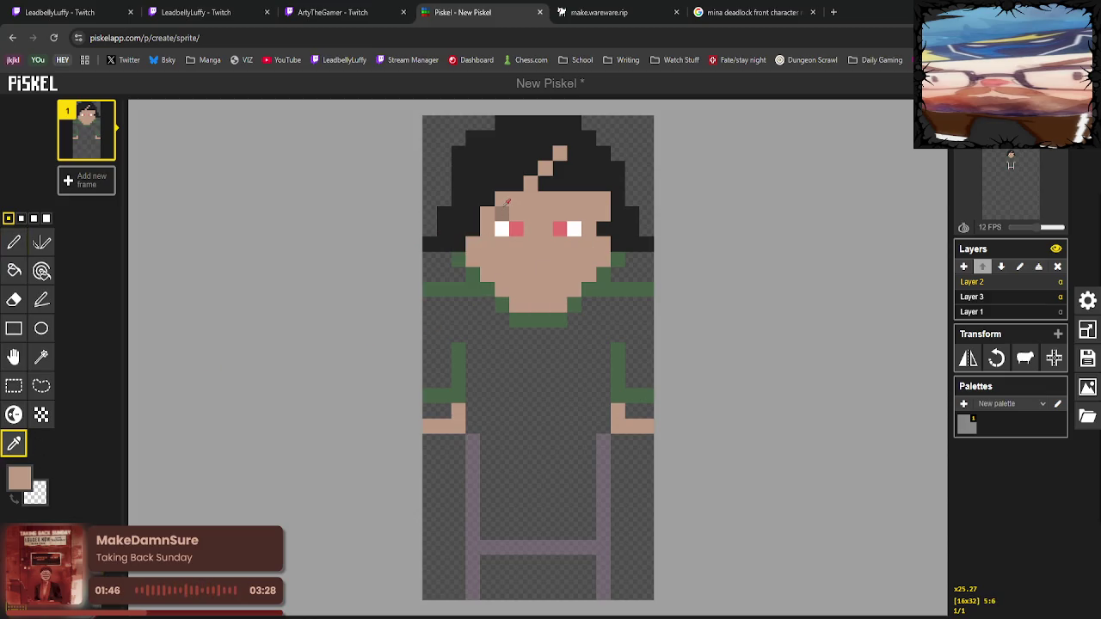
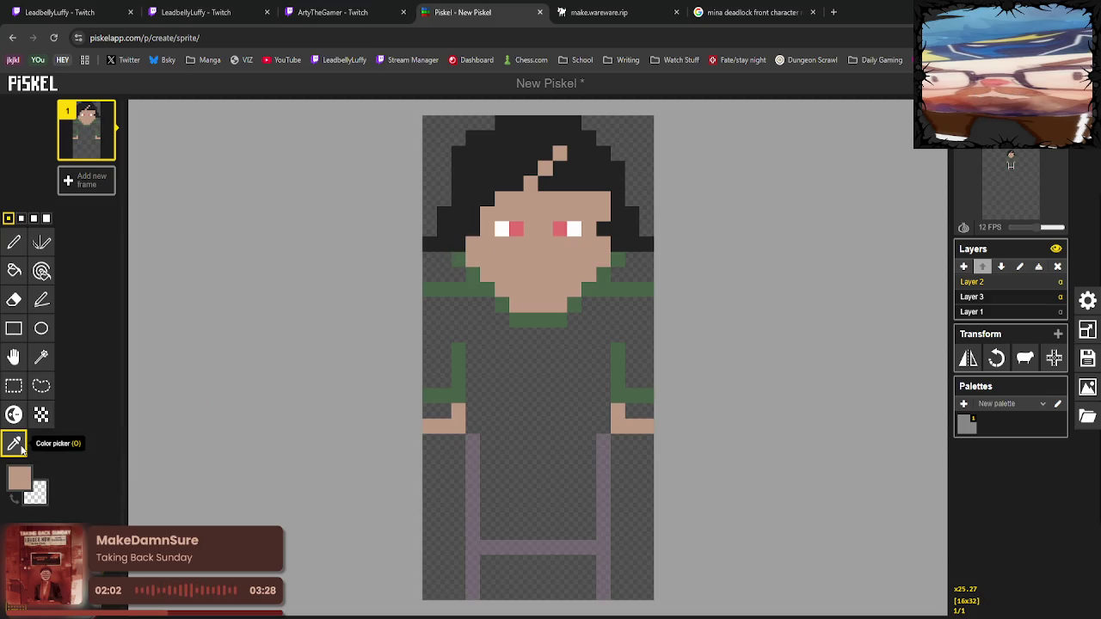
Choose a dark navy colour and switch to the Paint Bucket to recolour the hair.
click(18, 477)
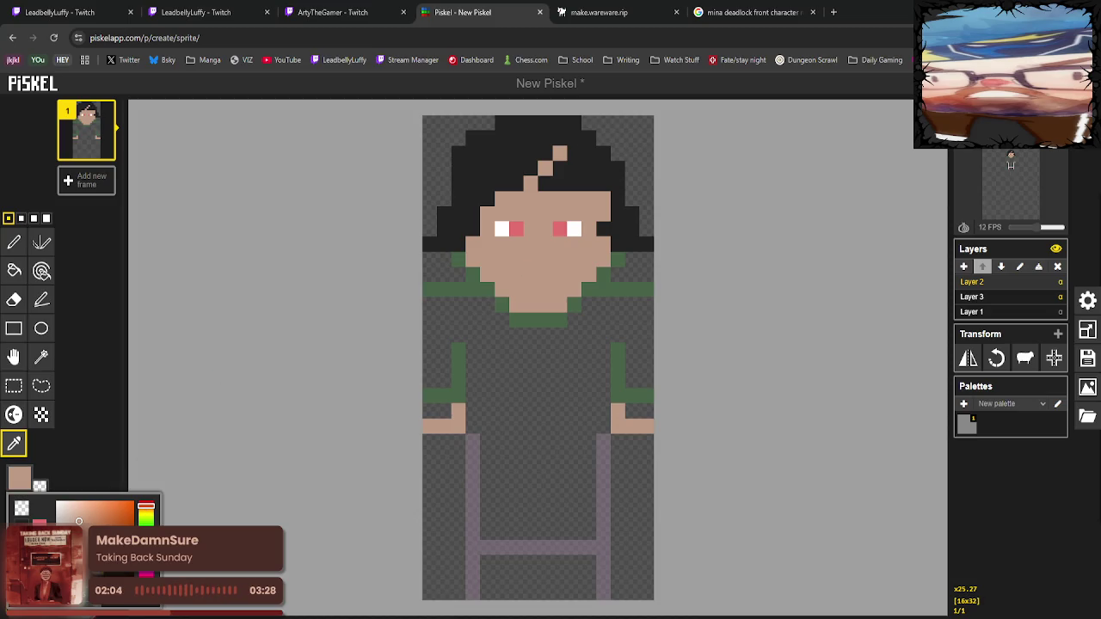
drag(147, 509, 146, 567)
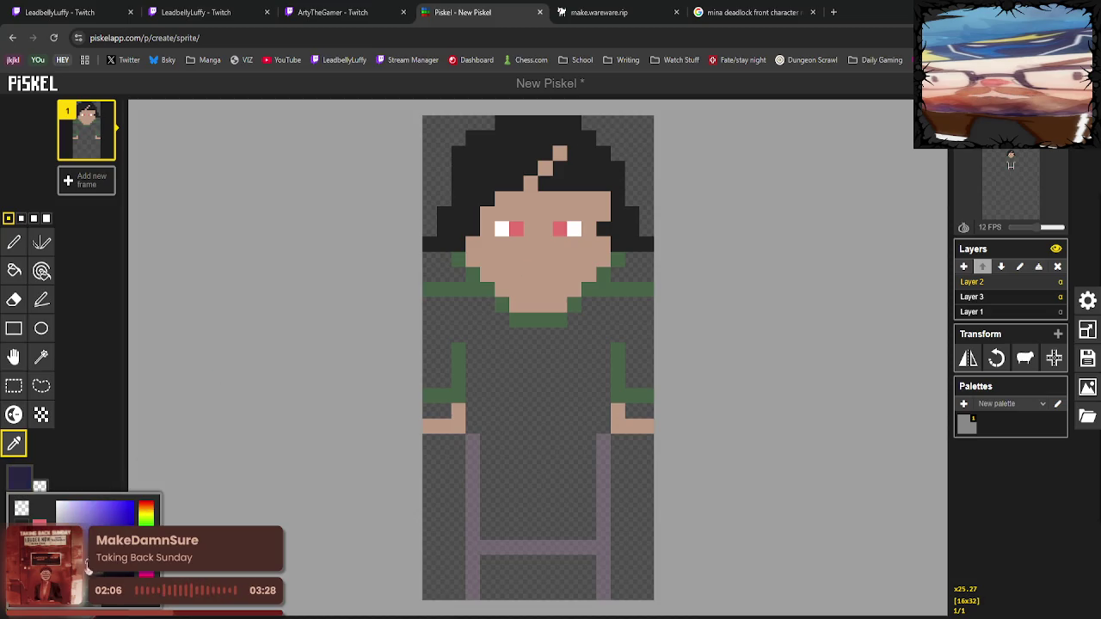
click(14, 270)
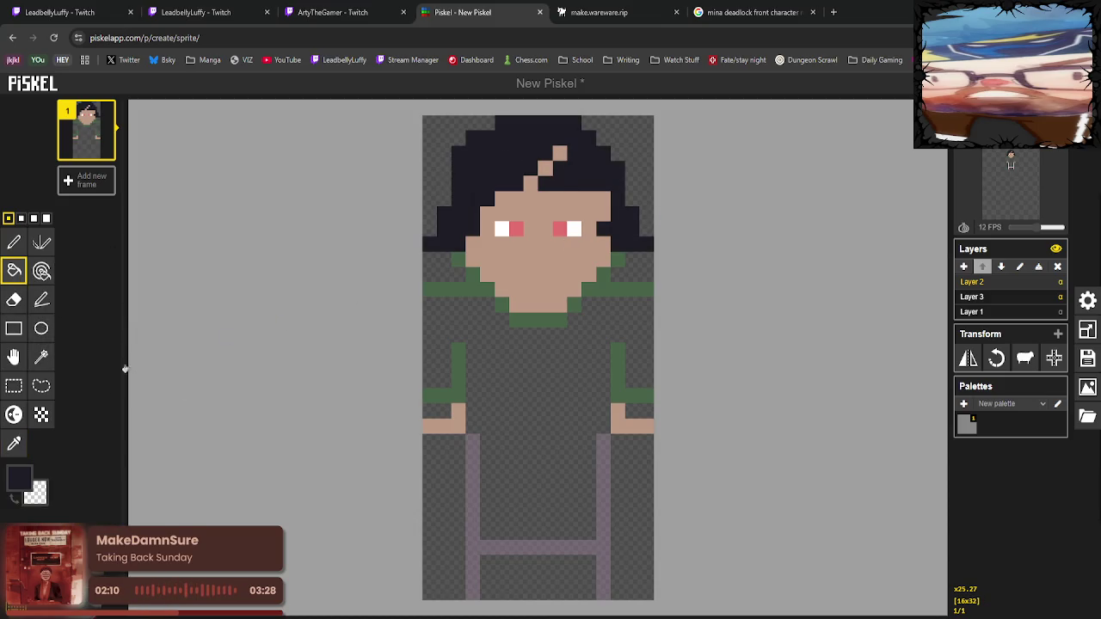
Draw black lash pixels around the left and right eyes with the Pen.
click(21, 478)
click(69, 531)
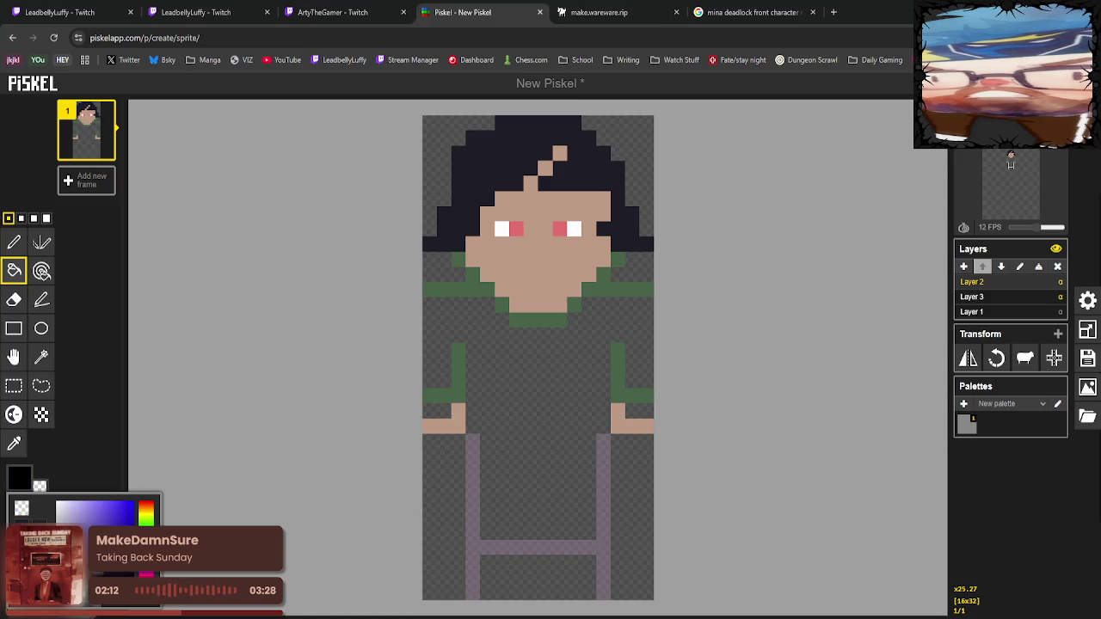
click(14, 243)
drag(486, 228, 516, 214)
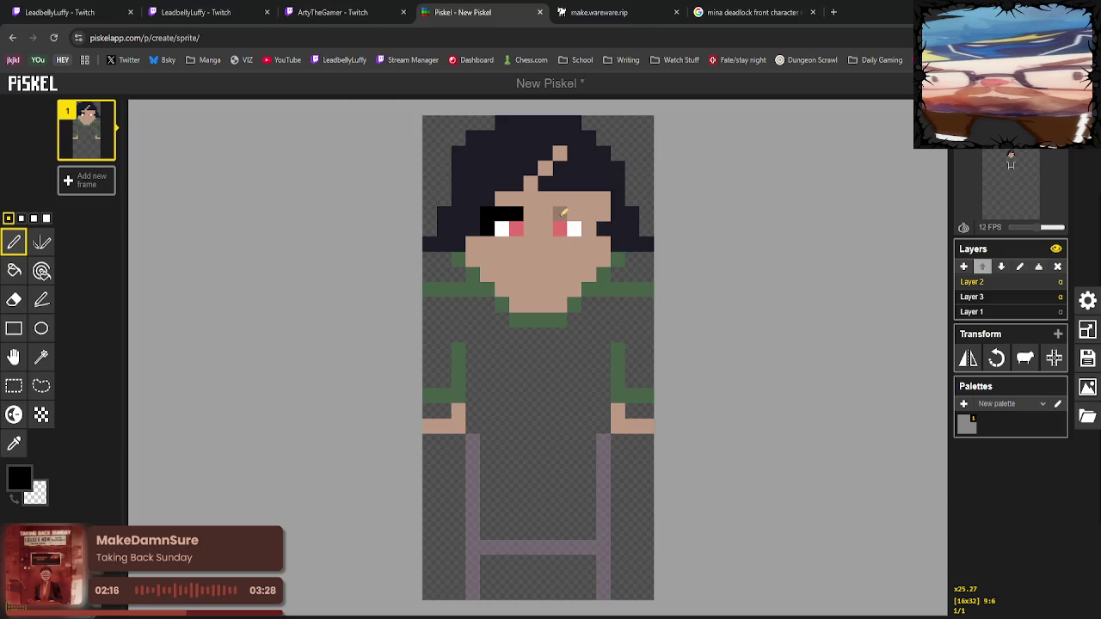
drag(574, 214, 588, 229)
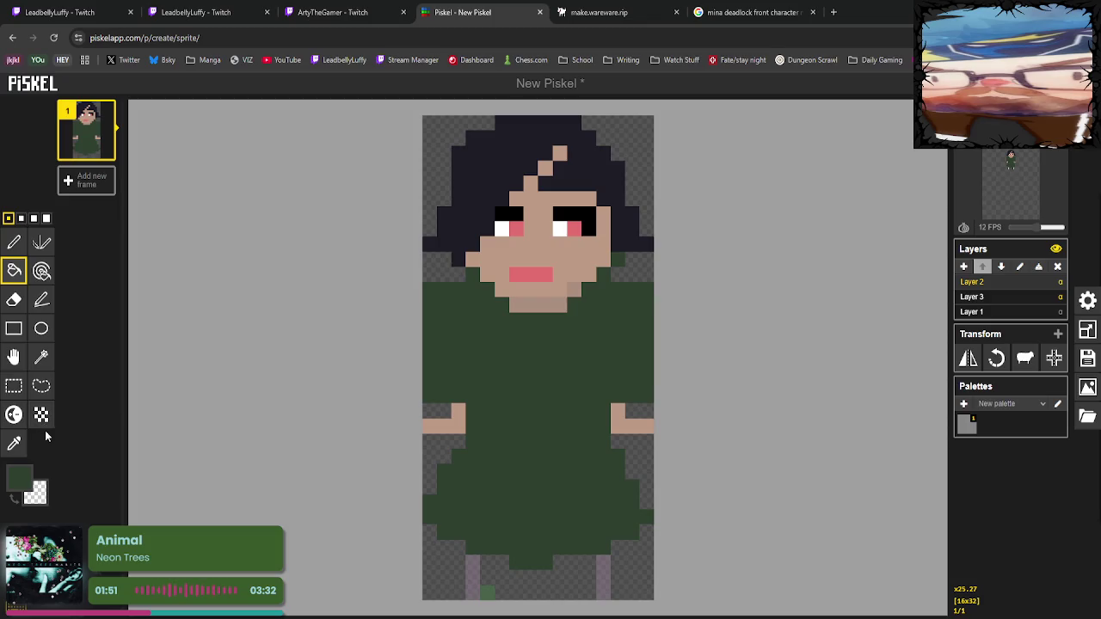
Sample the dress's mid green and bucket-fill the dress with it.
click(13, 443)
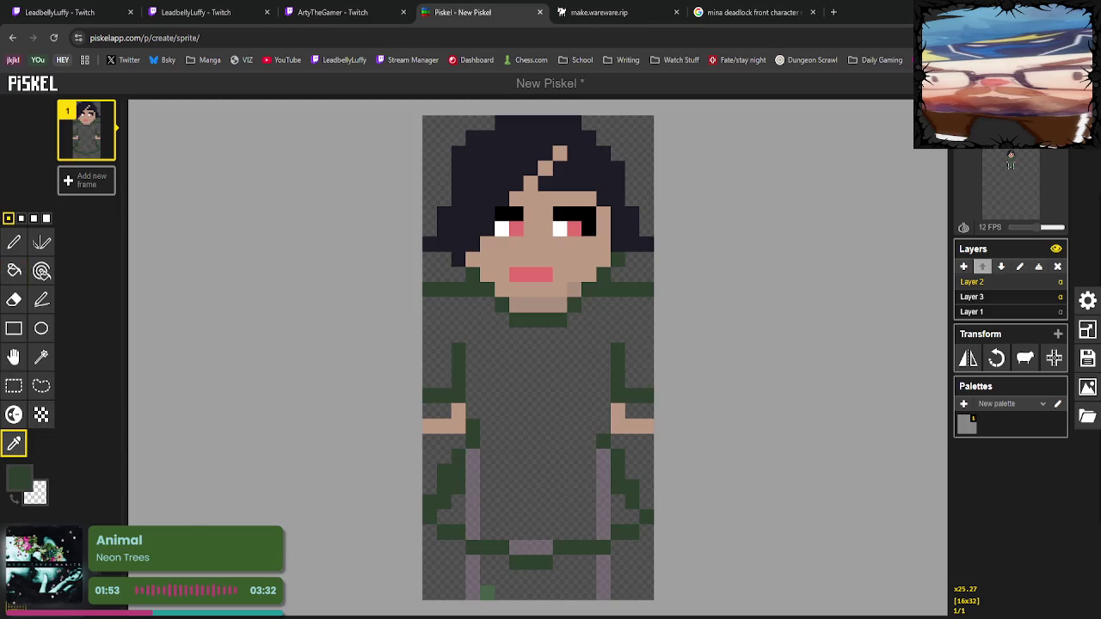
click(487, 591)
click(14, 270)
click(527, 388)
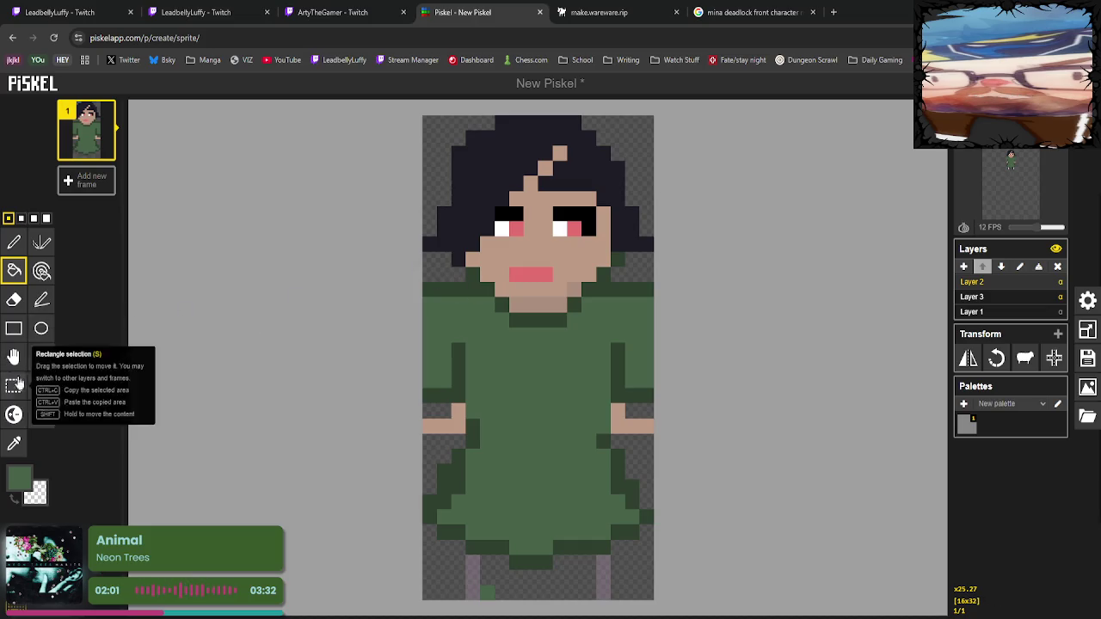
Sample the skin tone and draw a V-shaped skin-tone line below the collar.
click(14, 444)
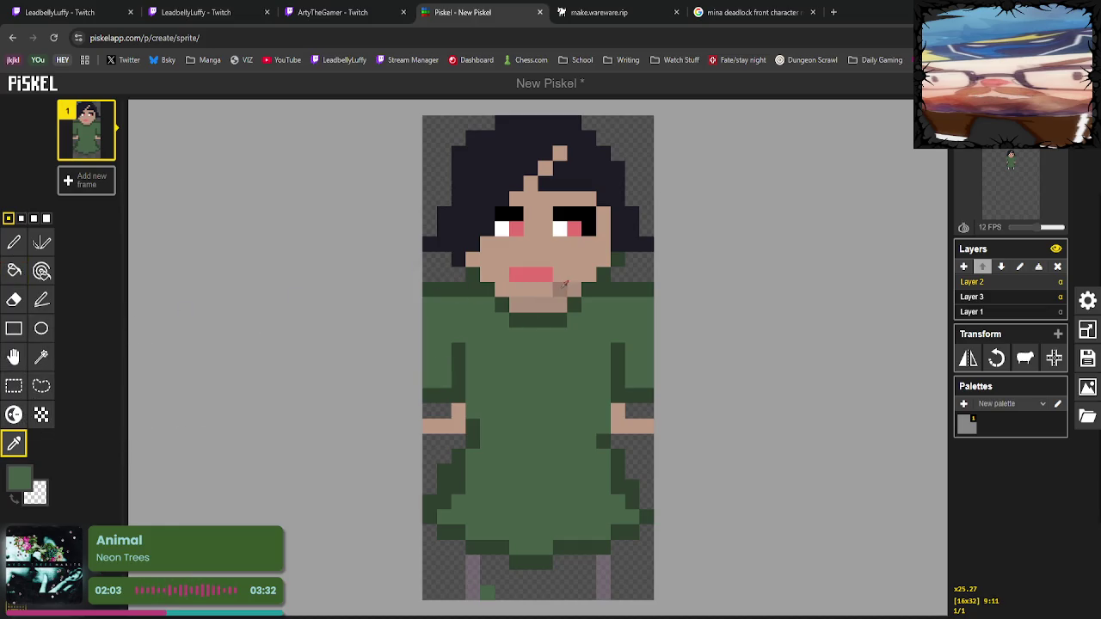
click(559, 273)
click(15, 242)
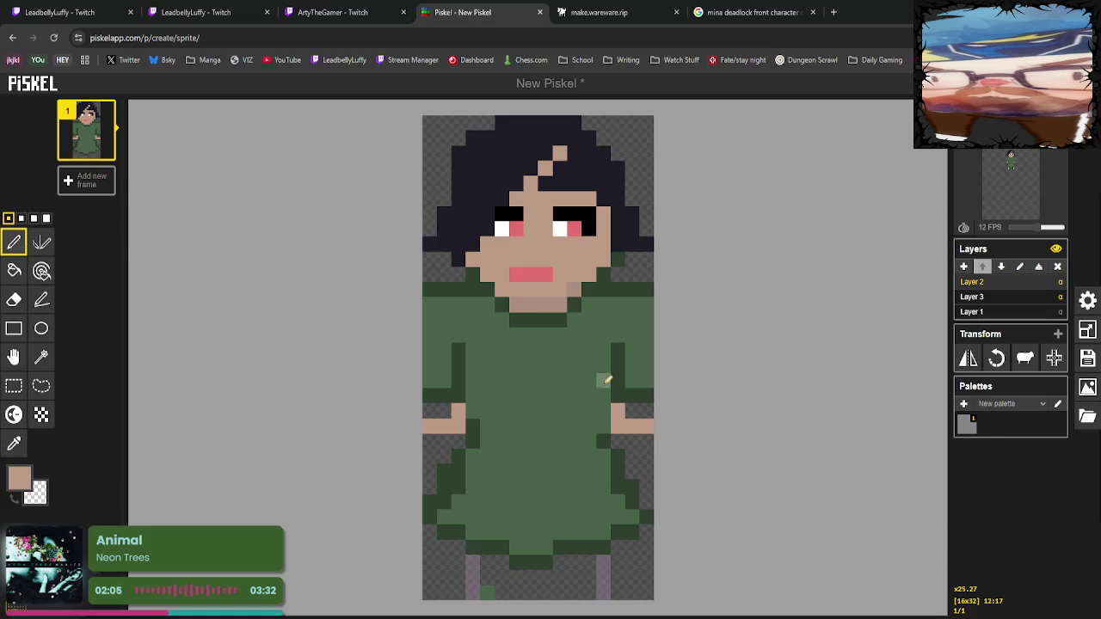
click(531, 335)
click(502, 366)
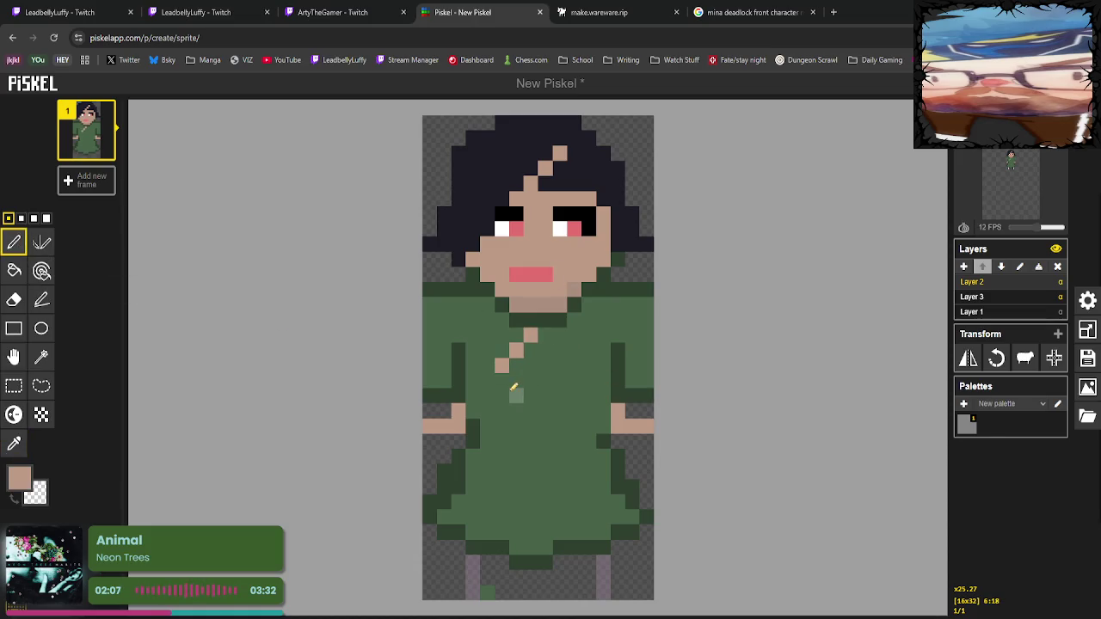
click(516, 395)
click(545, 395)
Close and widen the skin-tone line into a rounded diamond ring.
click(560, 380)
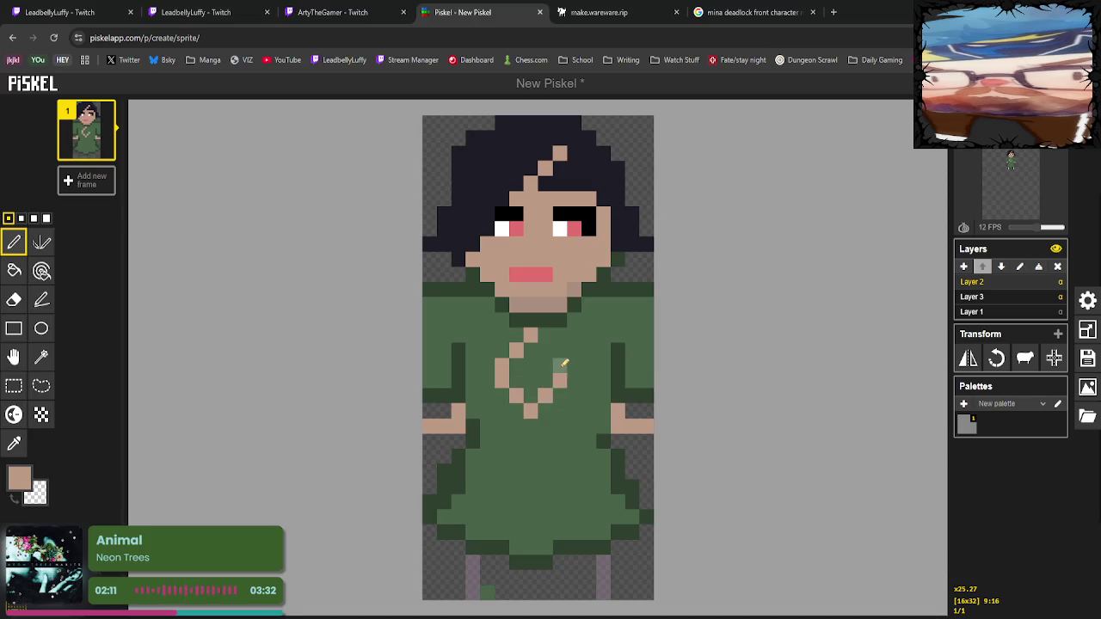
click(545, 350)
click(545, 335)
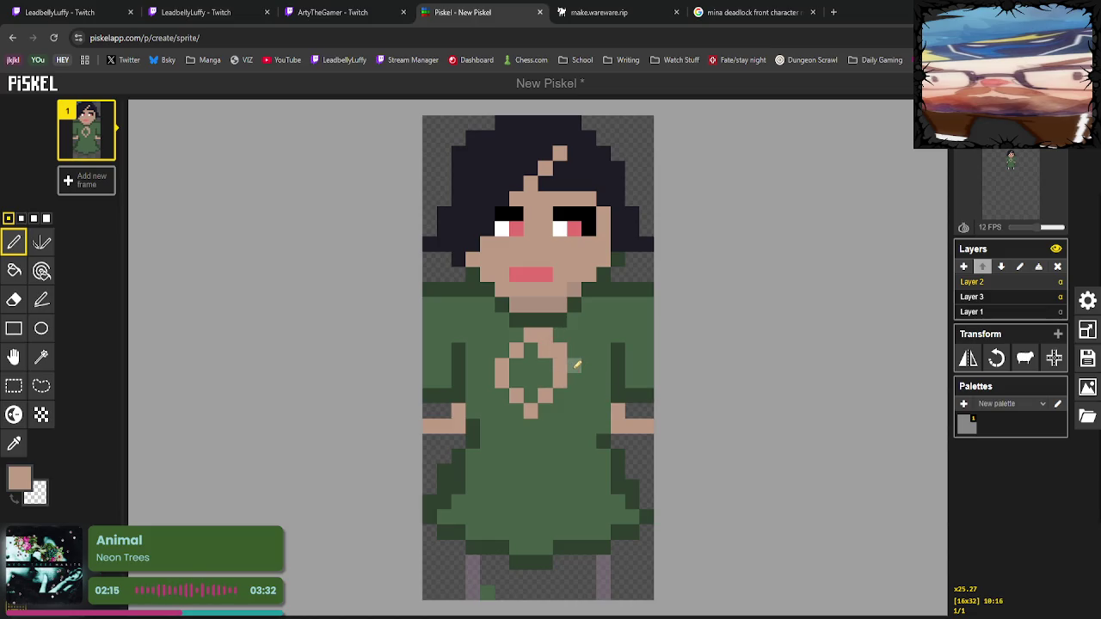
click(574, 366)
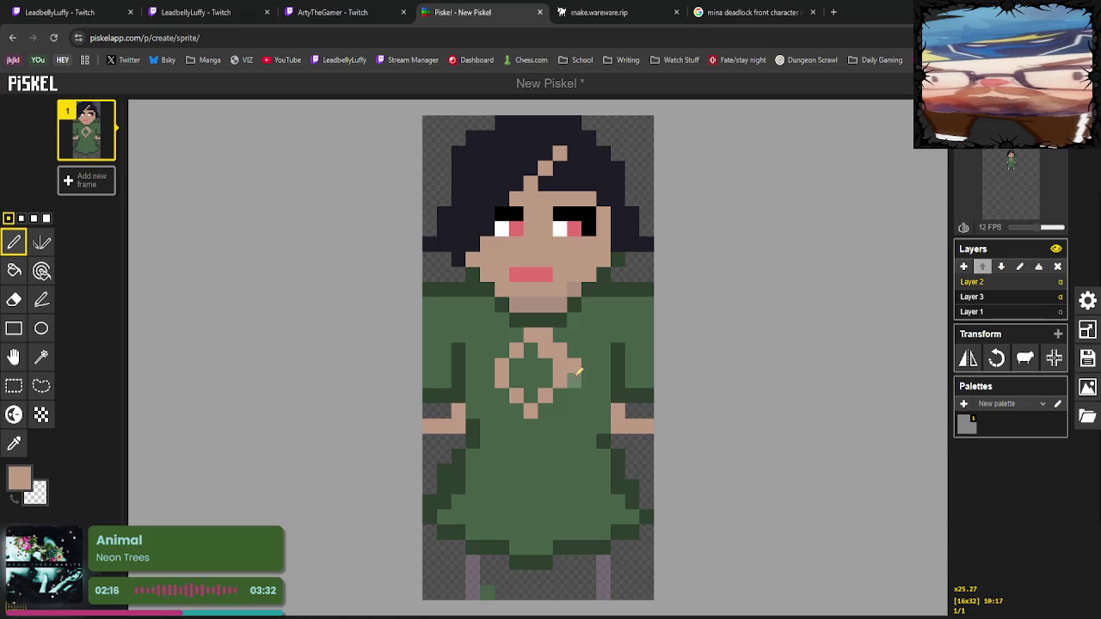
click(545, 411)
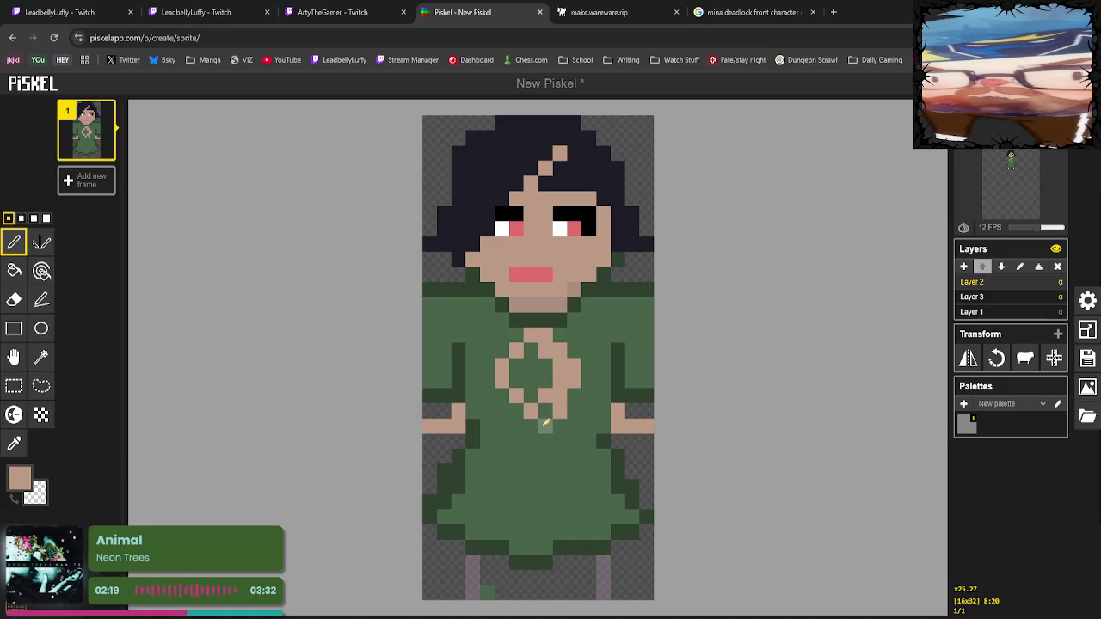
click(559, 411)
Repaint the stray pixel inside the ring mid green, then sample the dark green outline colour.
click(13, 443)
click(590, 396)
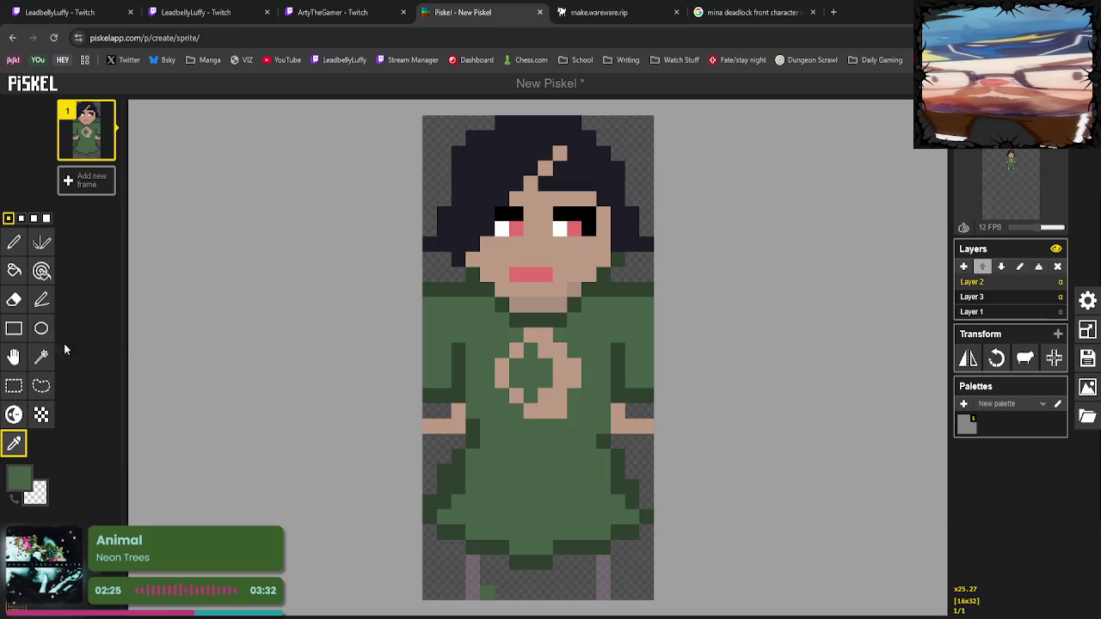
click(14, 243)
click(545, 395)
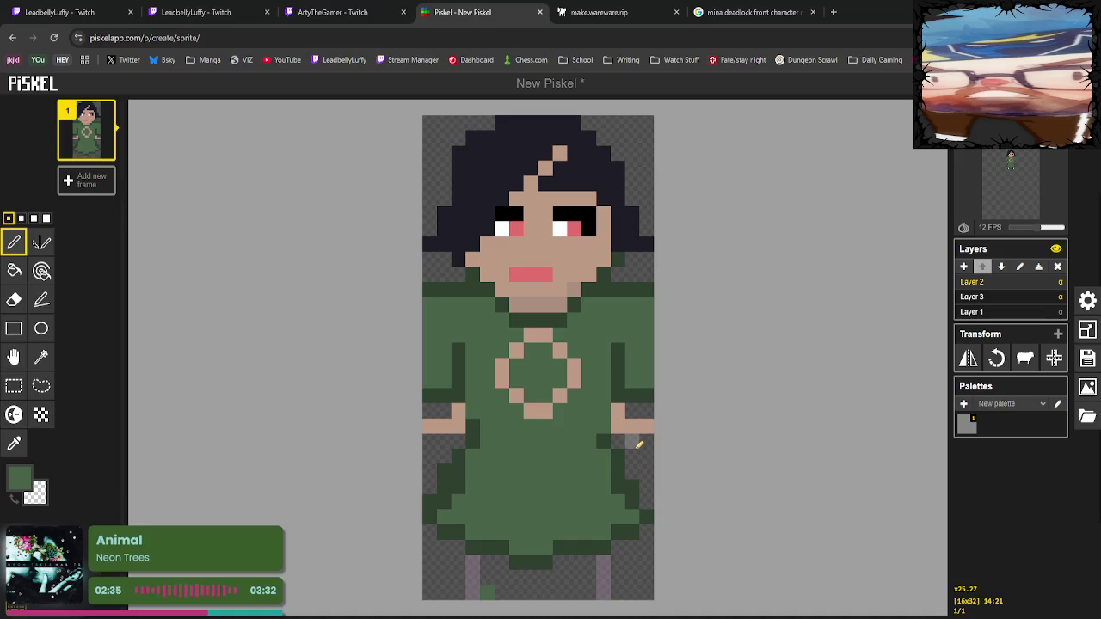
click(14, 442)
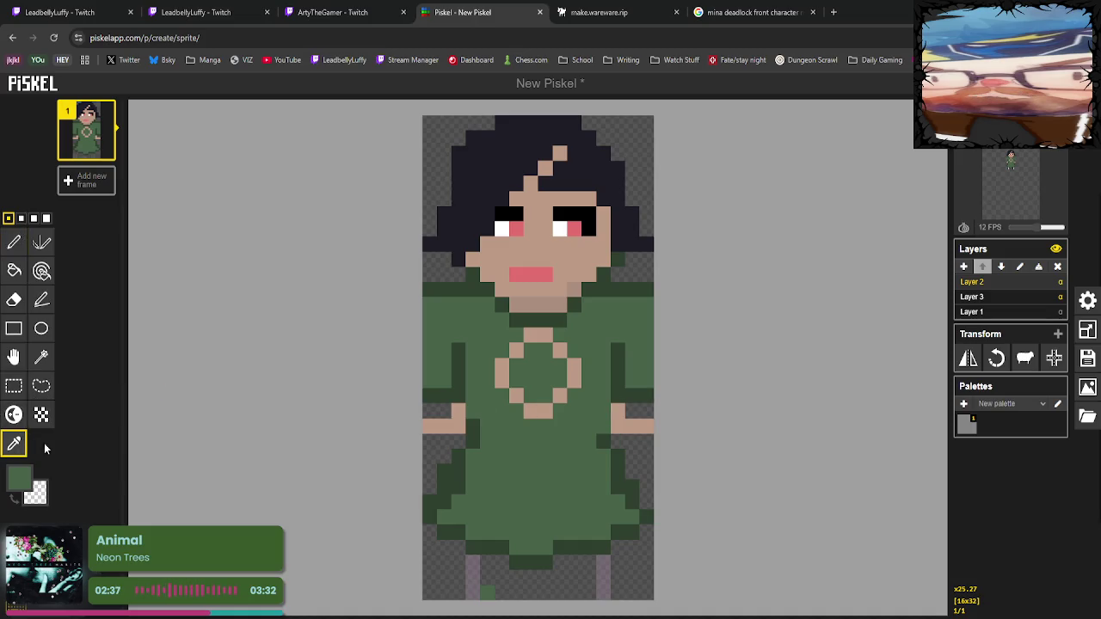
click(458, 290)
click(14, 242)
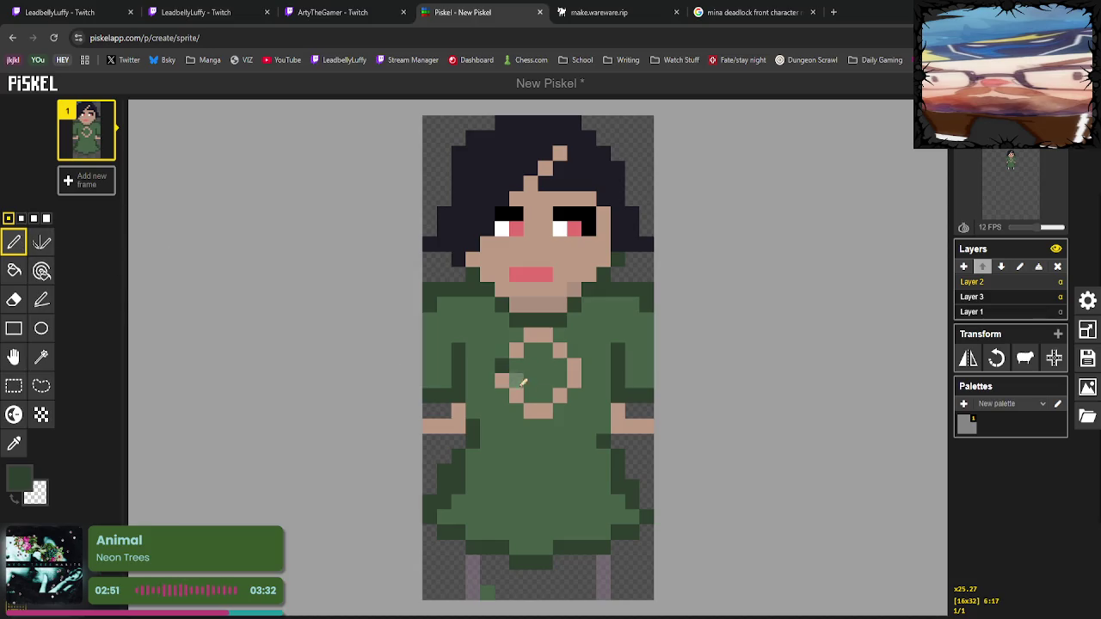
Make the ring's left-edge pixel skin-coloured.
click(14, 444)
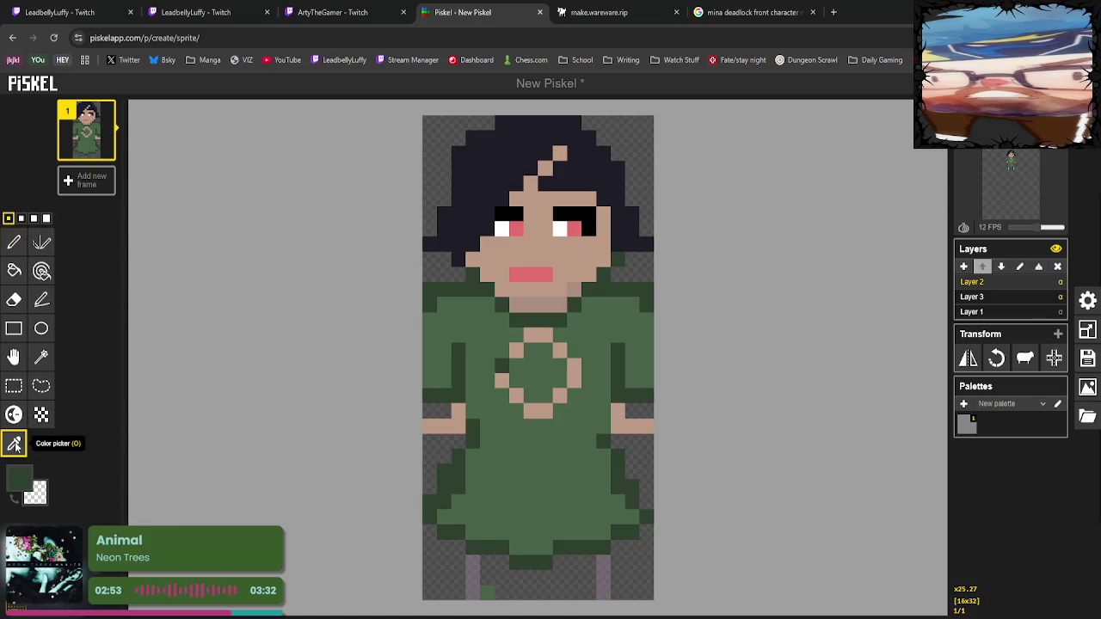
click(517, 350)
click(14, 242)
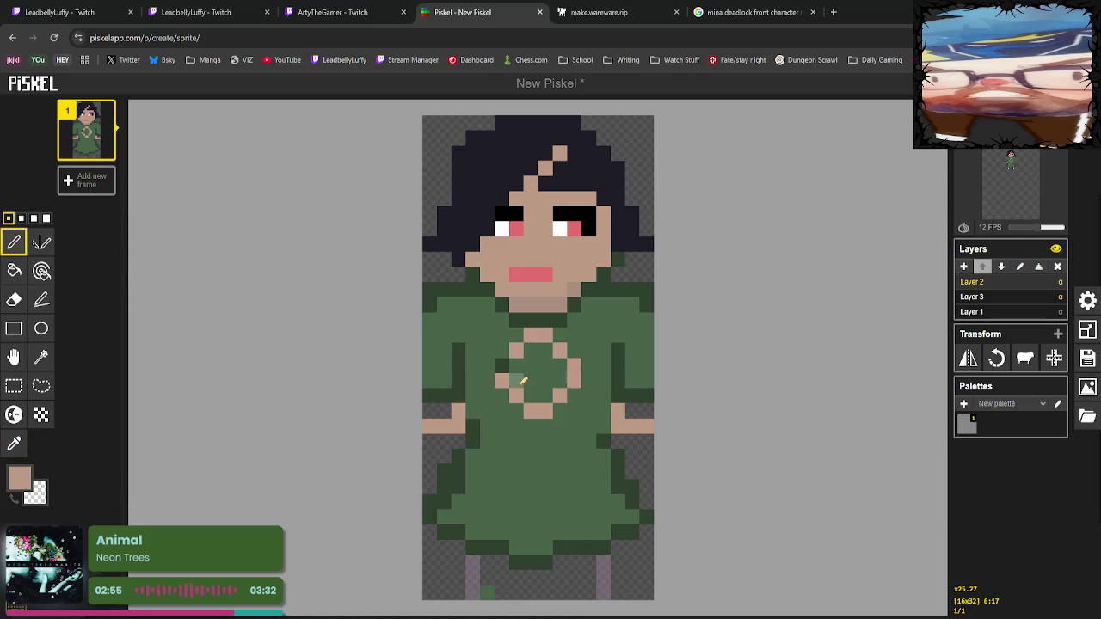
click(506, 369)
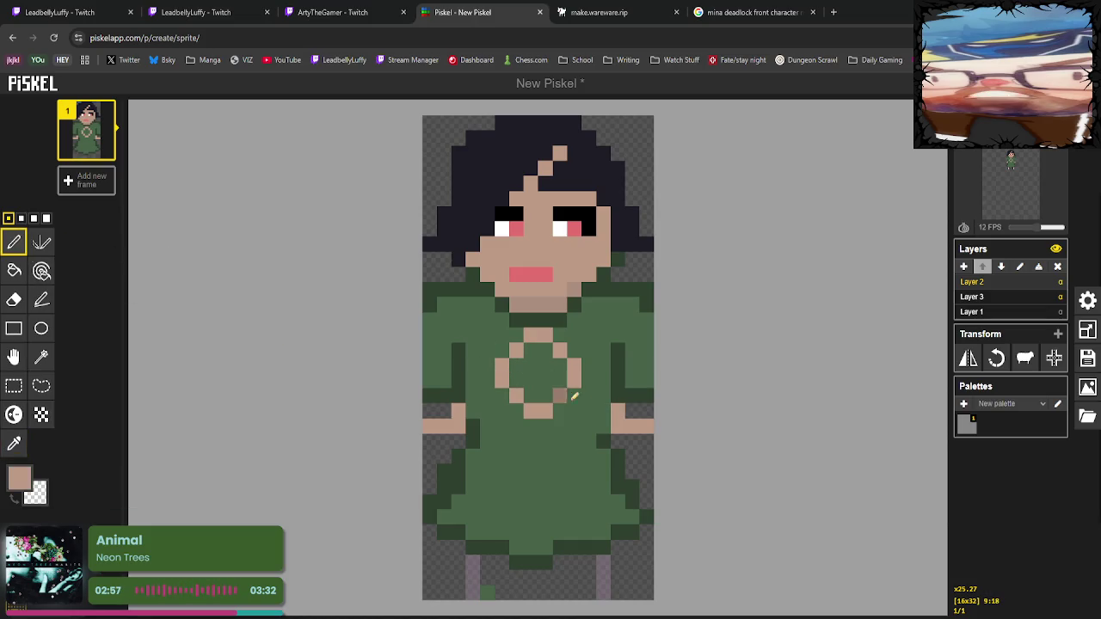
Outline the ring's left side and a pixel to its right in dark green.
click(13, 443)
click(511, 319)
click(14, 242)
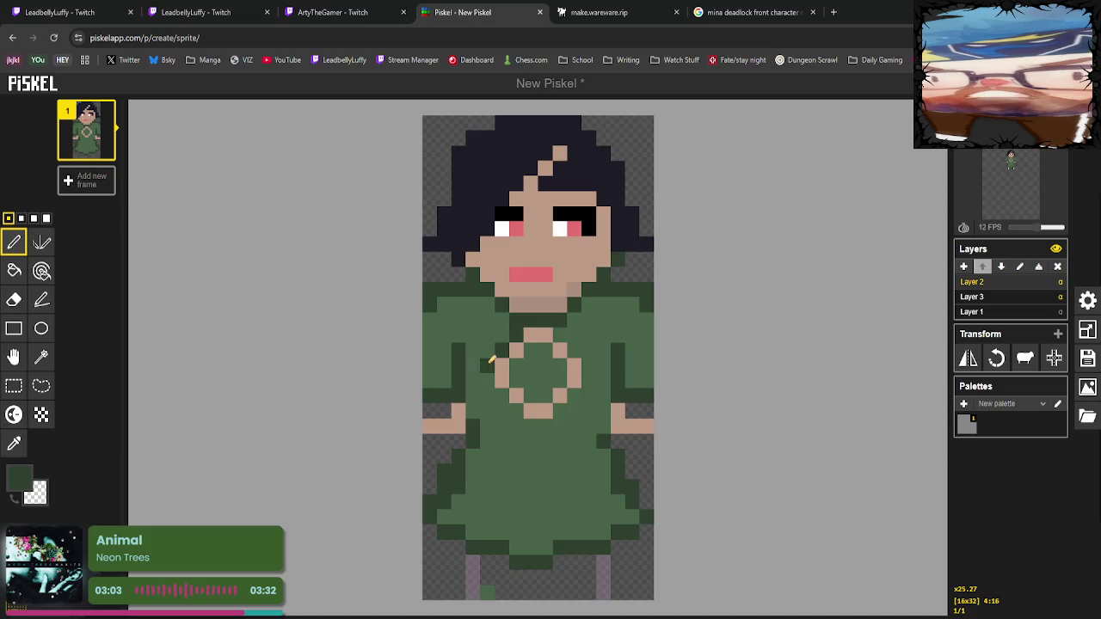
mouse_move(487, 366)
mouse_down()
mouse_move(490, 388)
mouse_move(536, 420)
mouse_move(560, 422)
mouse_move(568, 410)
mouse_up()
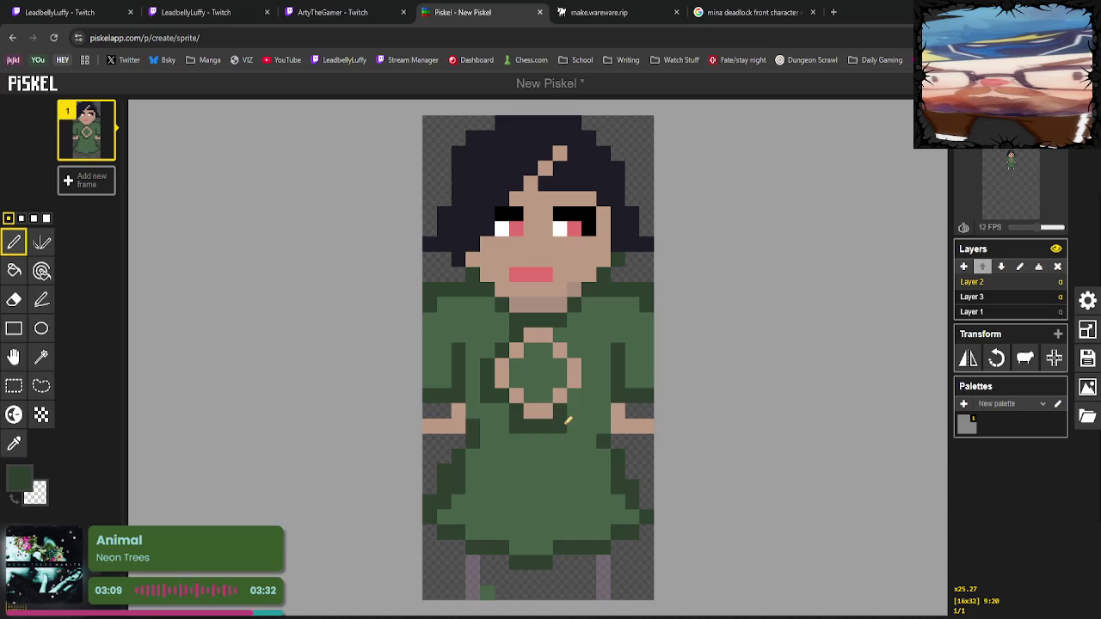
click(588, 365)
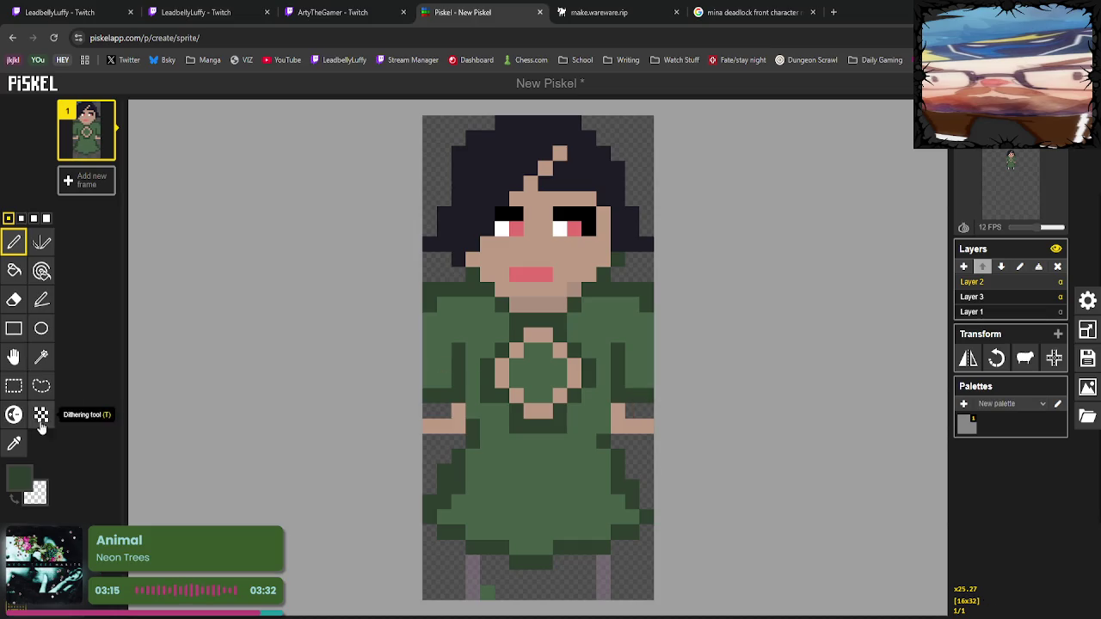
Widen the hand and fill the ring's centre with skin tone.
click(14, 443)
click(501, 373)
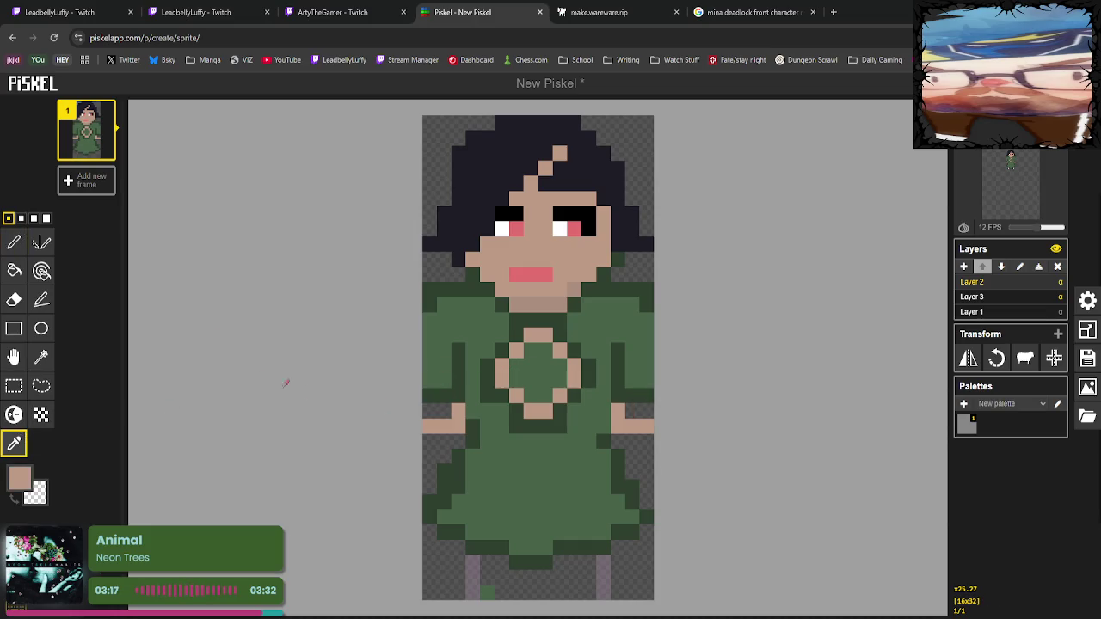
click(14, 242)
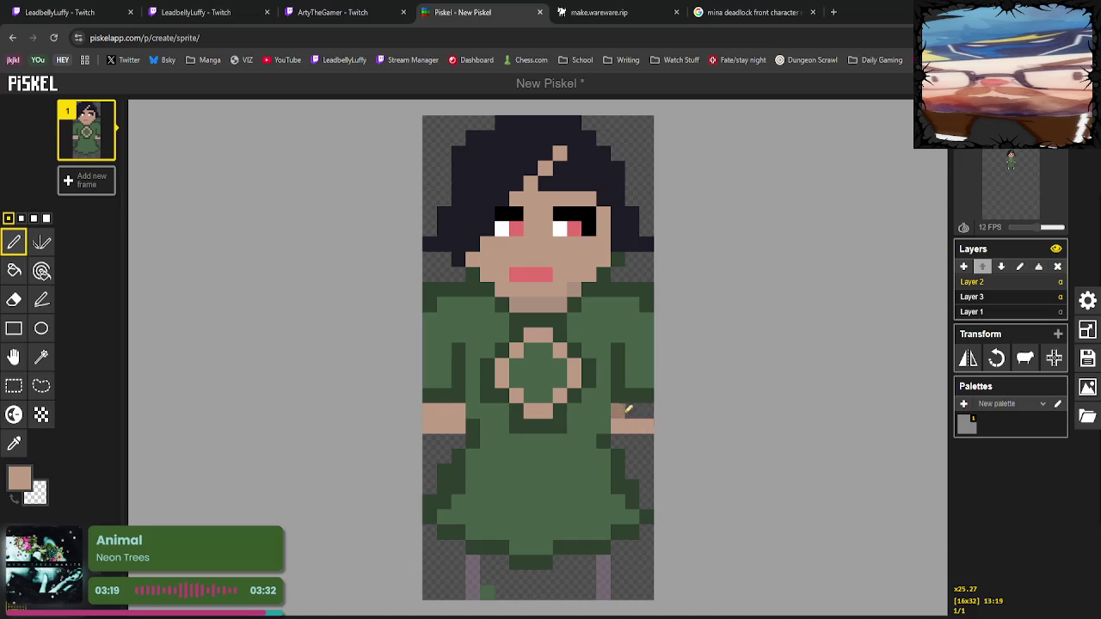
drag(617, 411, 646, 410)
mouse_move(516, 366)
mouse_down()
mouse_move(530, 382)
mouse_move(542, 355)
mouse_move(561, 361)
mouse_up()
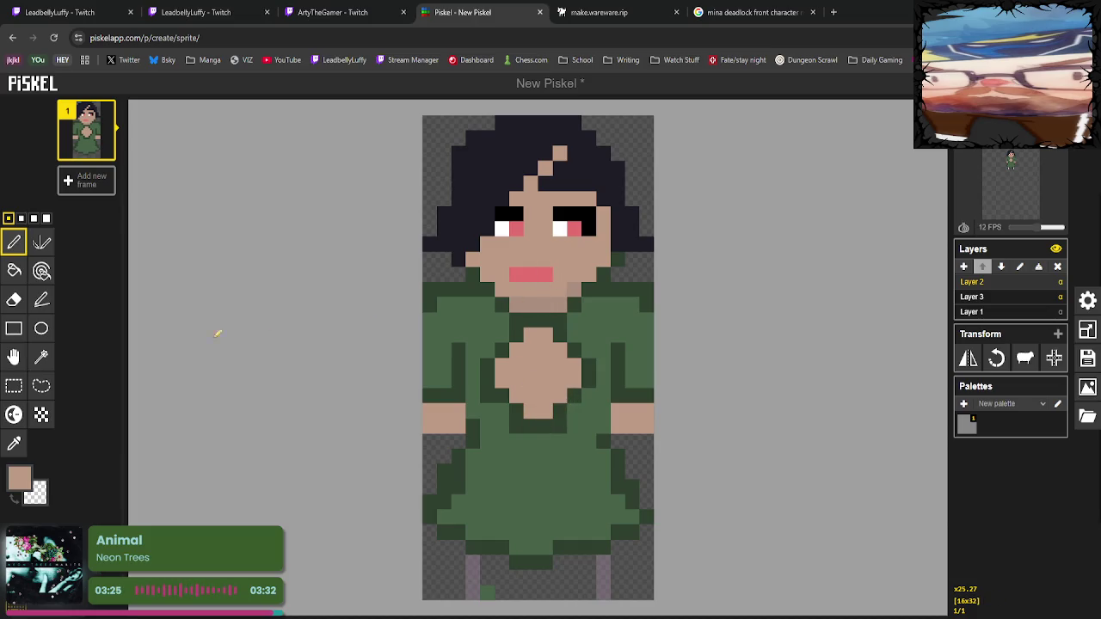
Add darker tan shading pixels and a lighter tan column down the chest.
click(14, 443)
click(524, 303)
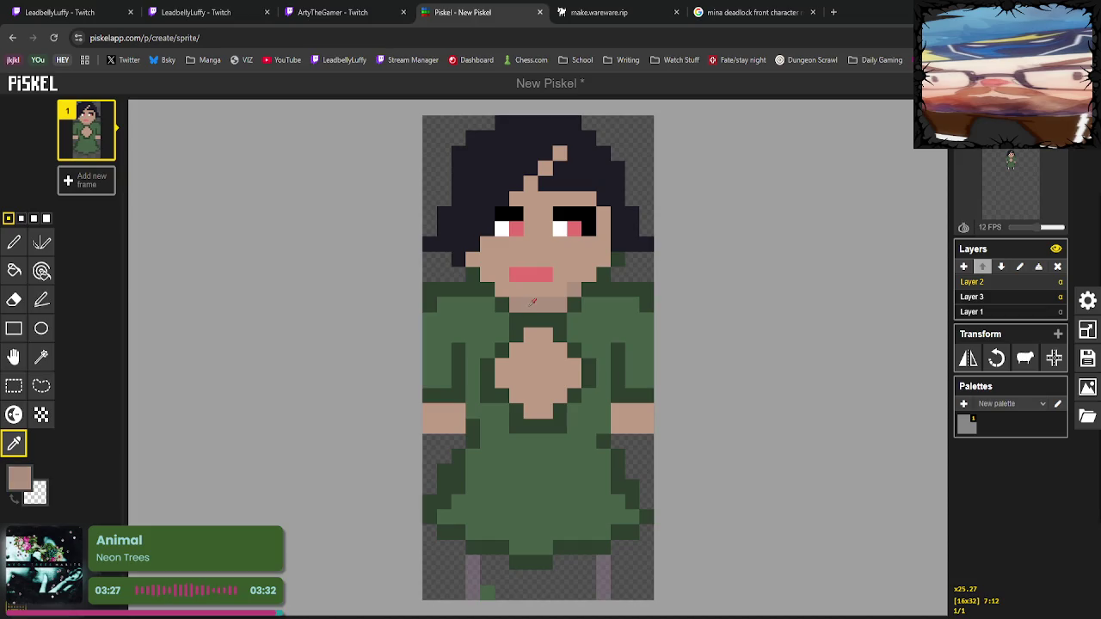
click(15, 249)
click(530, 379)
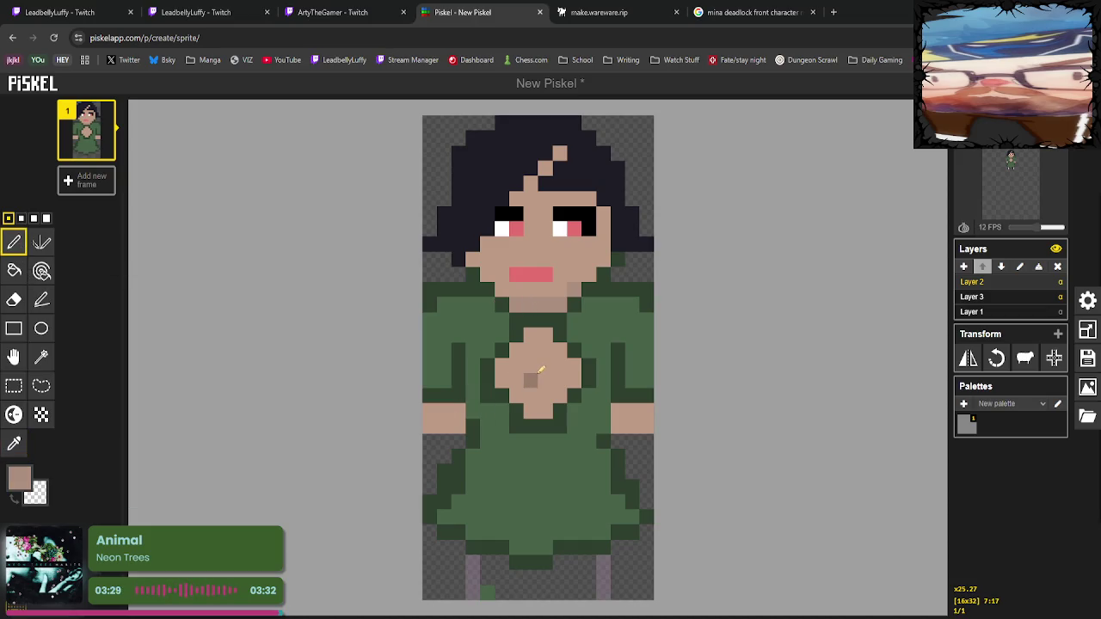
click(530, 365)
click(531, 394)
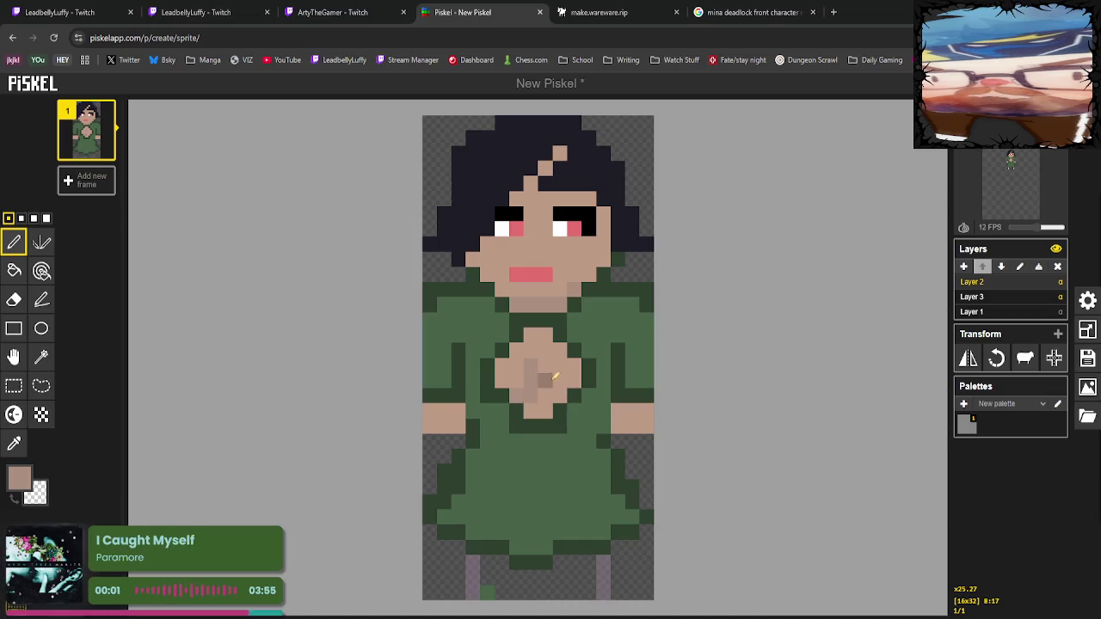
mouse_move(551, 368)
mouse_down()
mouse_move(554, 395)
mouse_move(560, 387)
mouse_up()
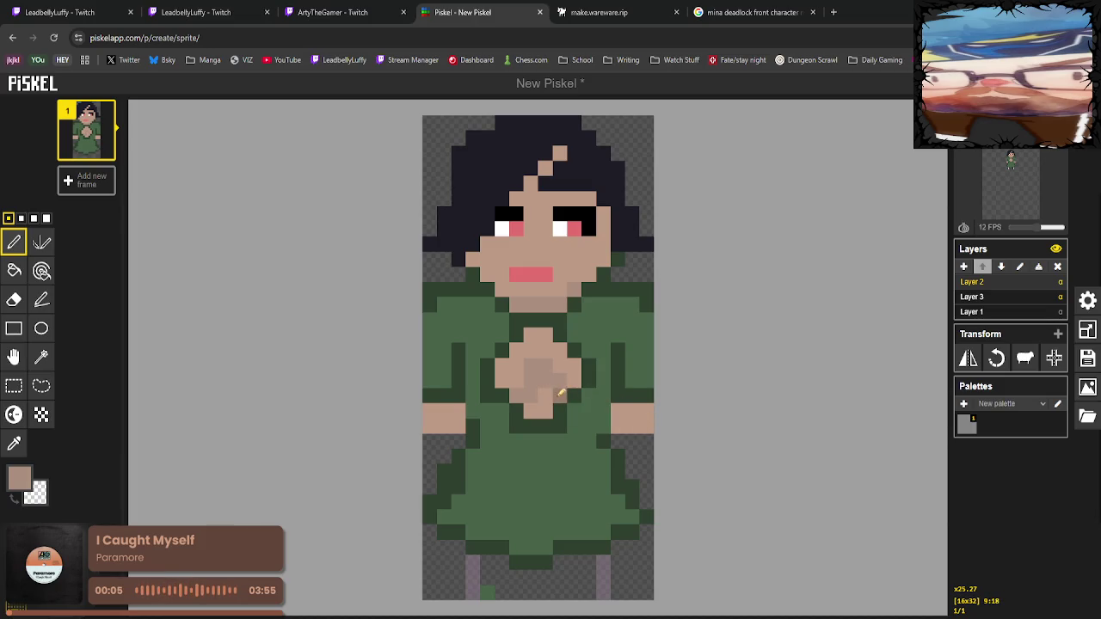
Repaint the remaining grey chest pixels in the tan skin colour.
click(14, 444)
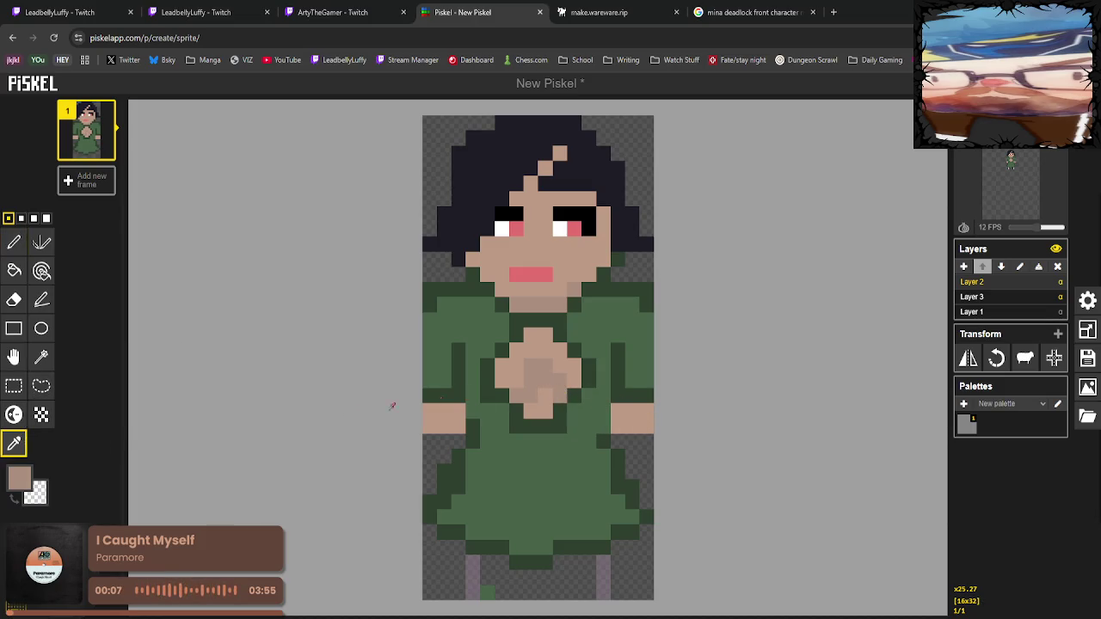
click(488, 360)
click(13, 242)
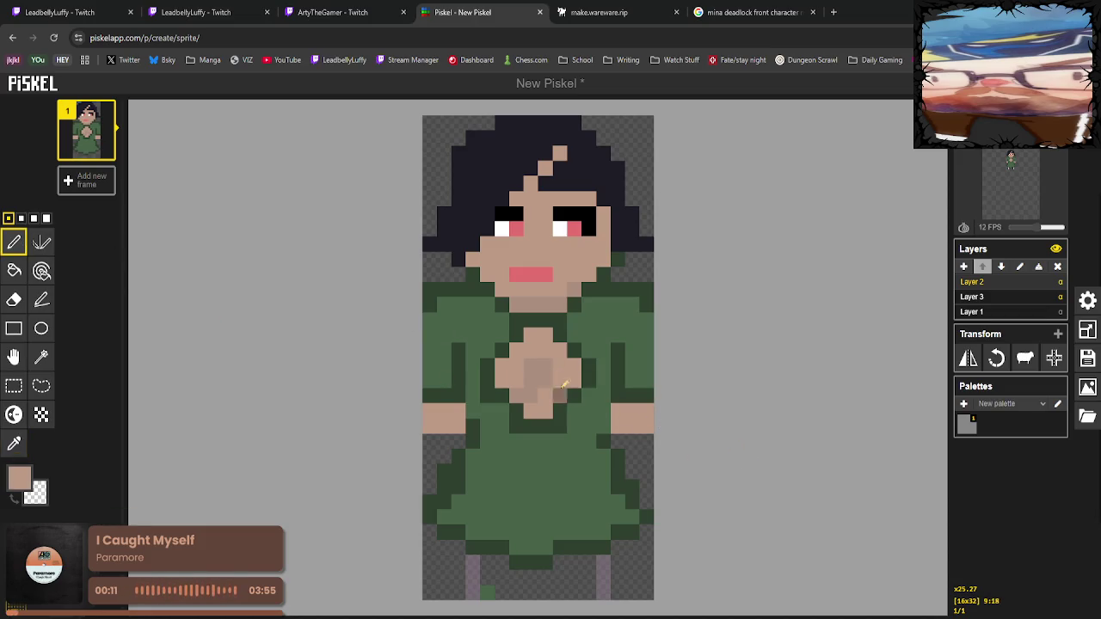
click(544, 365)
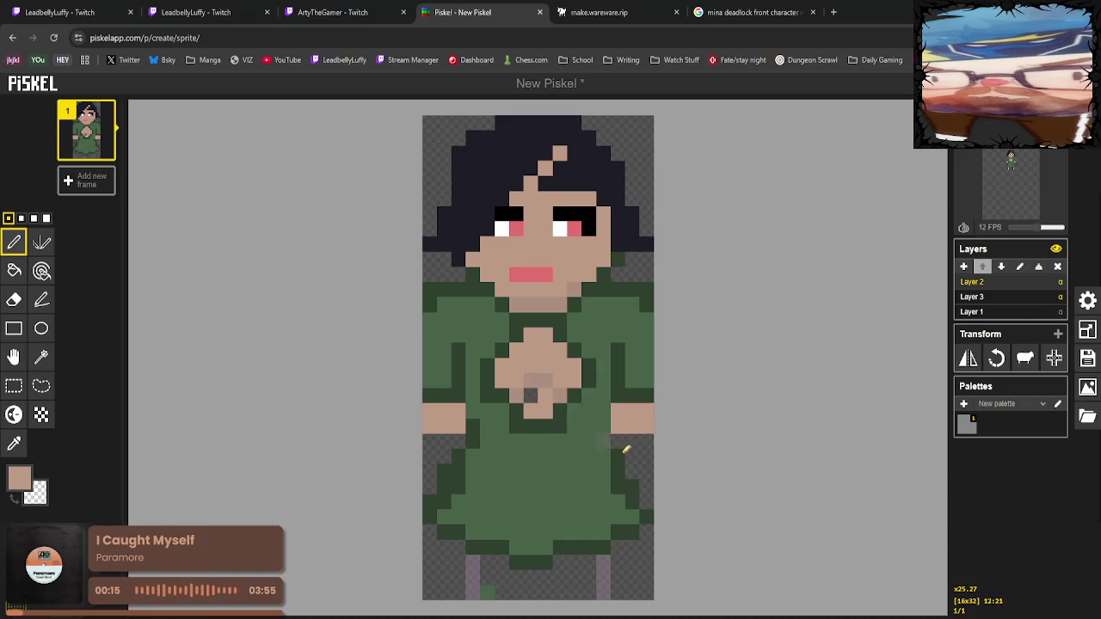
click(13, 443)
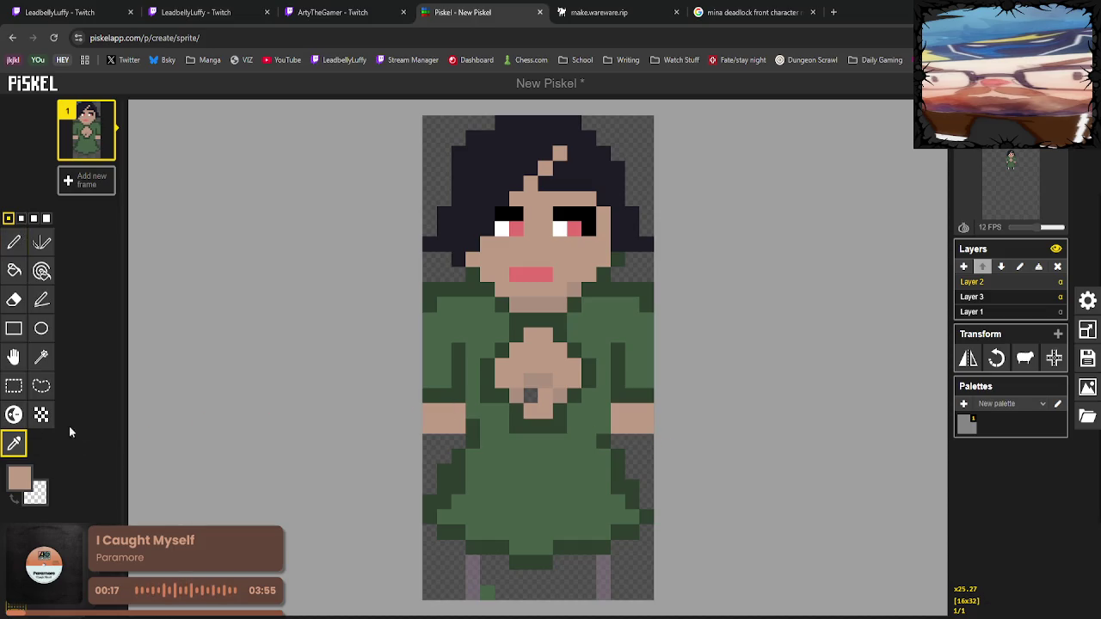
click(13, 241)
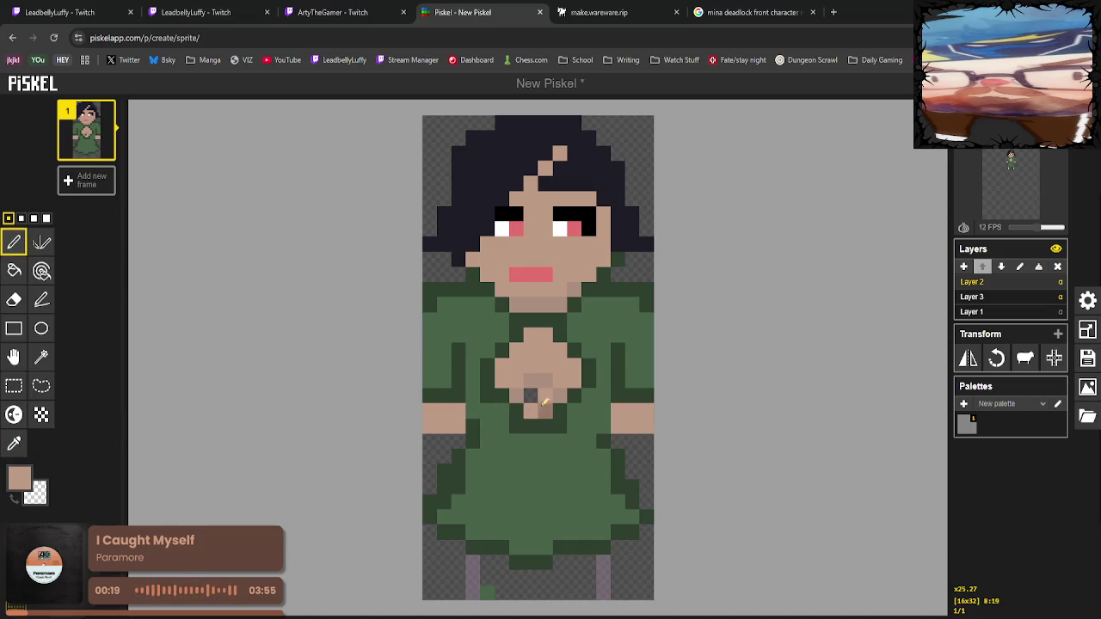
click(530, 396)
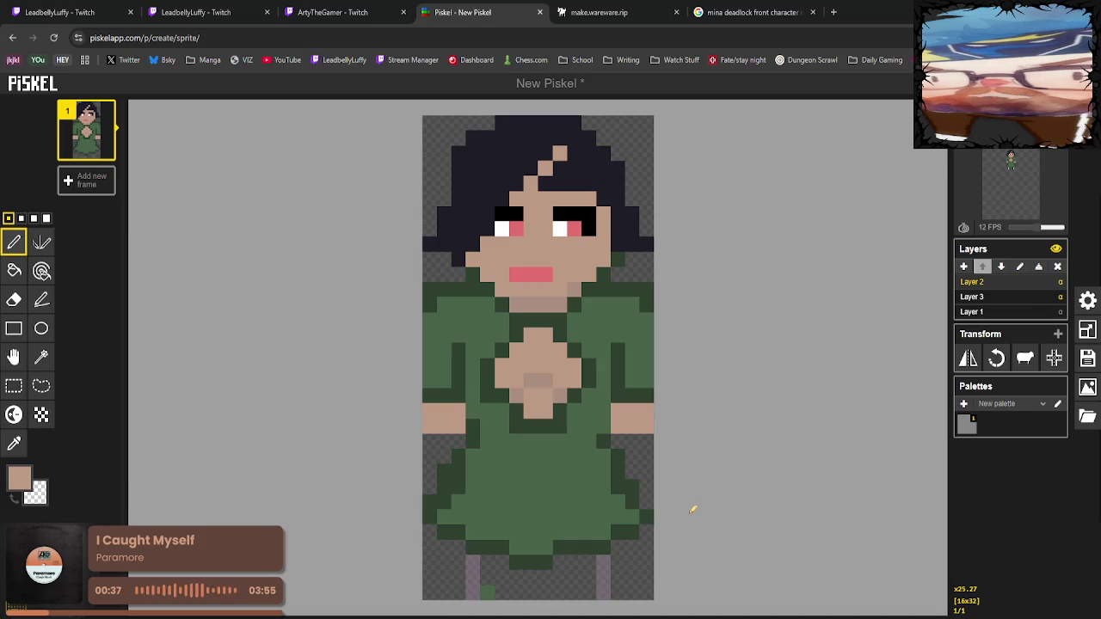
Choose near-white and draw a cross on the chest with the Pen.
click(14, 443)
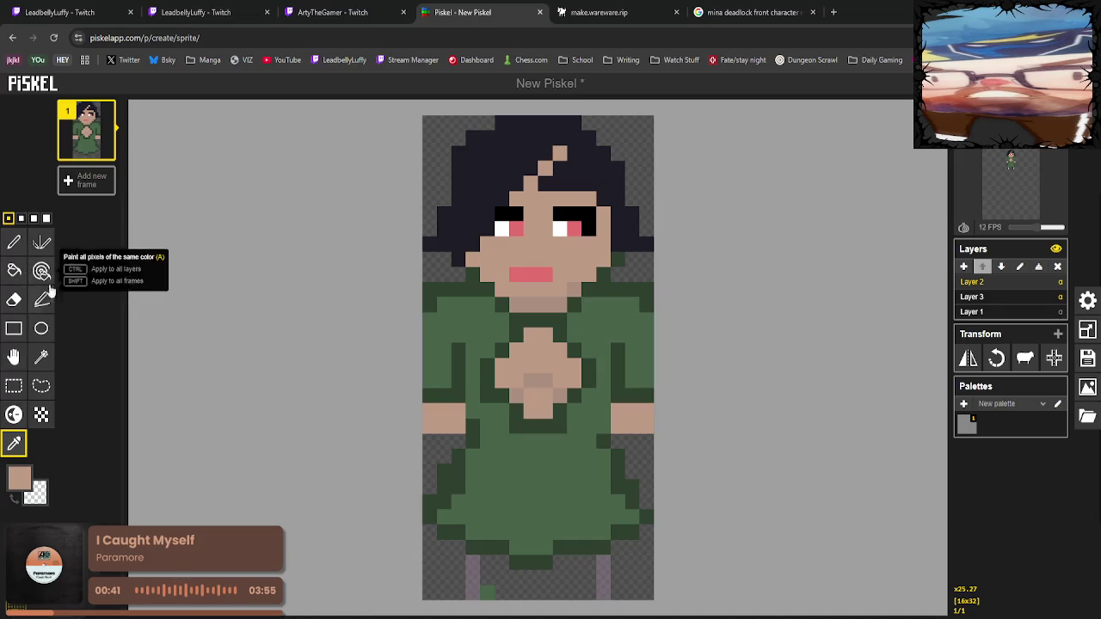
click(19, 475)
click(61, 507)
click(13, 242)
mouse_move(537, 339)
mouse_down()
mouse_move(569, 378)
mouse_move(545, 409)
mouse_move(543, 379)
mouse_up()
click(569, 378)
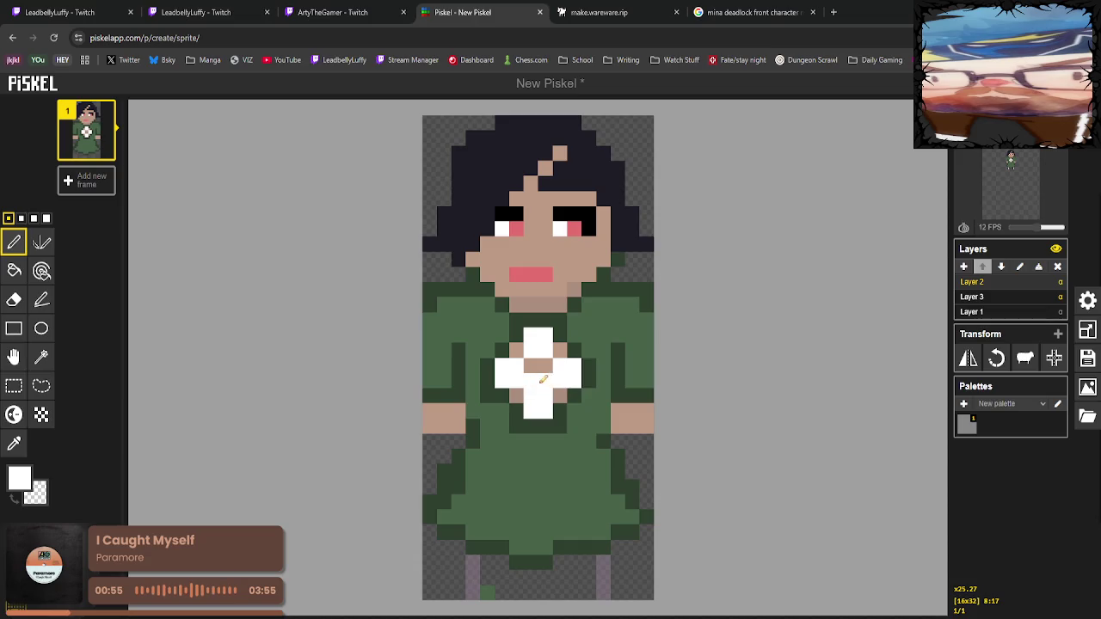
click(535, 370)
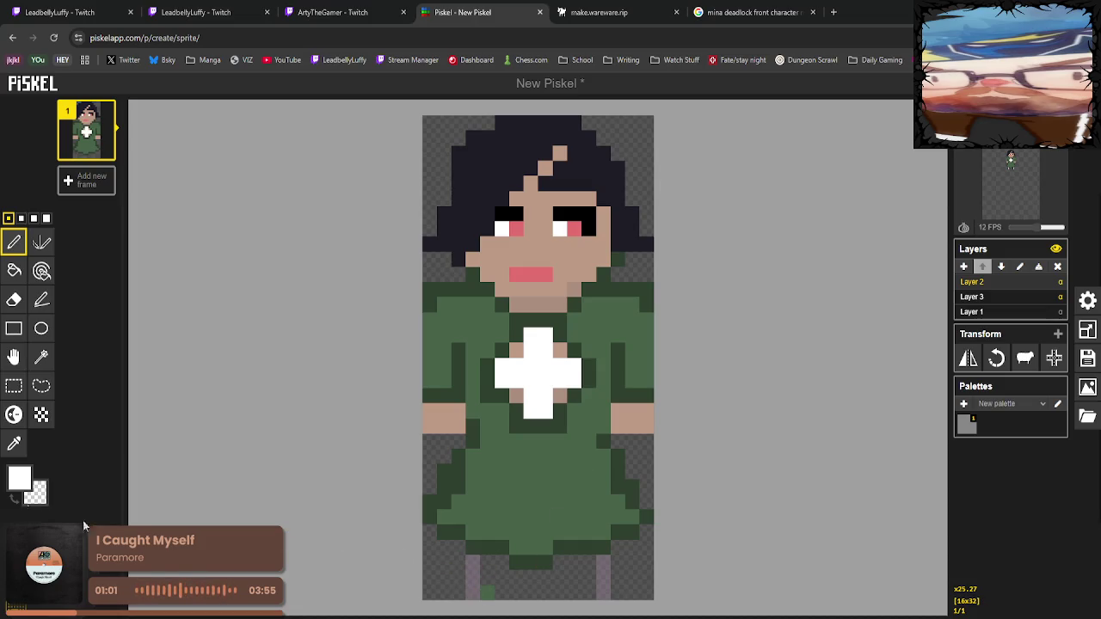
Sample the dark green from the dress.
click(14, 442)
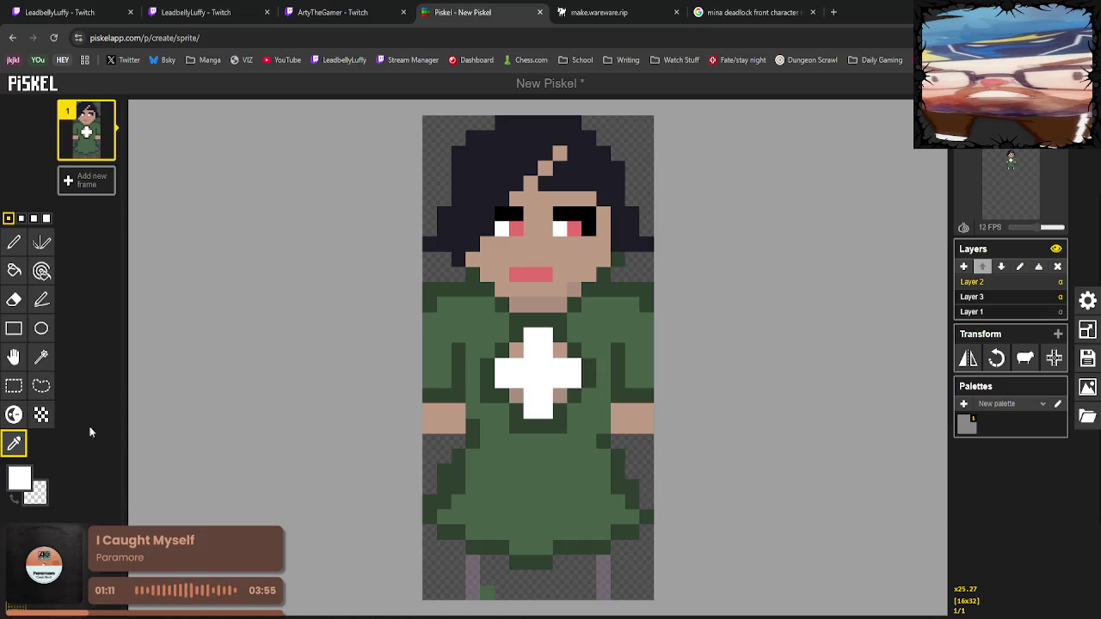
click(13, 243)
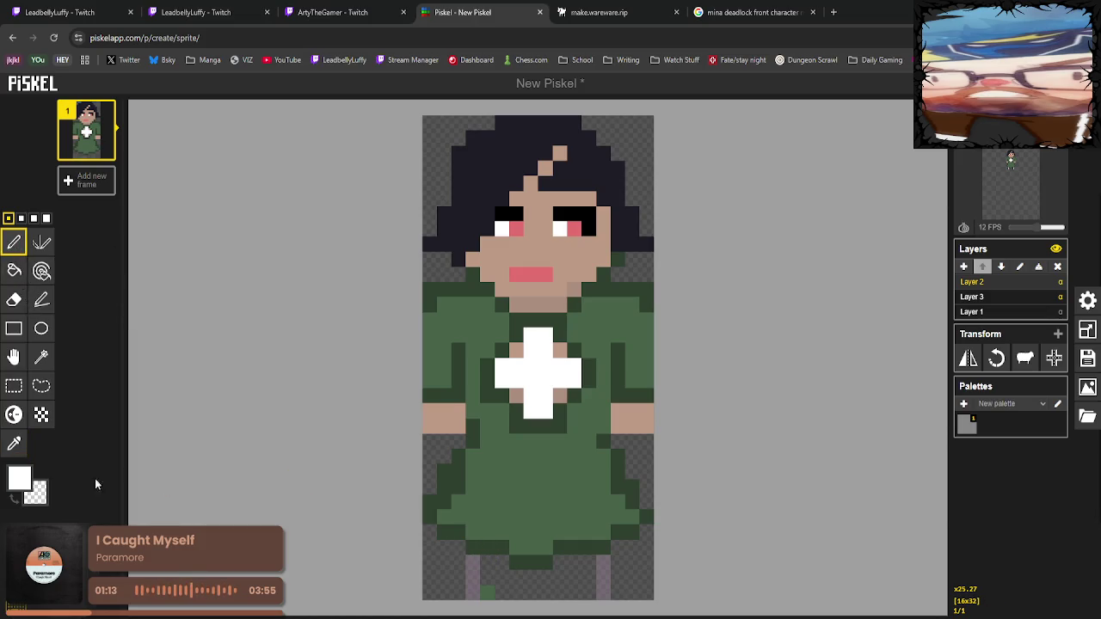
click(13, 443)
click(458, 531)
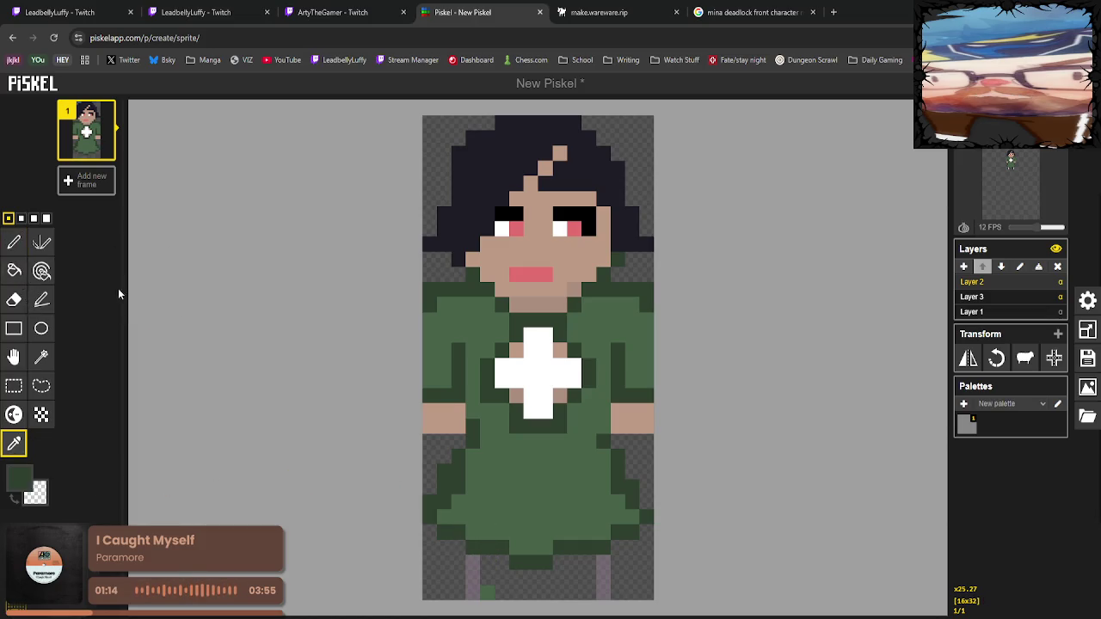
Draw two dark green fold lines on the skirt.
click(13, 243)
drag(487, 516, 516, 468)
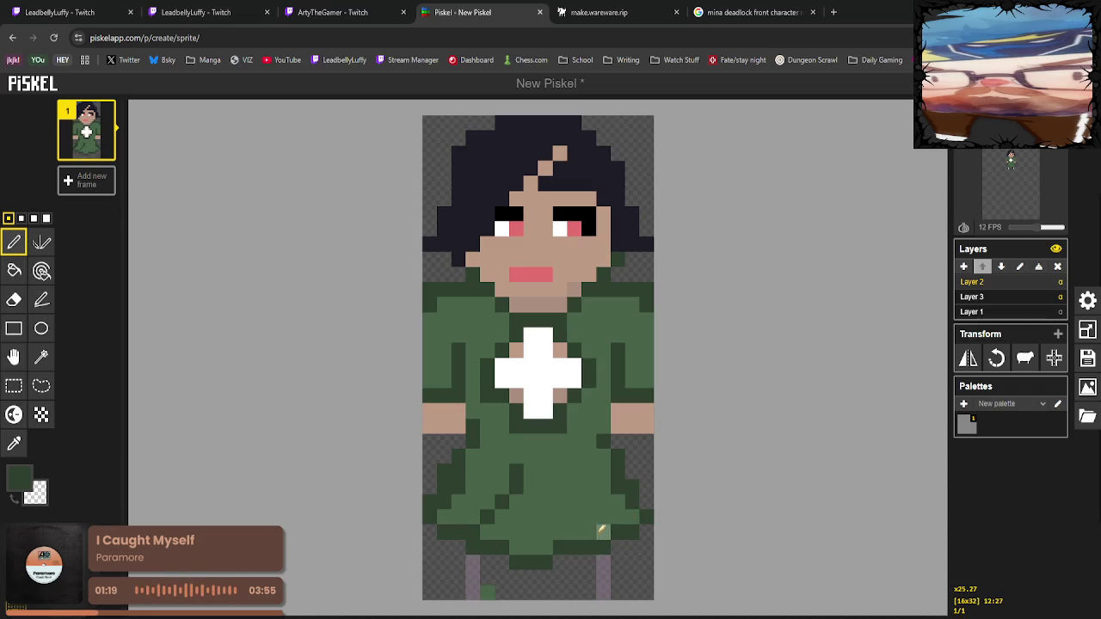
drag(560, 469, 581, 505)
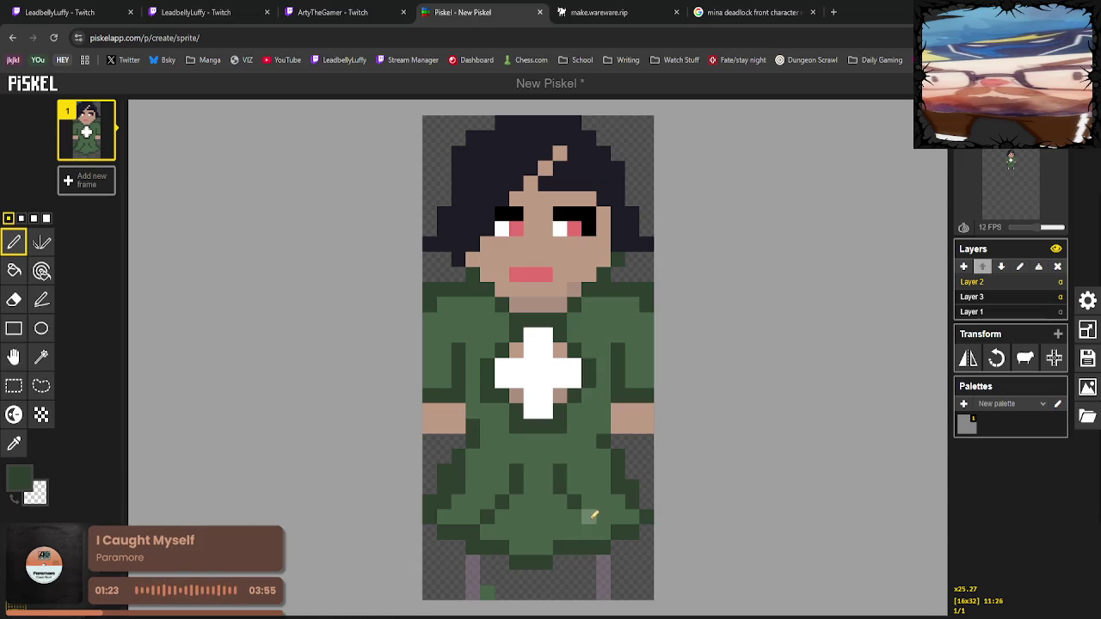
click(589, 516)
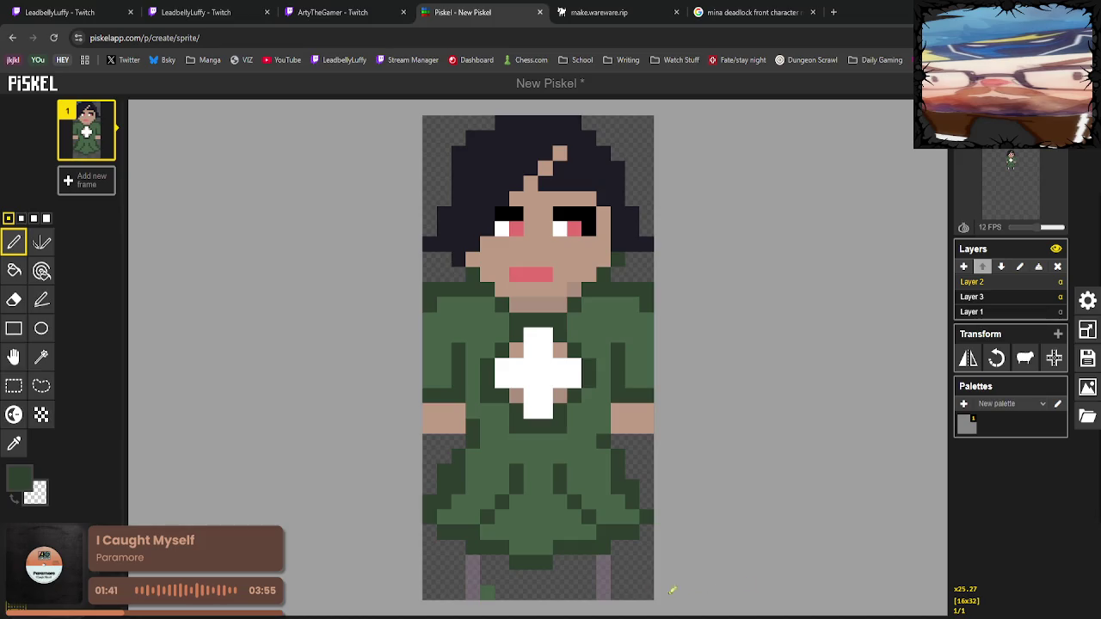
Sample the skin tone and fill the jaw edge pixels with it.
click(14, 443)
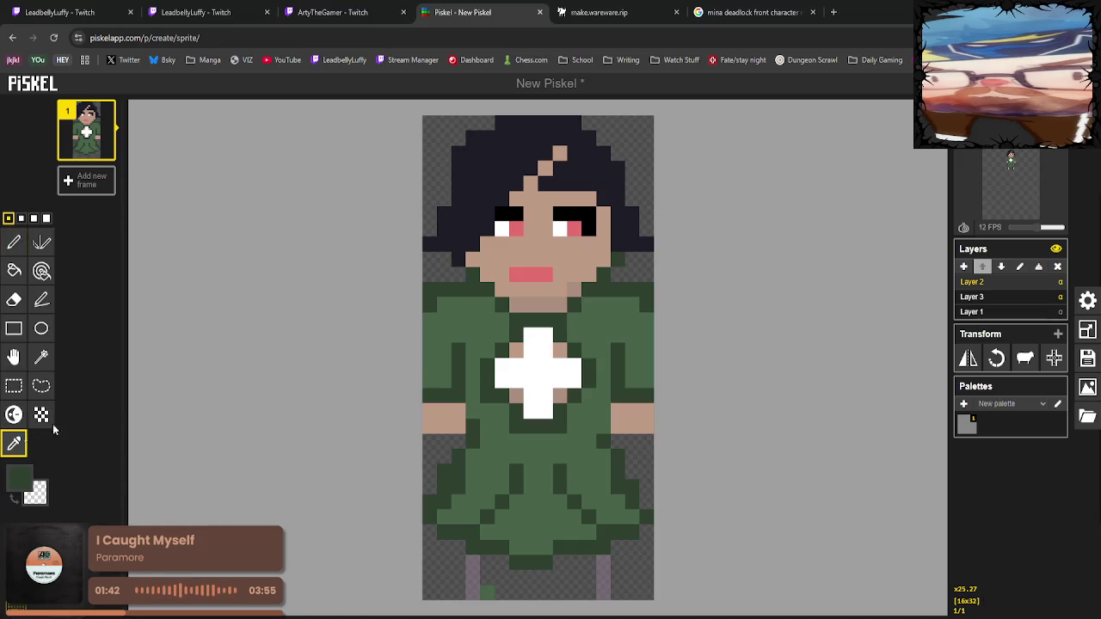
click(532, 304)
click(14, 241)
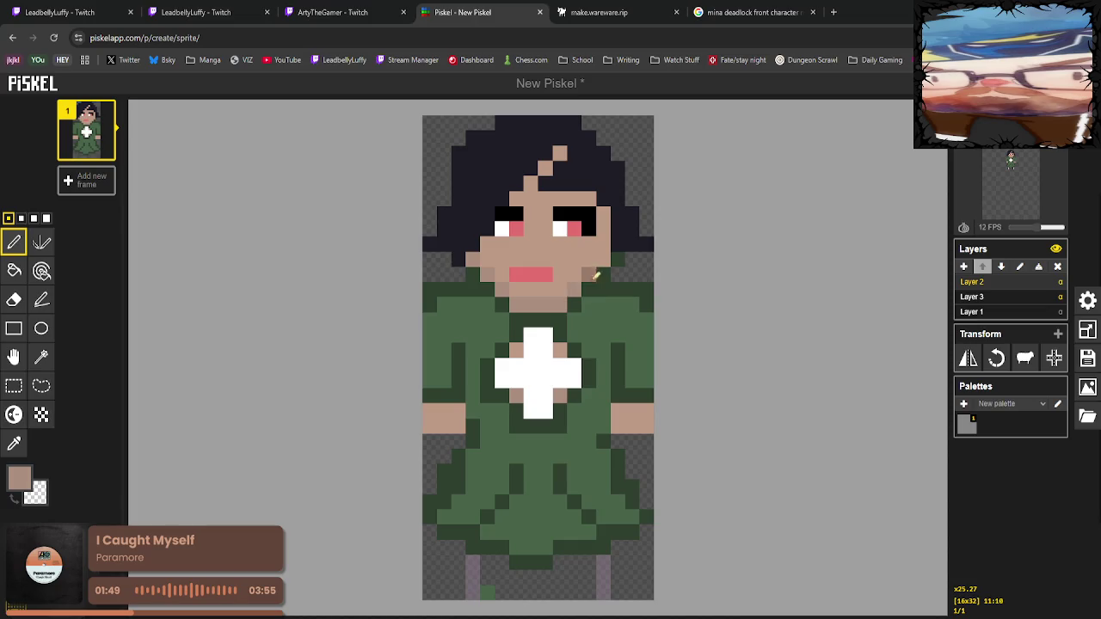
mouse_move(595, 273)
mouse_down()
mouse_move(605, 259)
mouse_move(593, 275)
mouse_up()
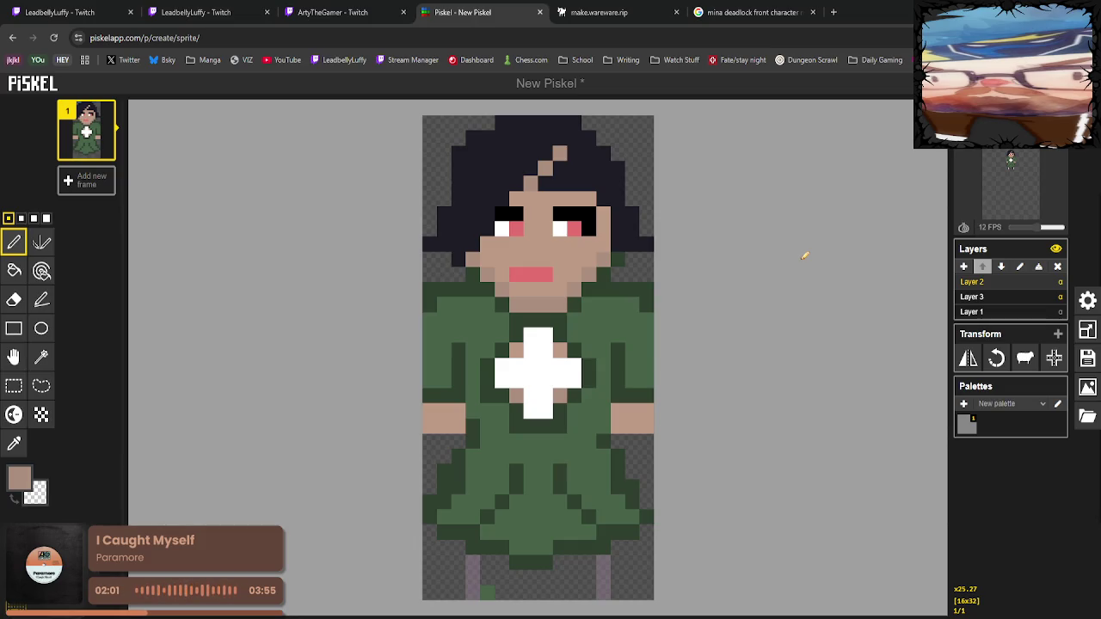
Paint both legs below the skirt in skin tone, filling the left leg's gap.
click(14, 444)
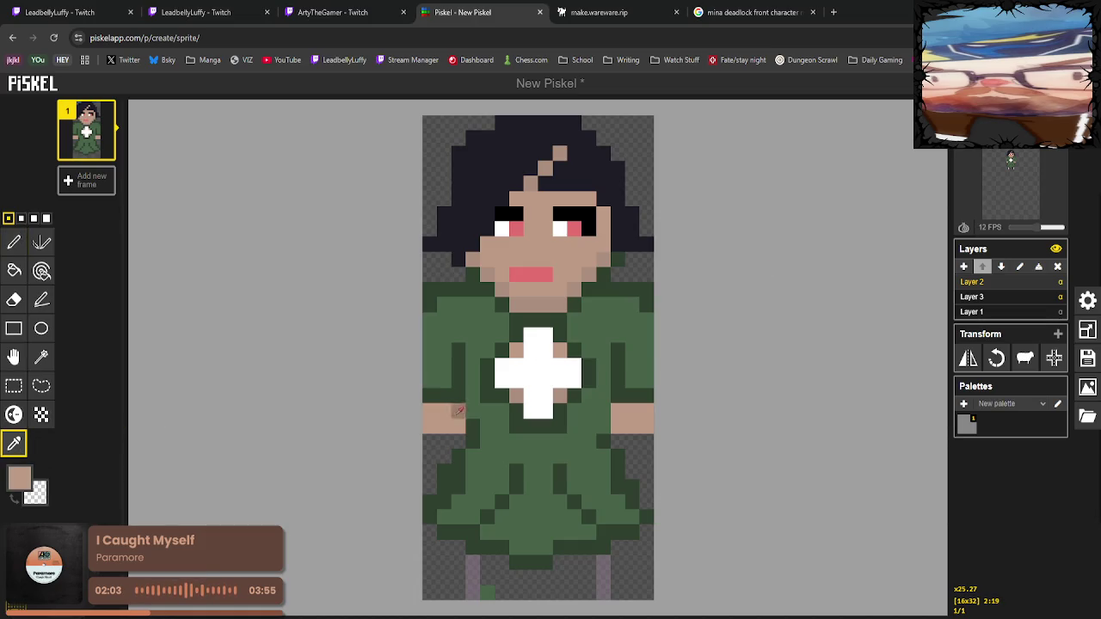
click(15, 241)
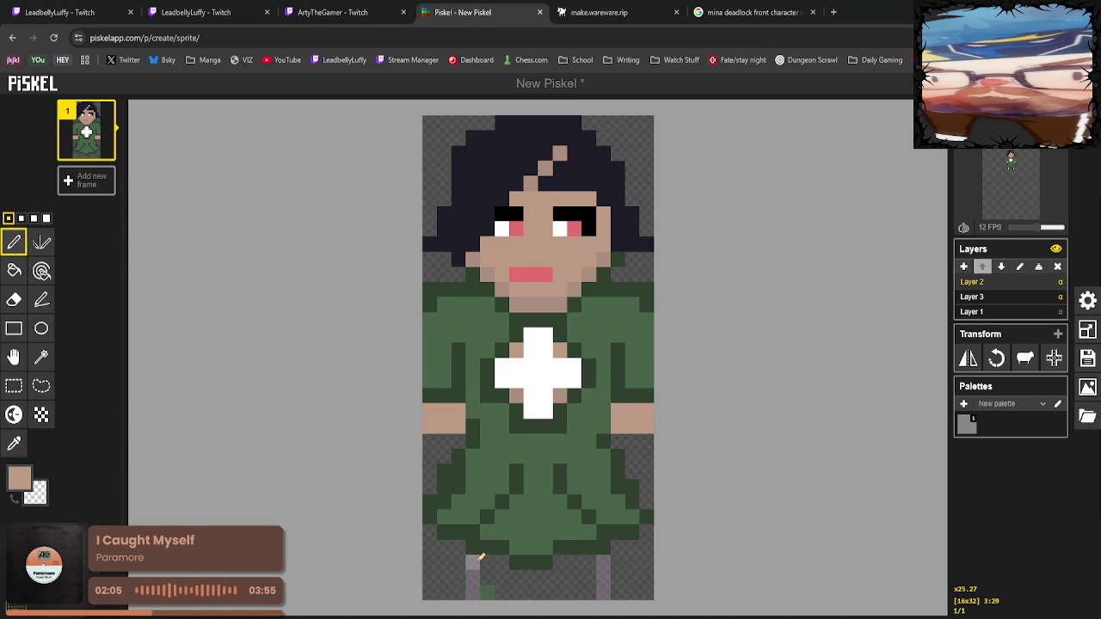
mouse_move(474, 562)
mouse_down()
mouse_move(476, 587)
mouse_move(520, 590)
mouse_up()
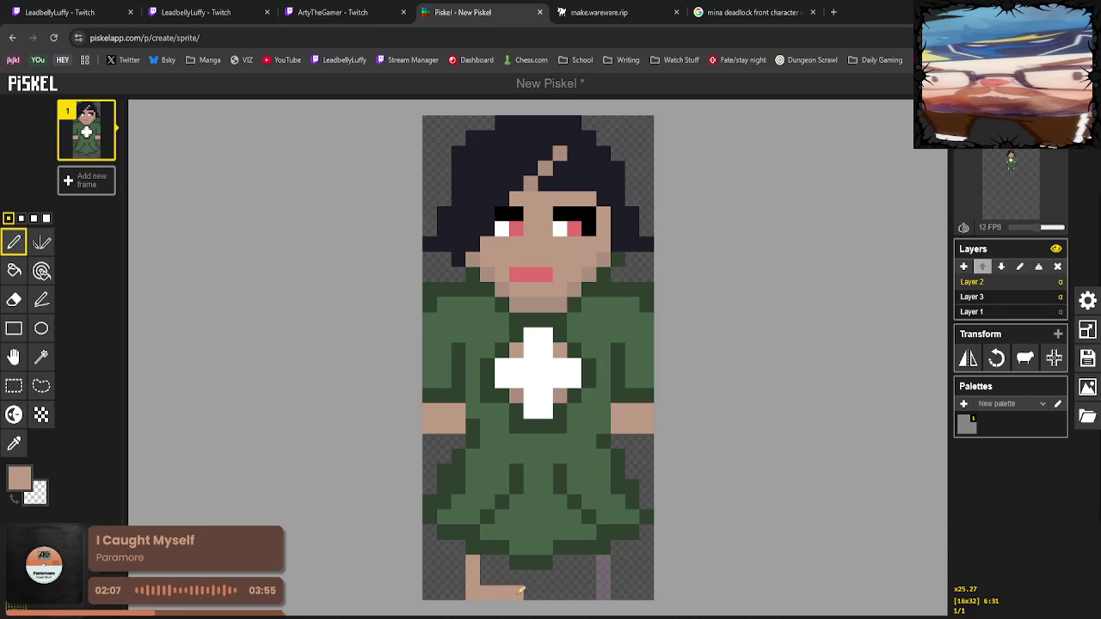
click(516, 577)
mouse_move(580, 593)
mouse_down()
mouse_move(560, 560)
mouse_move(573, 577)
mouse_up()
drag(485, 563, 494, 580)
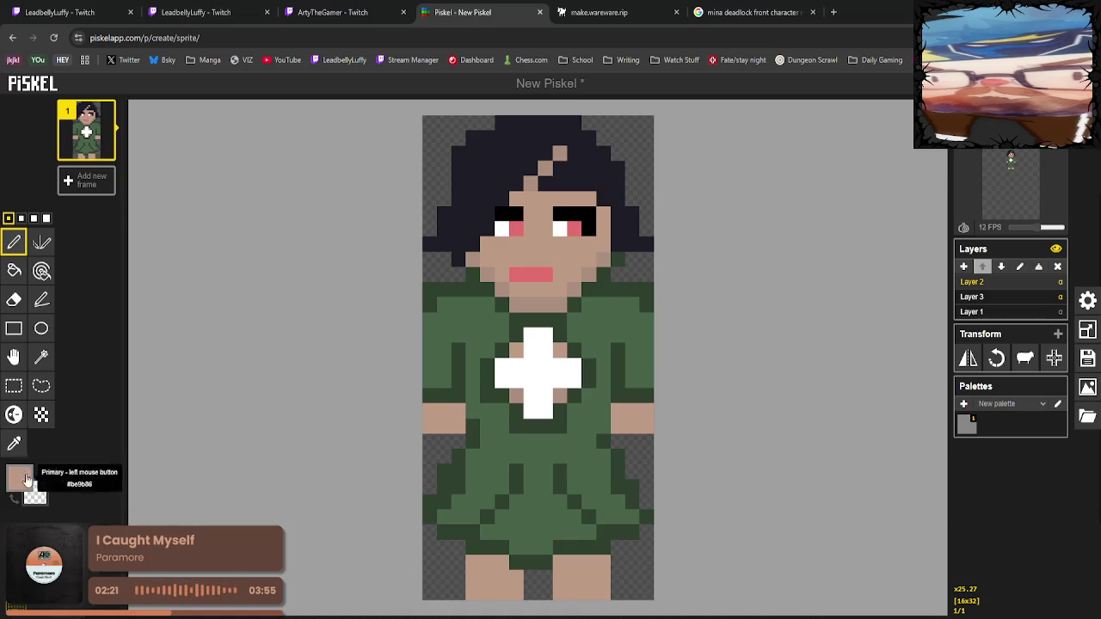
Set the drawing colour to dark navy in the colour chooser.
click(14, 443)
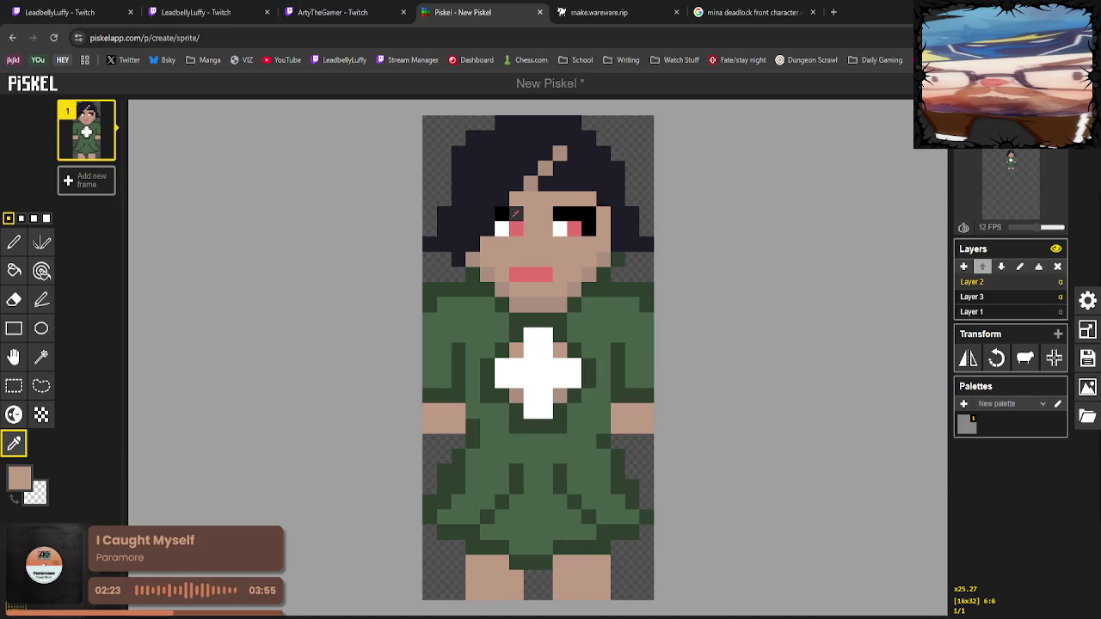
click(20, 478)
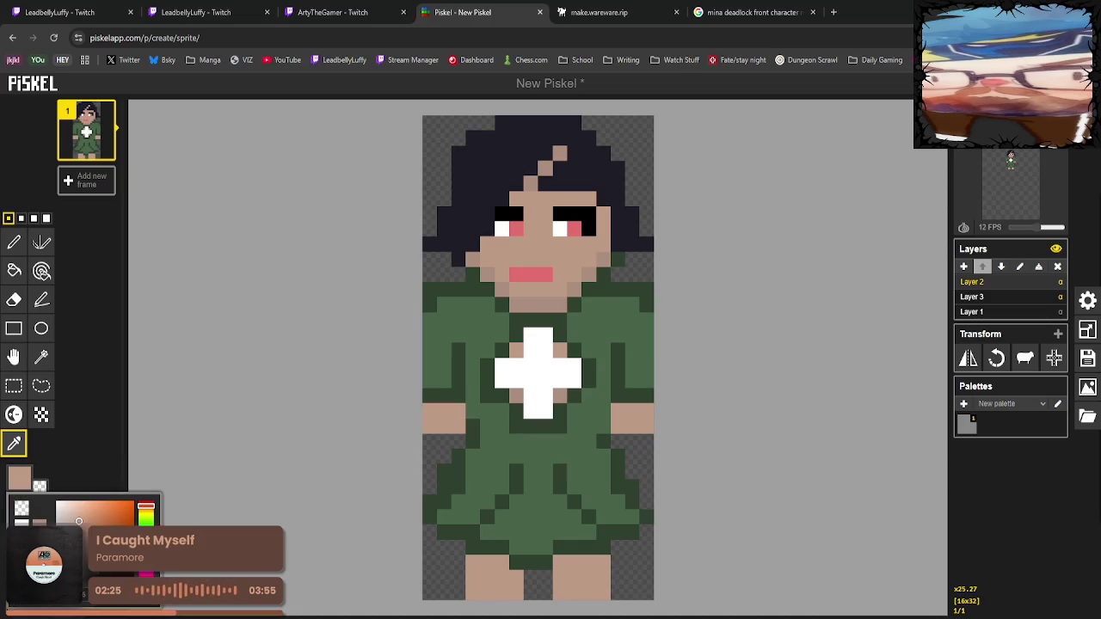
drag(78, 521, 58, 558)
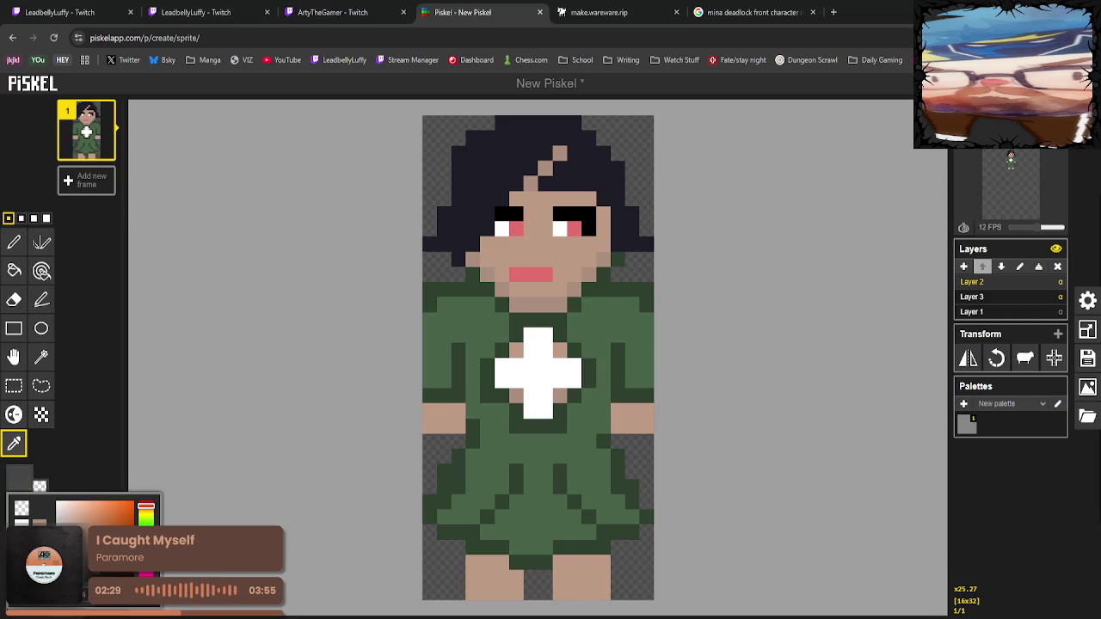
click(25, 464)
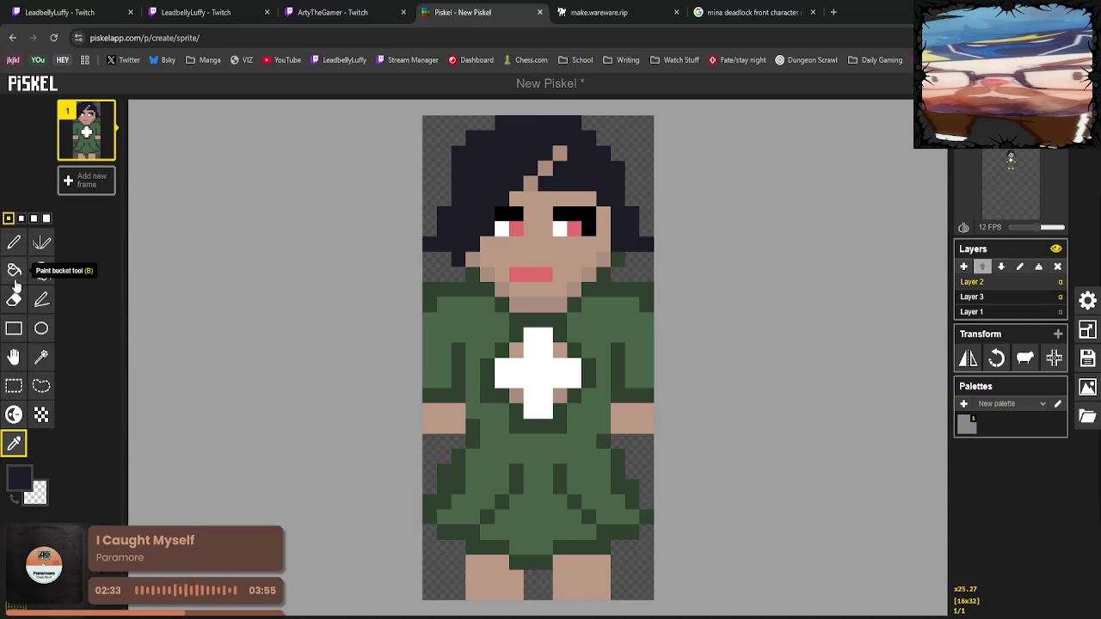
Bucket-fill the bottoms of both legs dark navy as shoes.
click(14, 270)
click(519, 583)
click(582, 581)
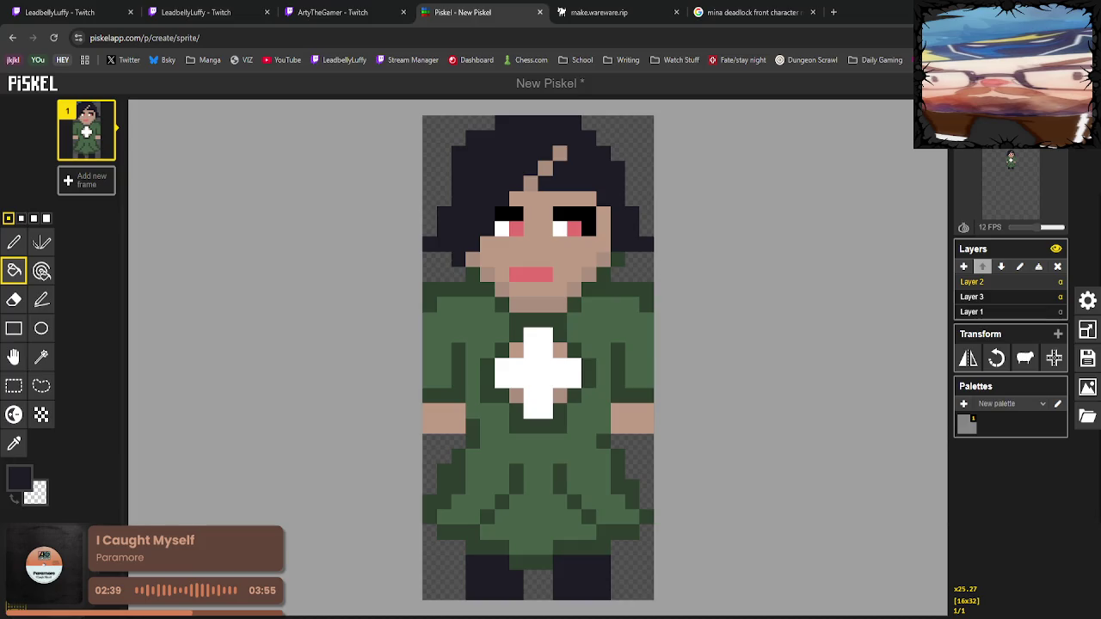
Sample the hand's skin tone and add skin pixels at the bottom of both legs.
click(14, 443)
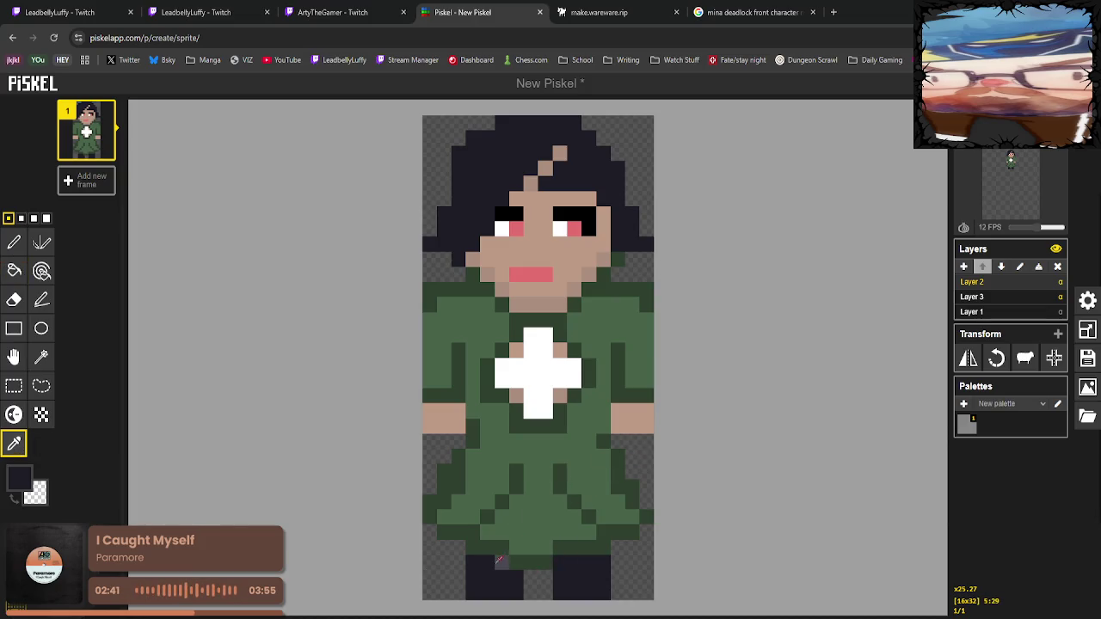
click(628, 421)
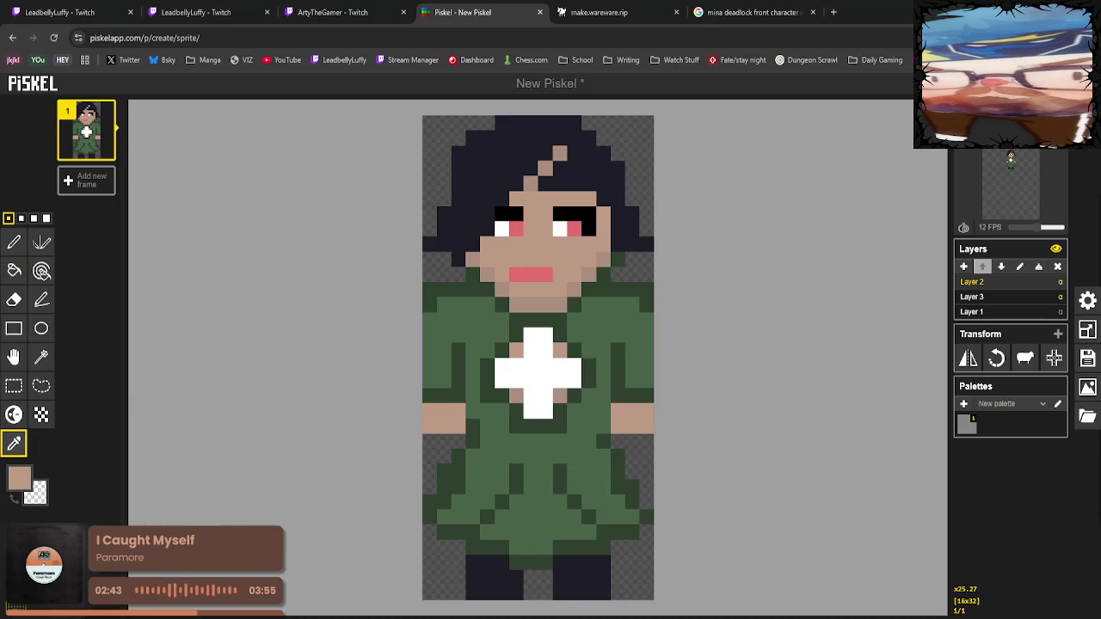
click(14, 242)
click(502, 563)
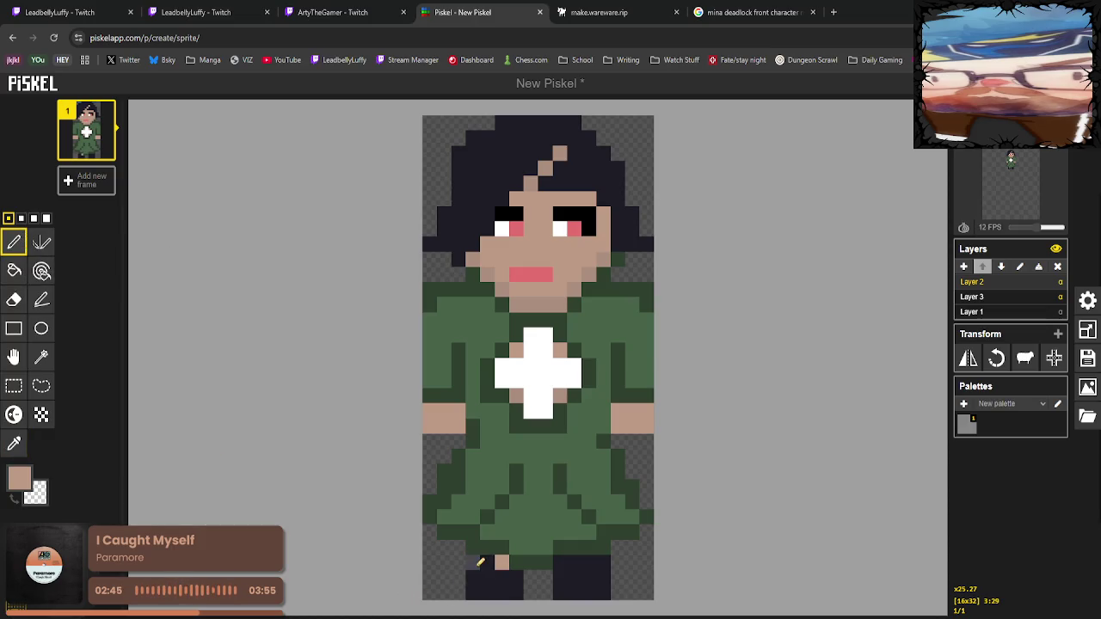
click(487, 562)
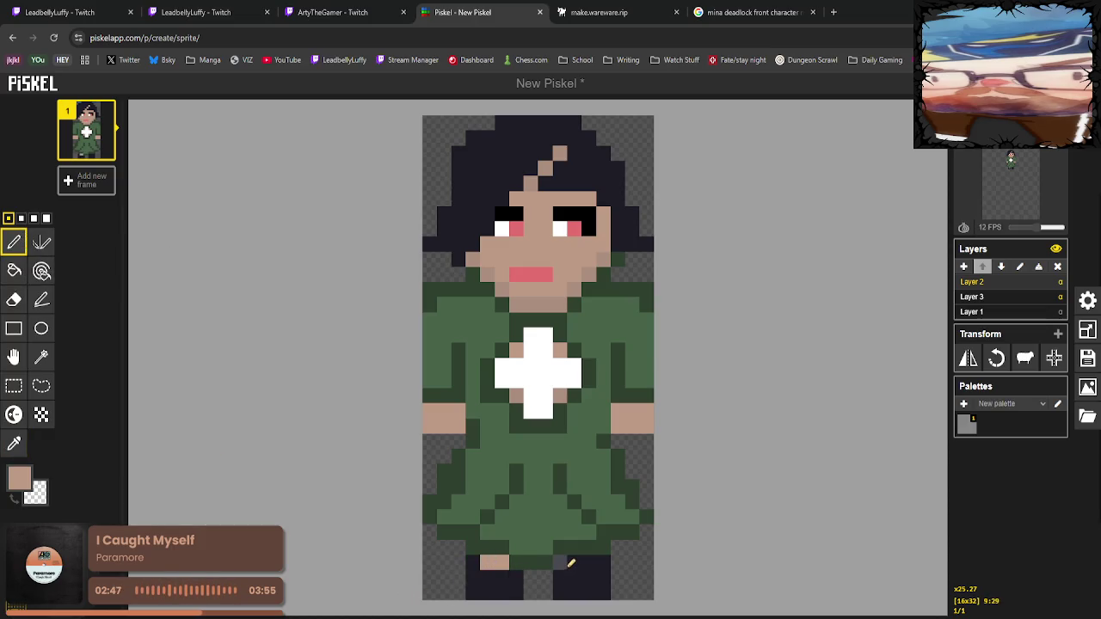
drag(565, 564, 580, 565)
click(588, 563)
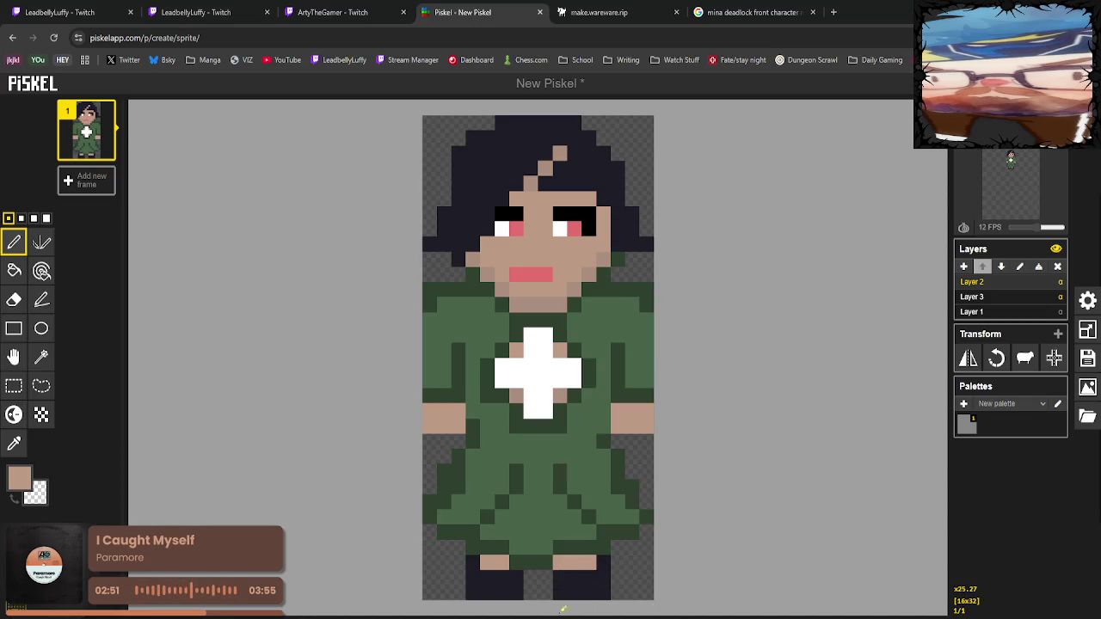
Sample the dark green and paint the right foot's inner pixel with it.
click(14, 444)
click(532, 553)
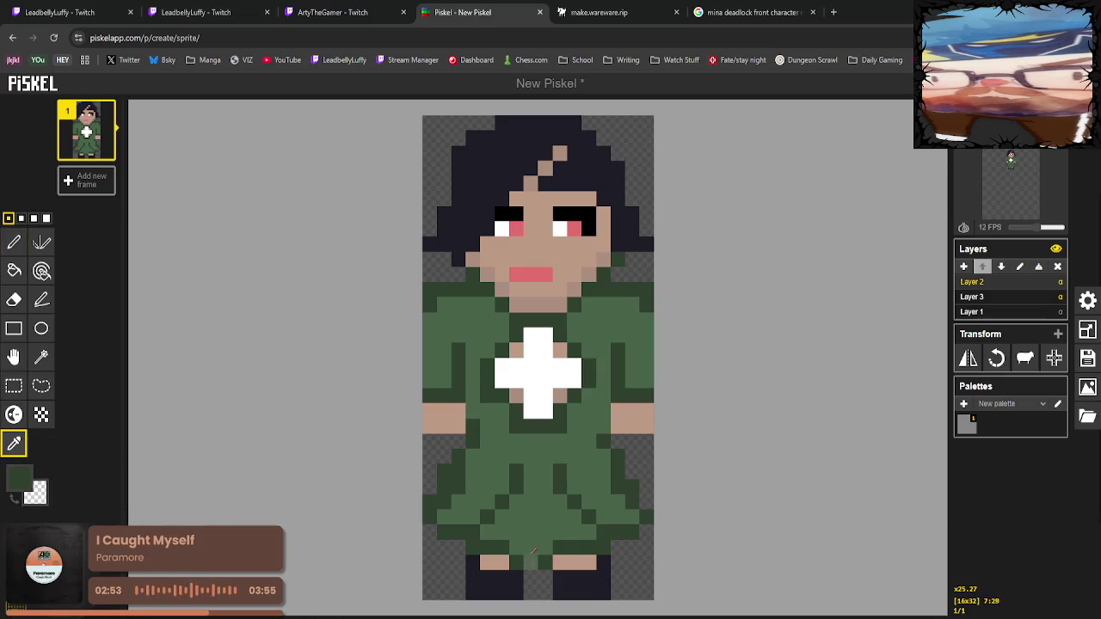
click(14, 241)
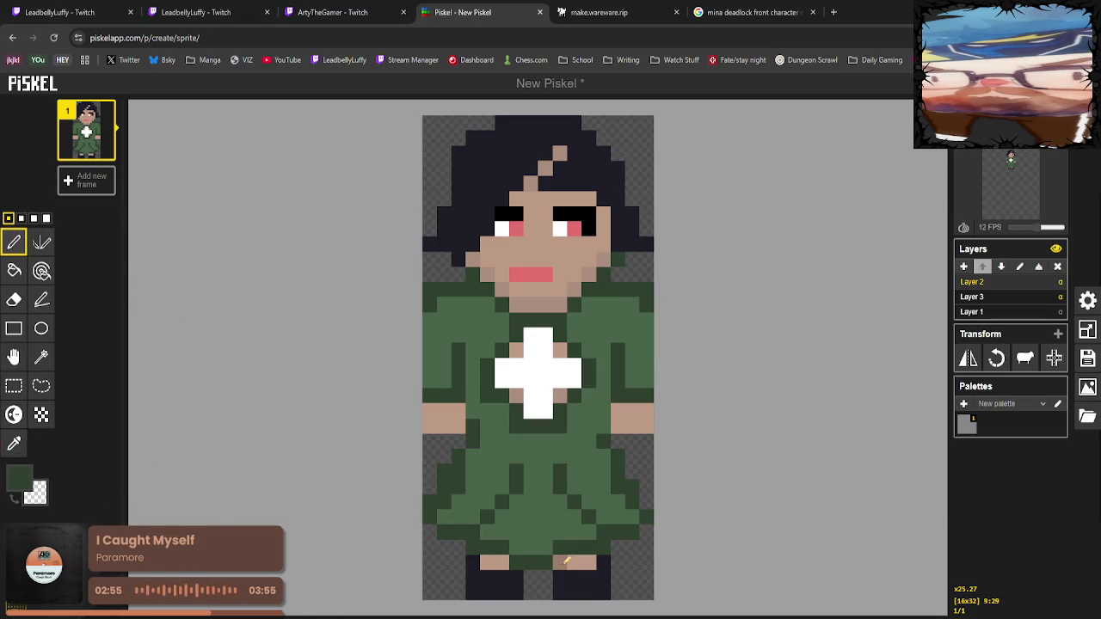
click(565, 562)
Lighten the top of the cross's vertical bar to grey.
click(14, 444)
click(542, 365)
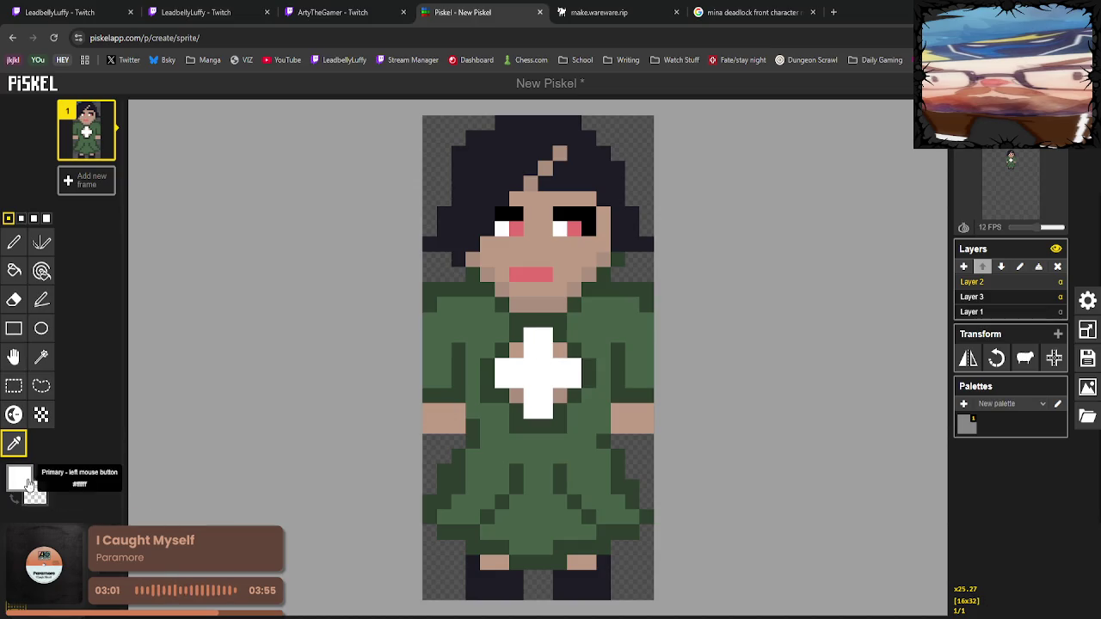
click(26, 481)
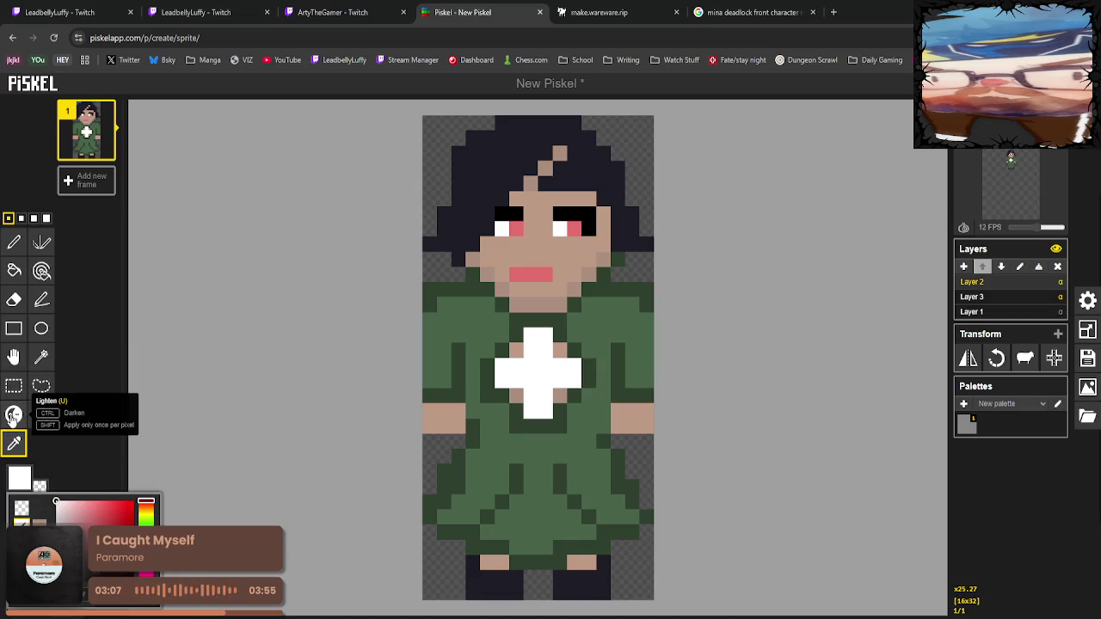
click(14, 414)
mouse_move(530, 335)
mouse_down()
mouse_move(535, 373)
mouse_move(520, 367)
mouse_up()
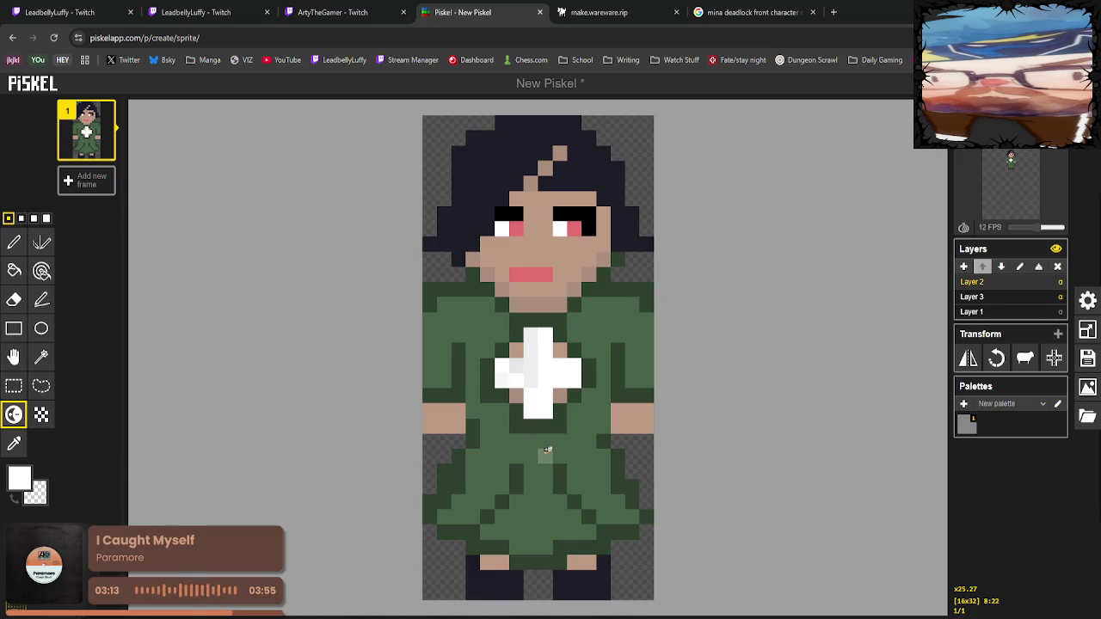
Sample that light grey and bucket-fill the rest of the white cross.
click(23, 441)
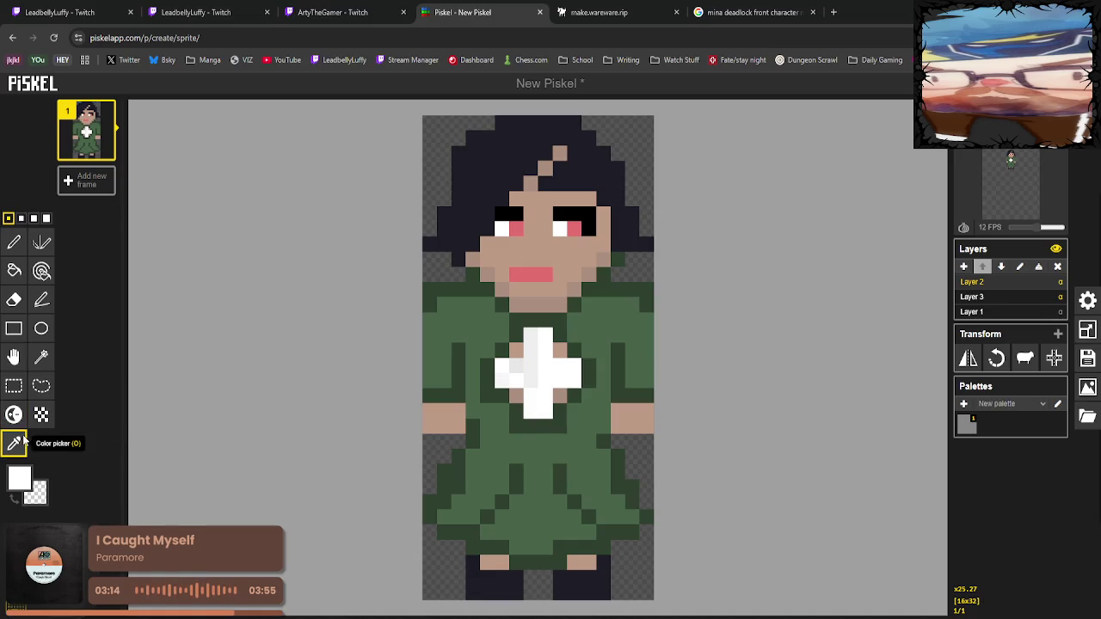
click(516, 370)
click(14, 270)
click(545, 380)
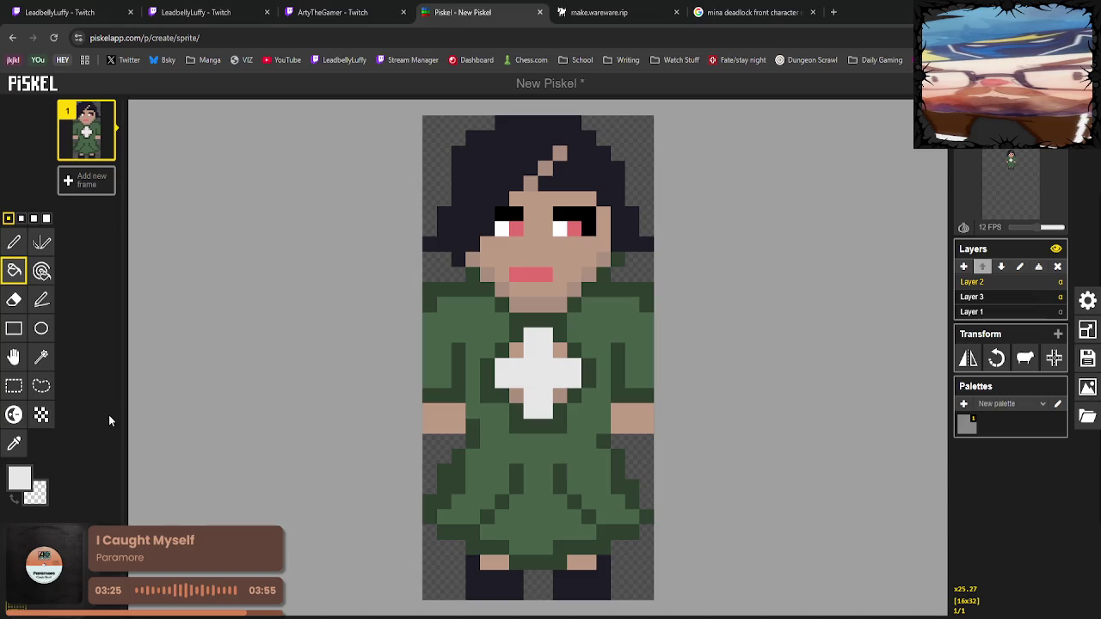
Sample the face's skin tone for pixel drawing.
click(13, 443)
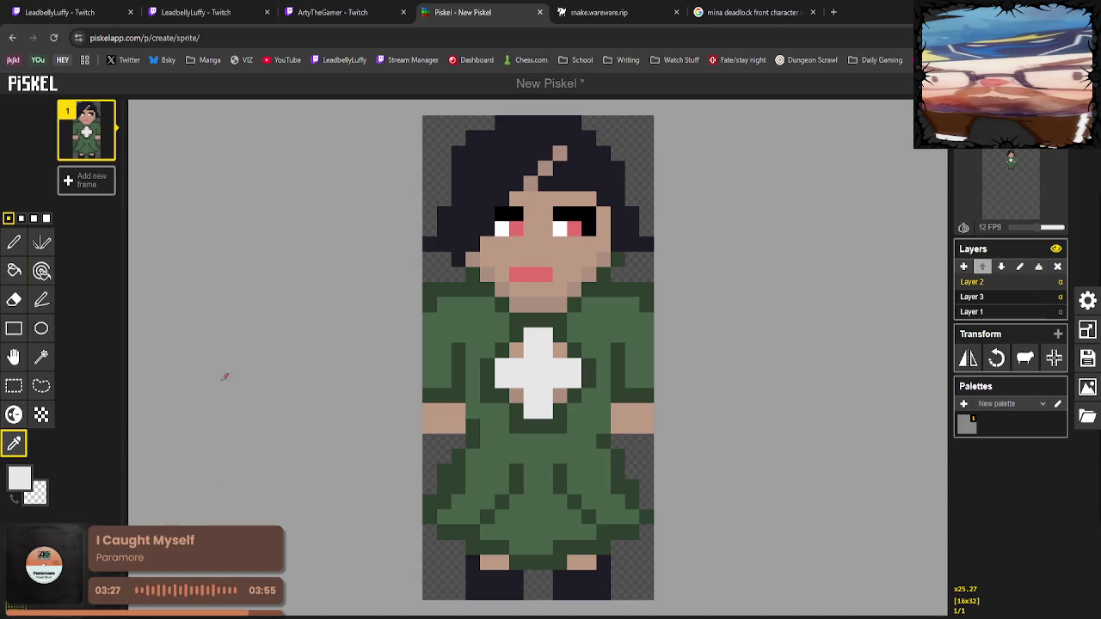
click(589, 273)
click(14, 242)
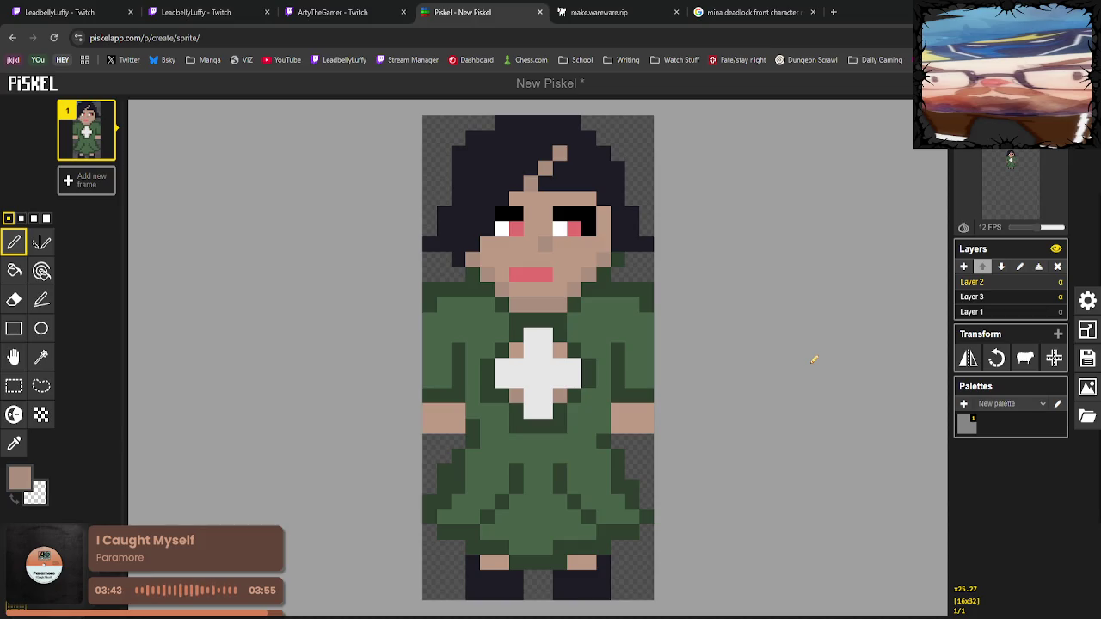
Paint dark green shading below the cross and along the dress's lower-right edge.
click(13, 443)
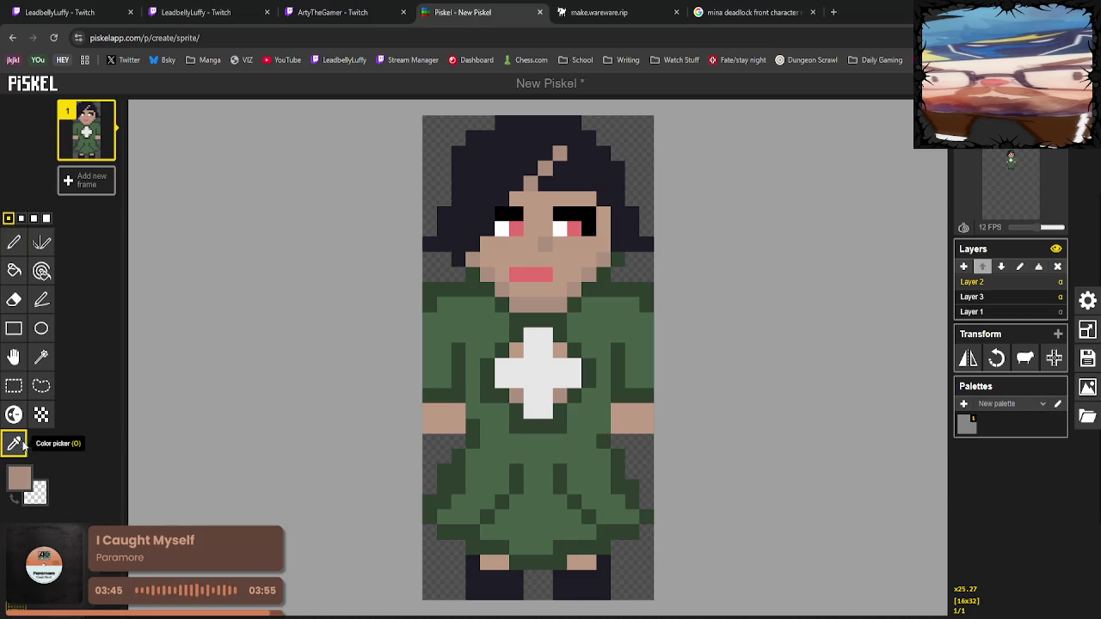
click(526, 459)
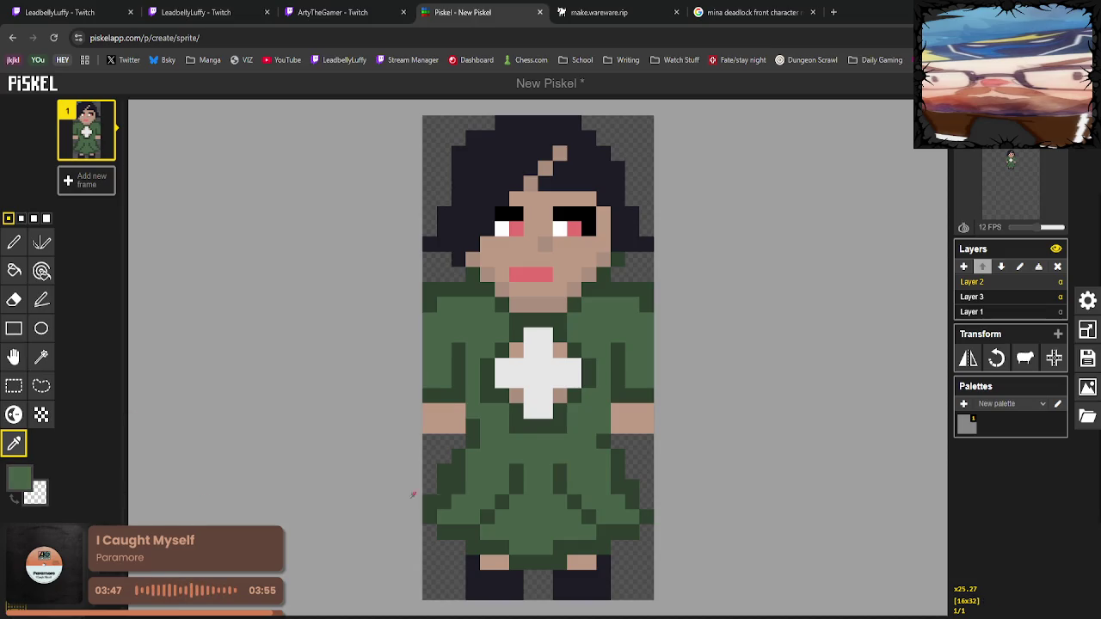
click(517, 470)
click(14, 241)
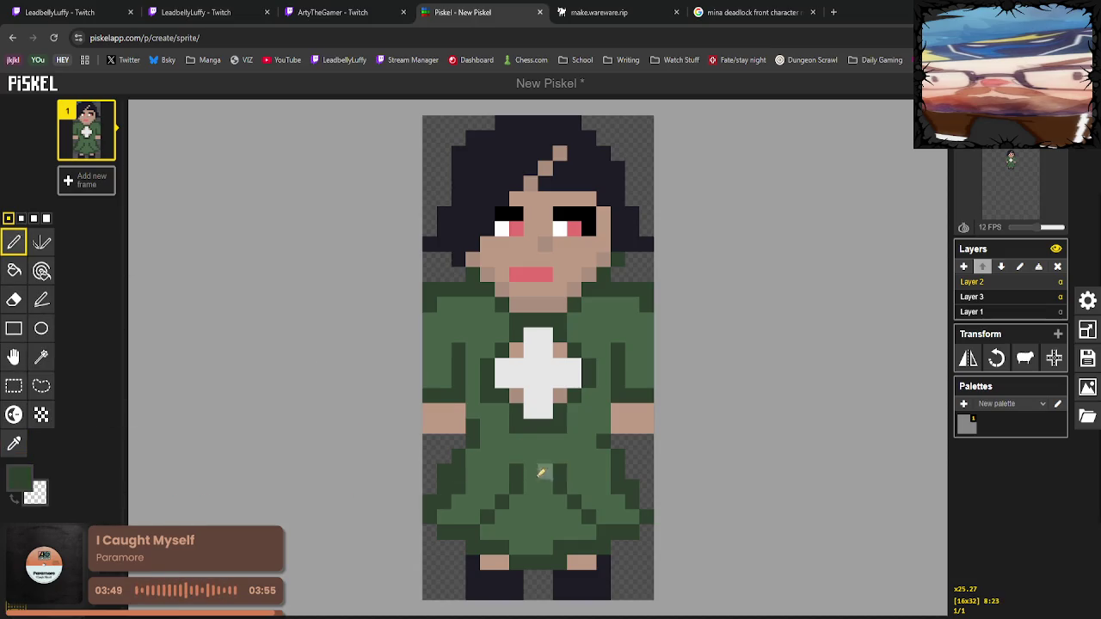
drag(533, 456, 545, 453)
click(545, 441)
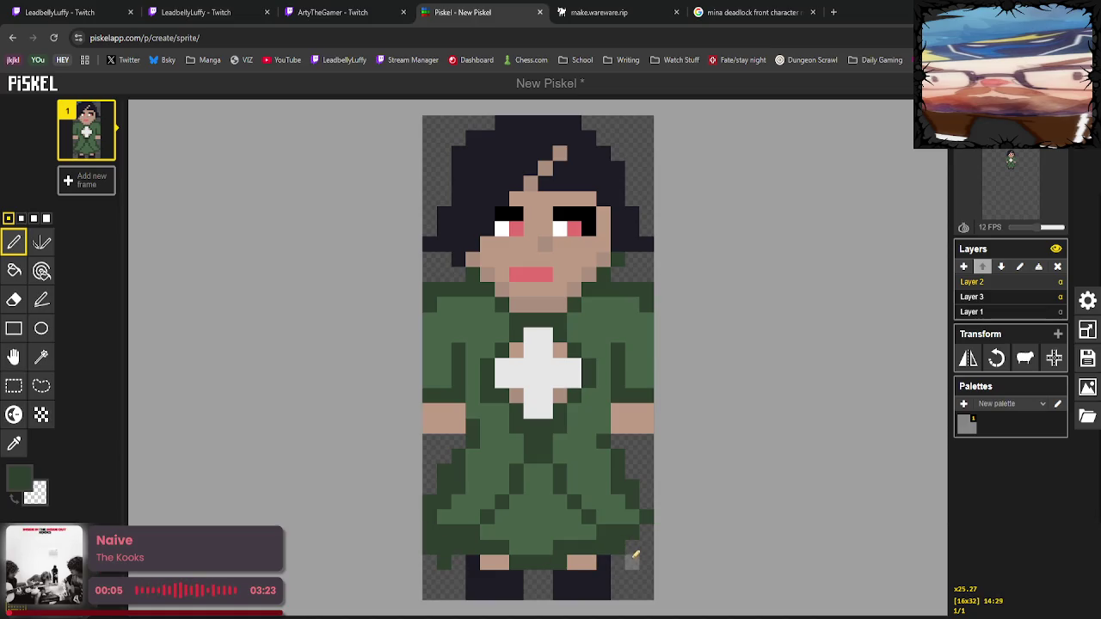
drag(643, 525, 632, 540)
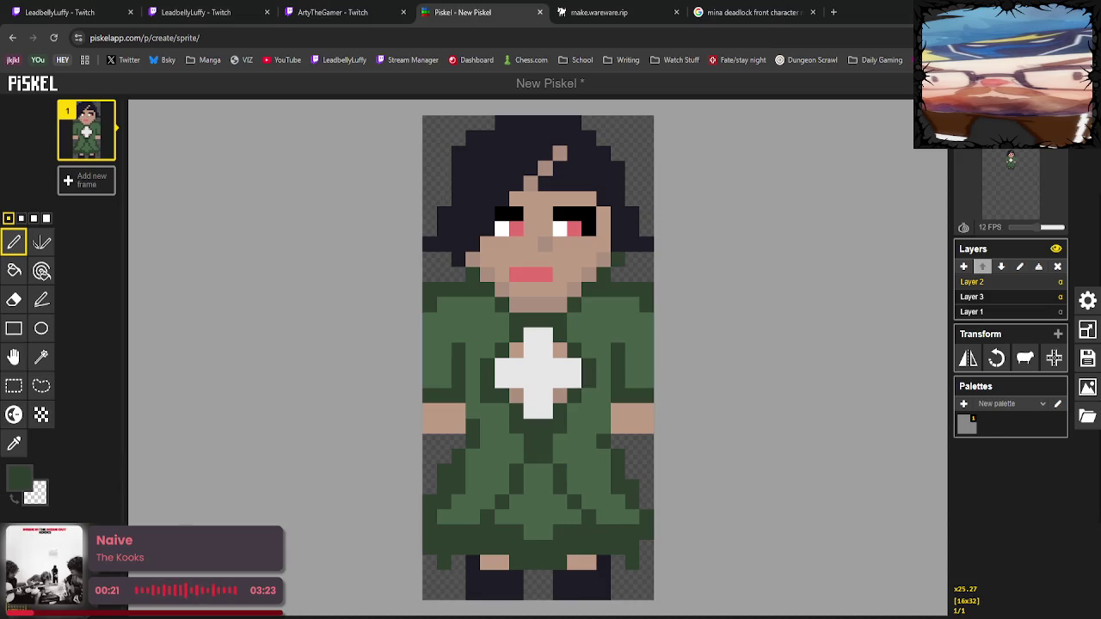
Paint sampled skin-tone pixels beside and above both feet.
click(13, 443)
click(491, 559)
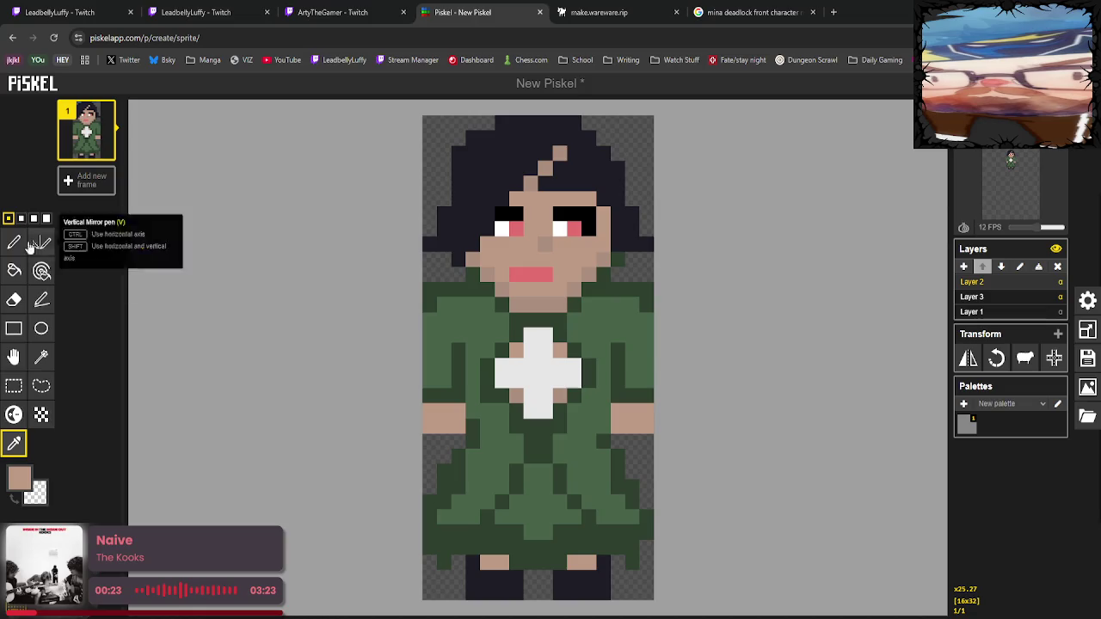
click(14, 242)
click(516, 562)
click(502, 547)
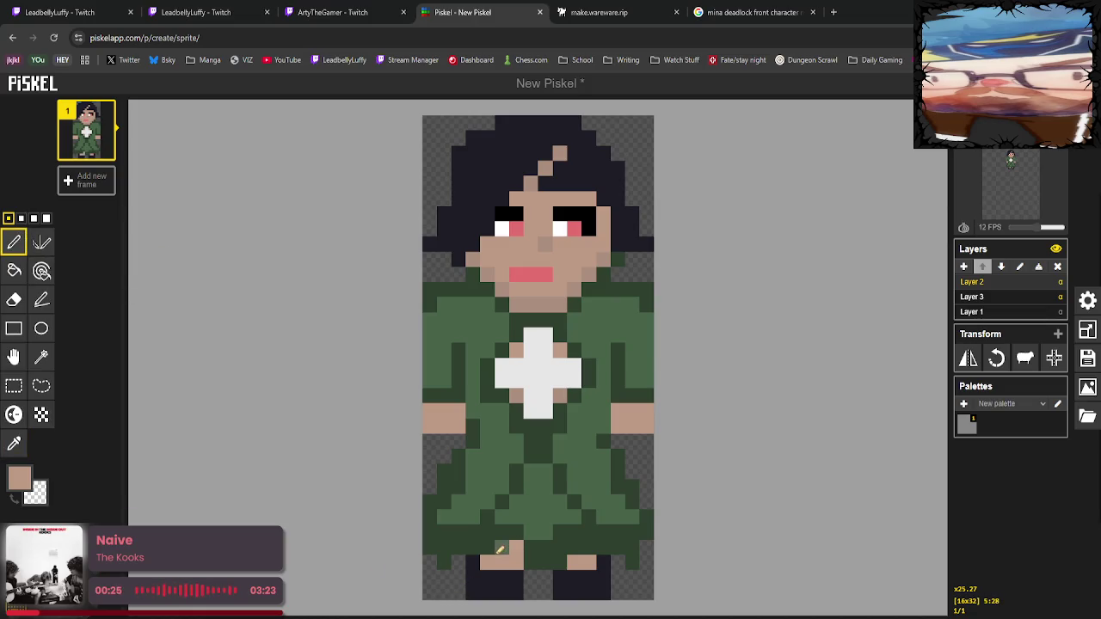
click(559, 561)
click(589, 548)
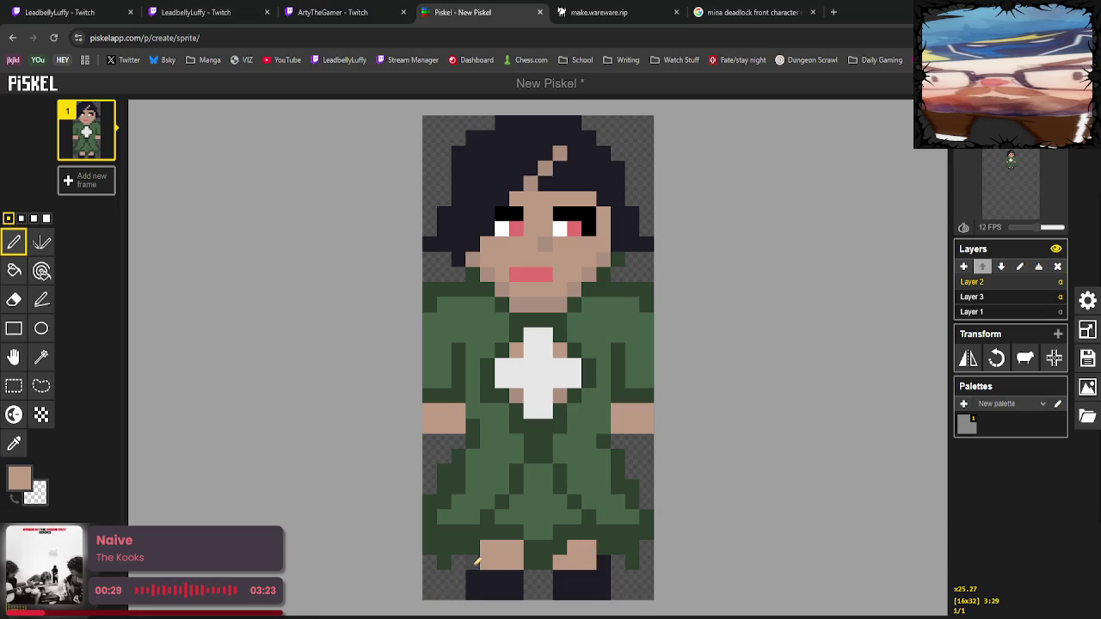
Cover the stray skin pixels on both feet with the dark navy leg colour.
click(14, 444)
click(501, 578)
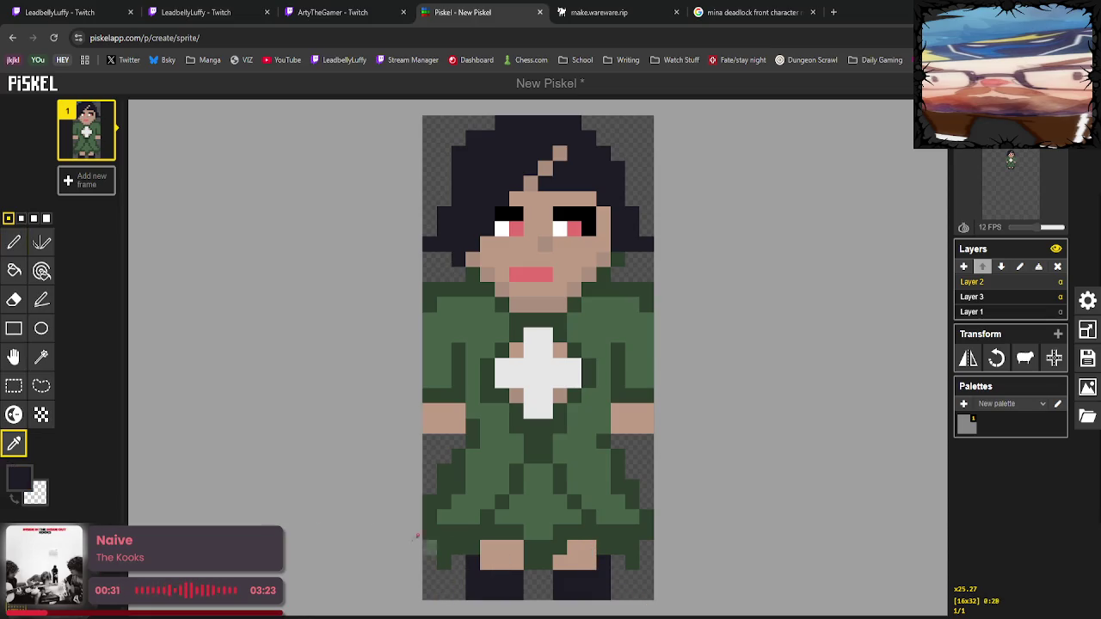
click(14, 242)
click(488, 562)
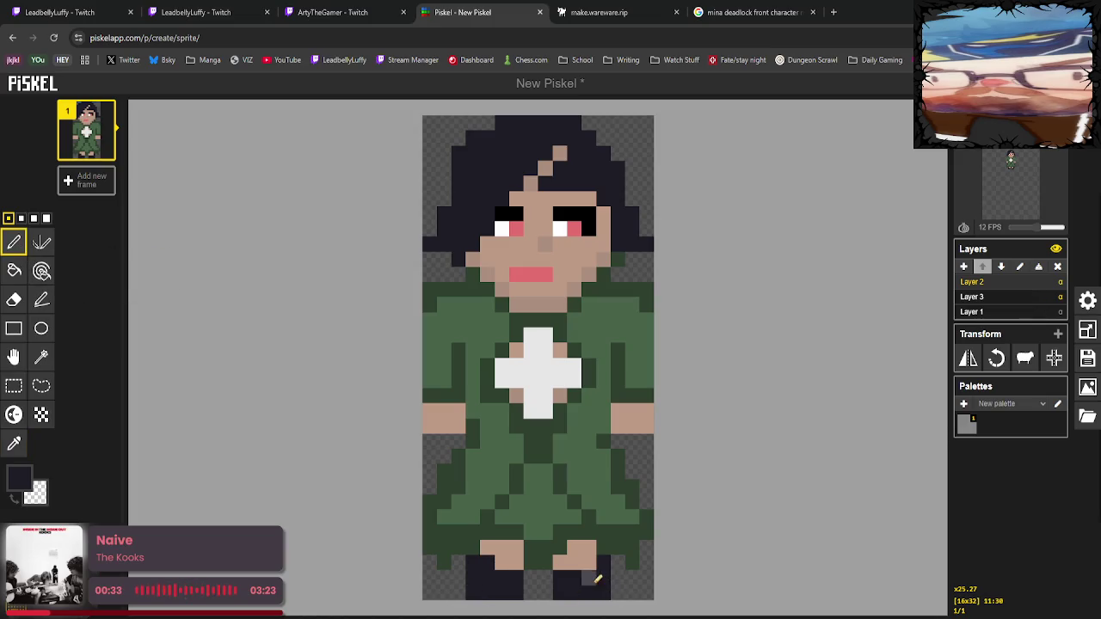
click(589, 562)
click(14, 445)
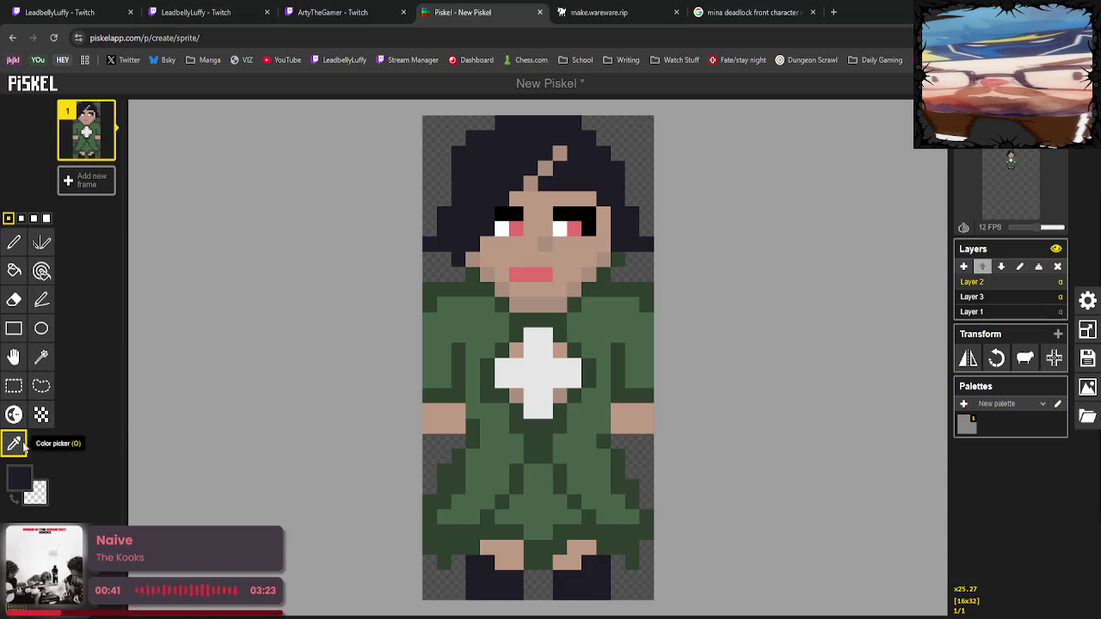
Bucket-fill the lower centre of the dress with a lighter shade of the dress green.
click(545, 501)
click(19, 477)
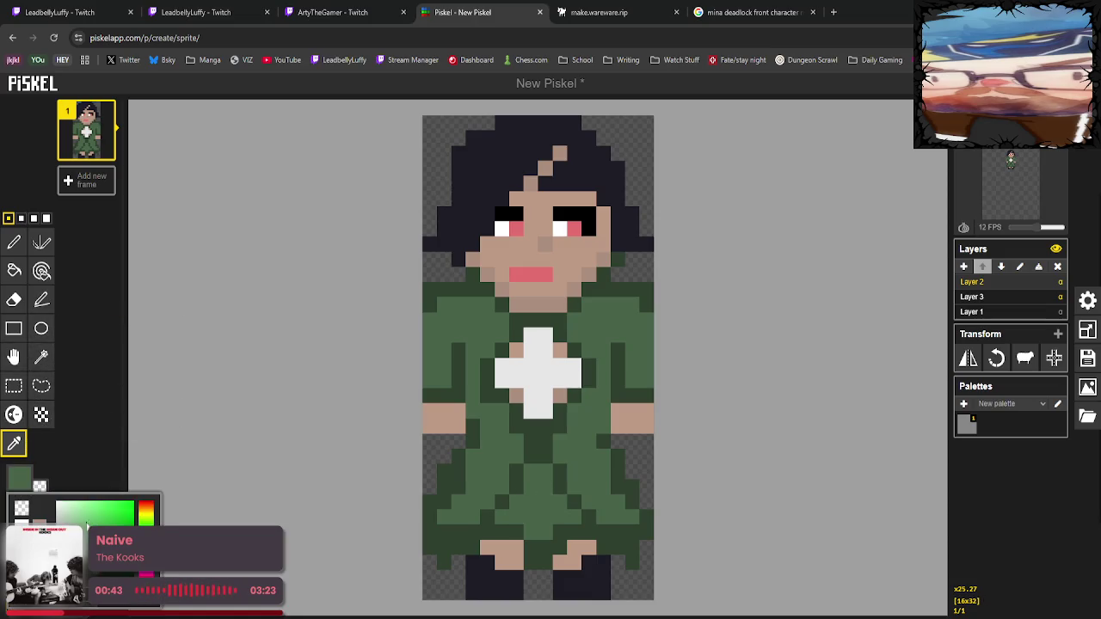
drag(60, 559, 51, 542)
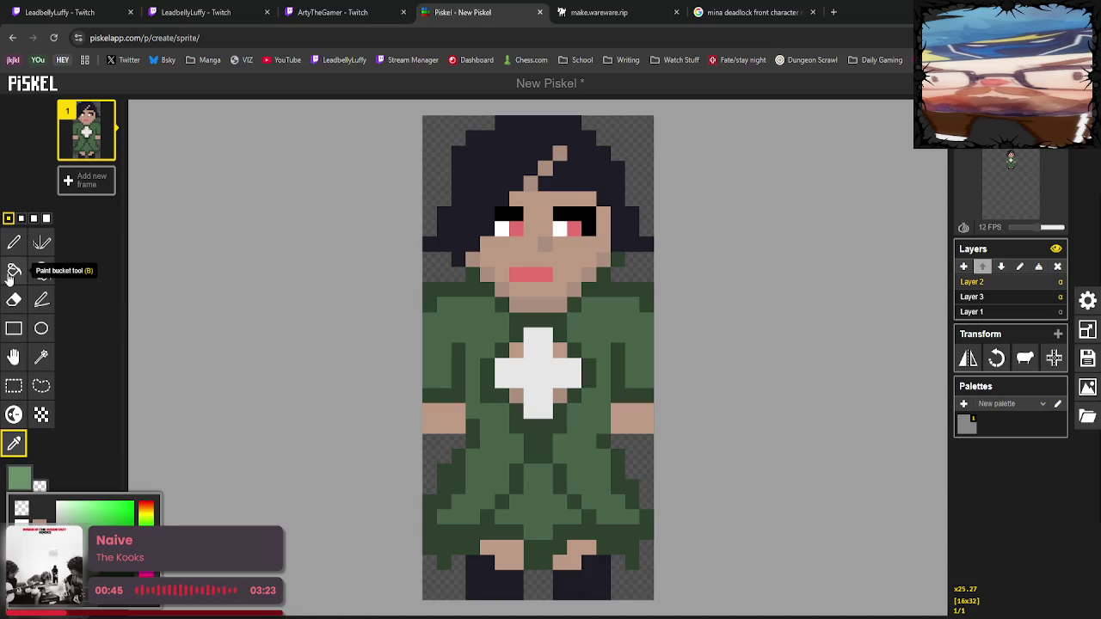
click(15, 273)
click(555, 510)
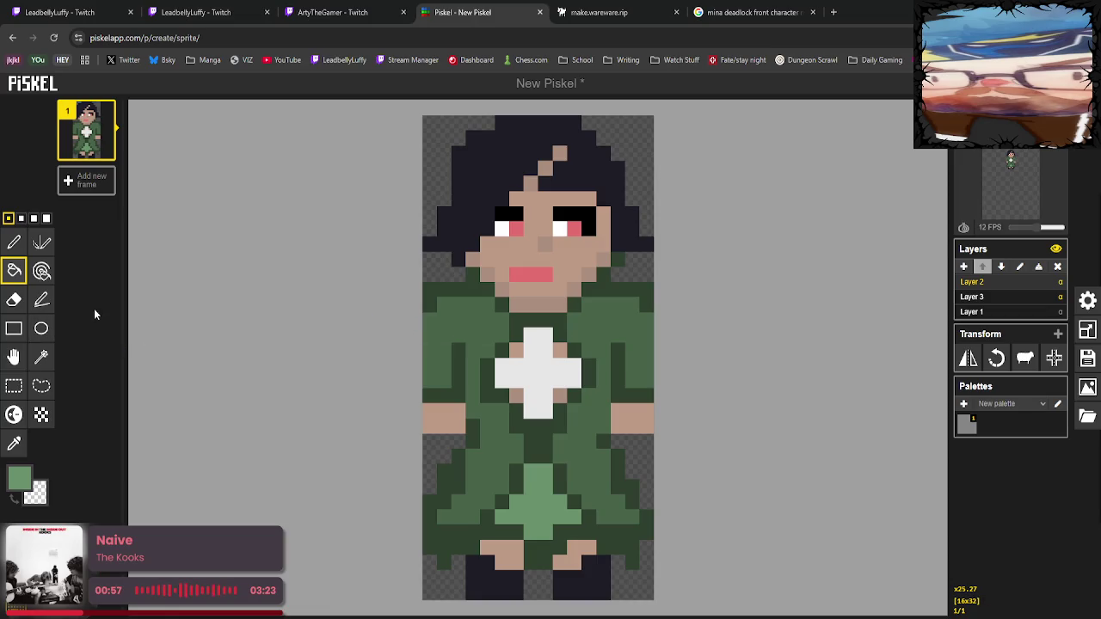
Sample the dark green from the dress as the drawing colour.
click(14, 444)
click(473, 366)
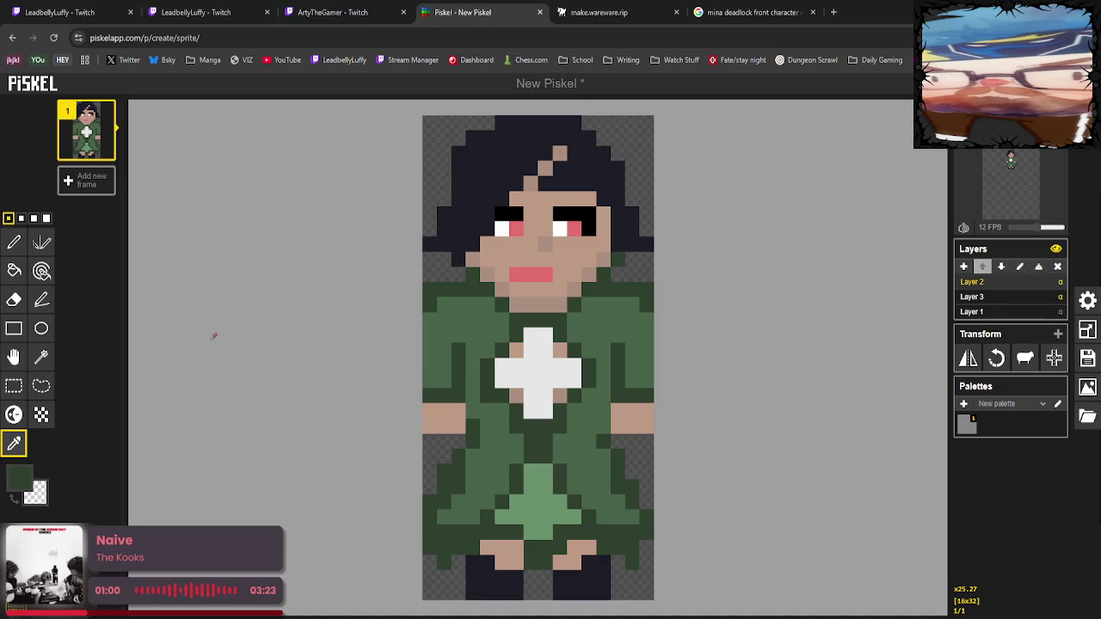
click(5, 242)
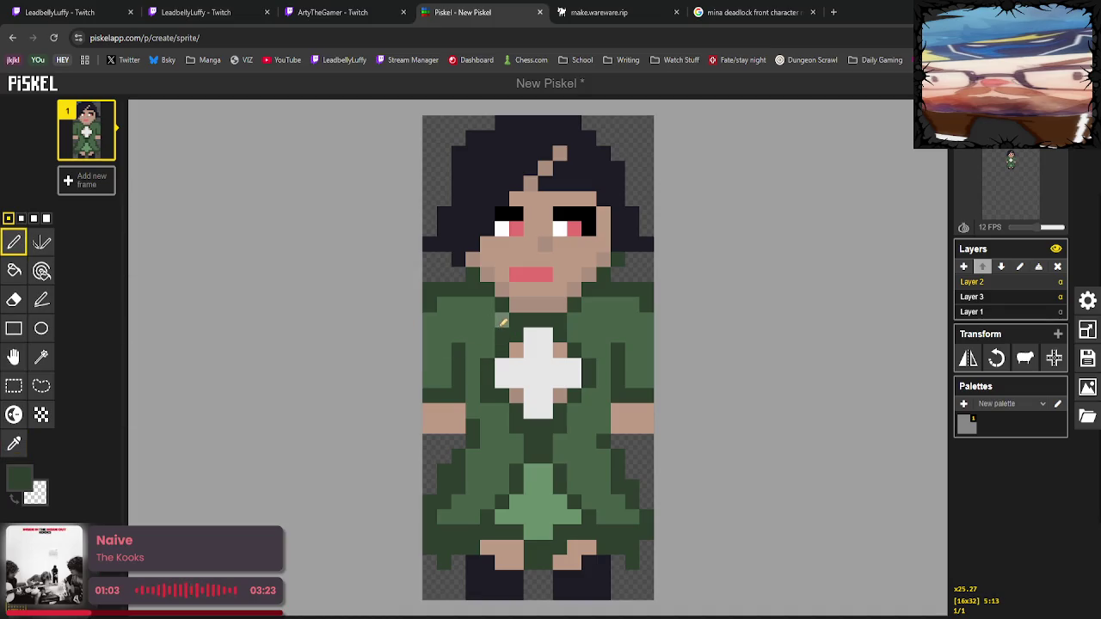
Paint the neck area dark green and add light-grey pixels beside both sides of the face.
drag(486, 314, 479, 299)
click(462, 289)
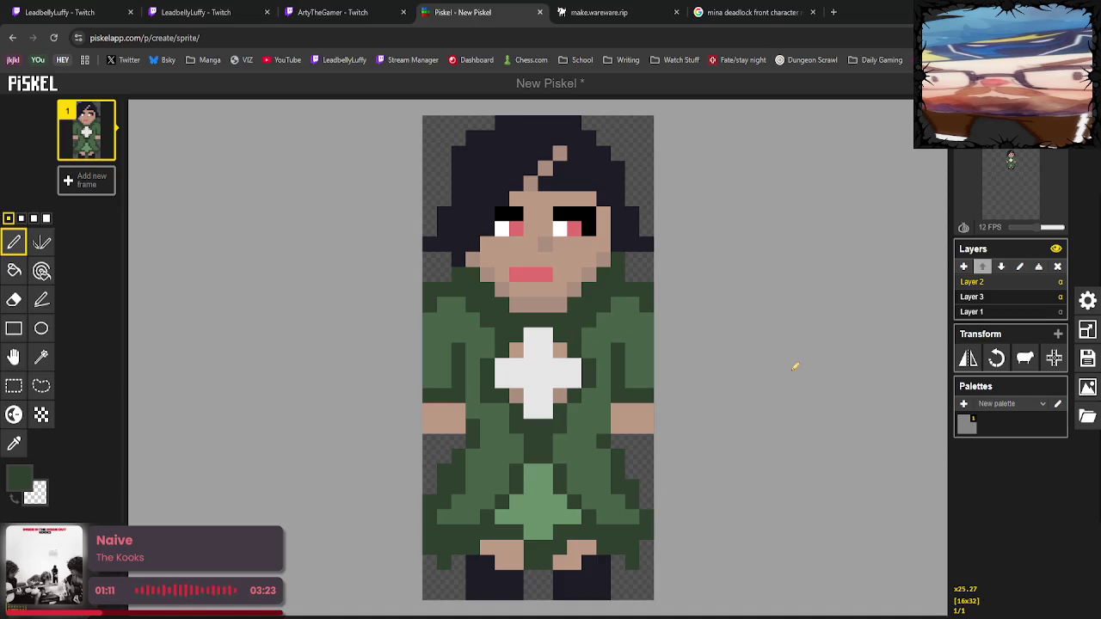
click(14, 444)
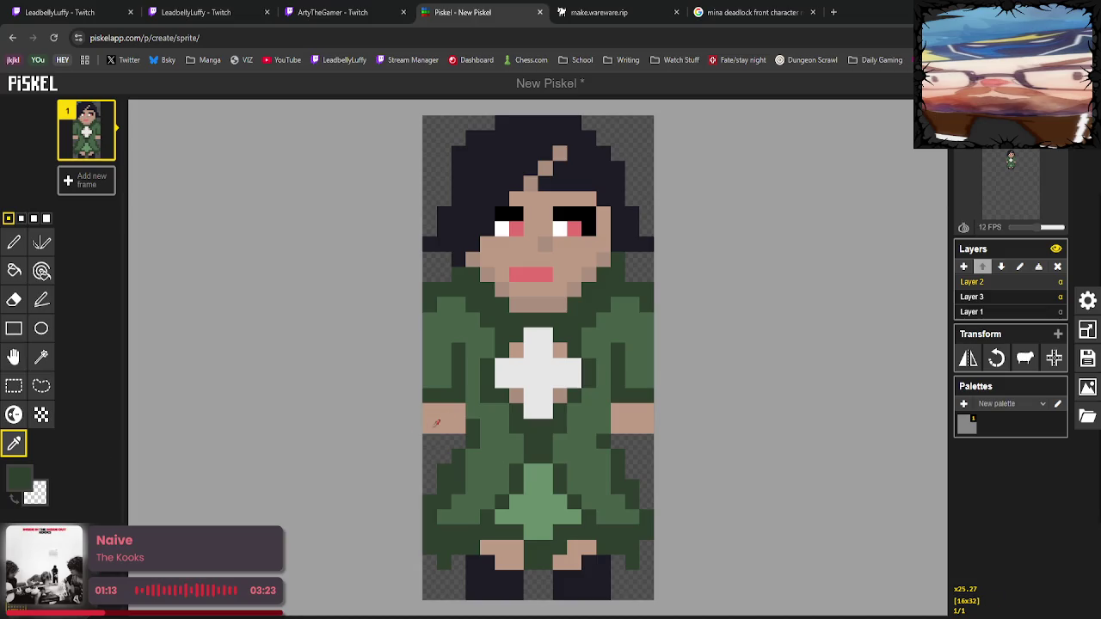
click(521, 372)
click(14, 242)
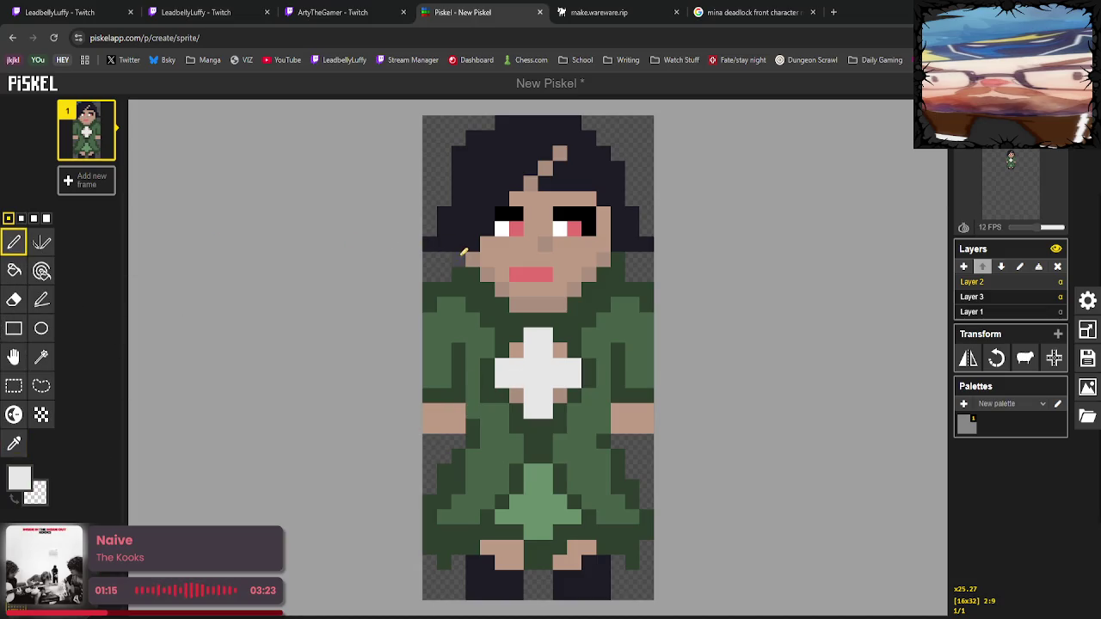
click(458, 244)
click(617, 245)
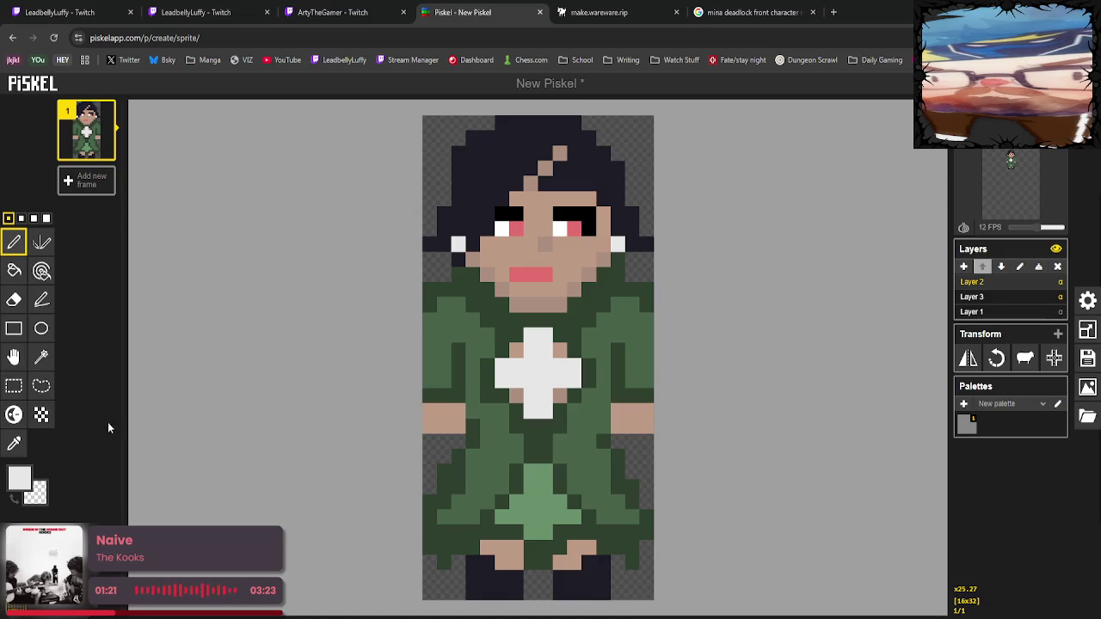
Draw a dark green line across the dress just below the arms.
click(14, 442)
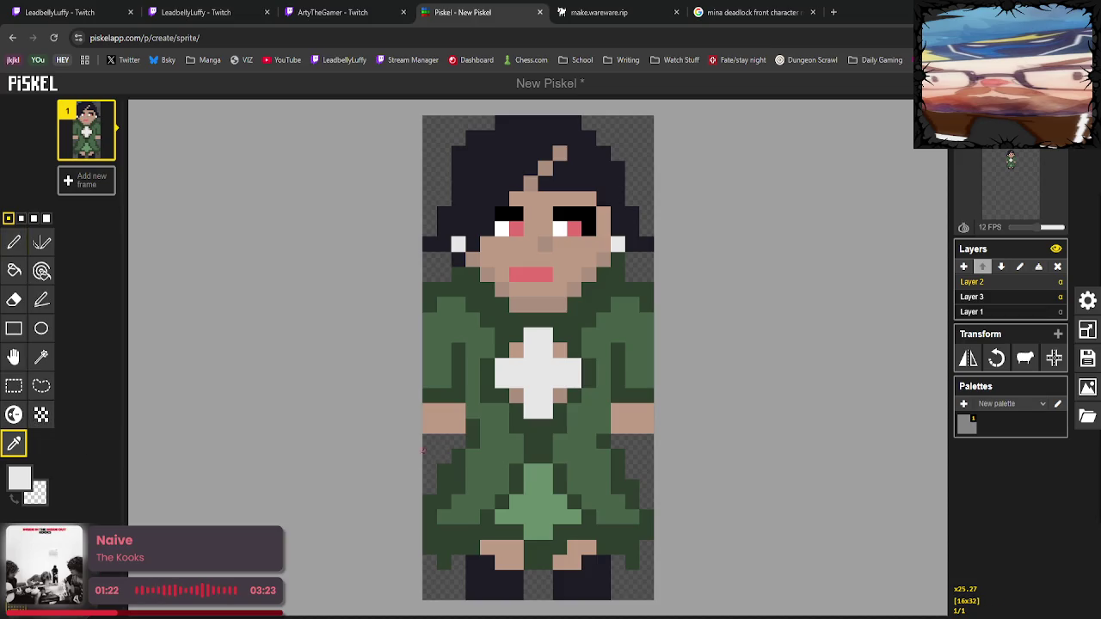
click(478, 433)
click(14, 242)
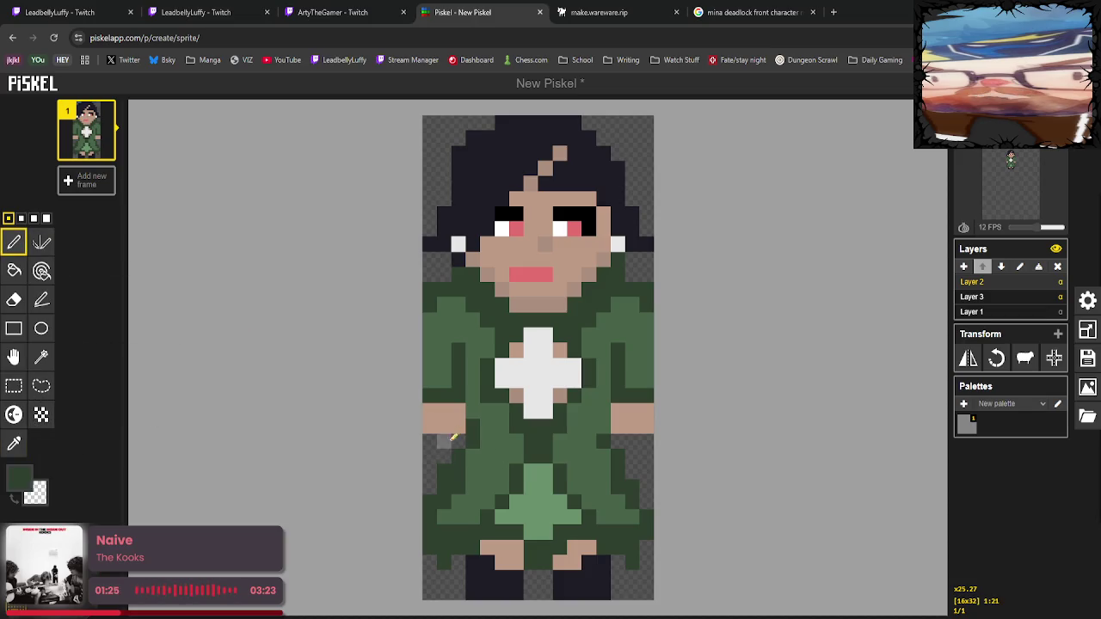
drag(450, 437, 607, 439)
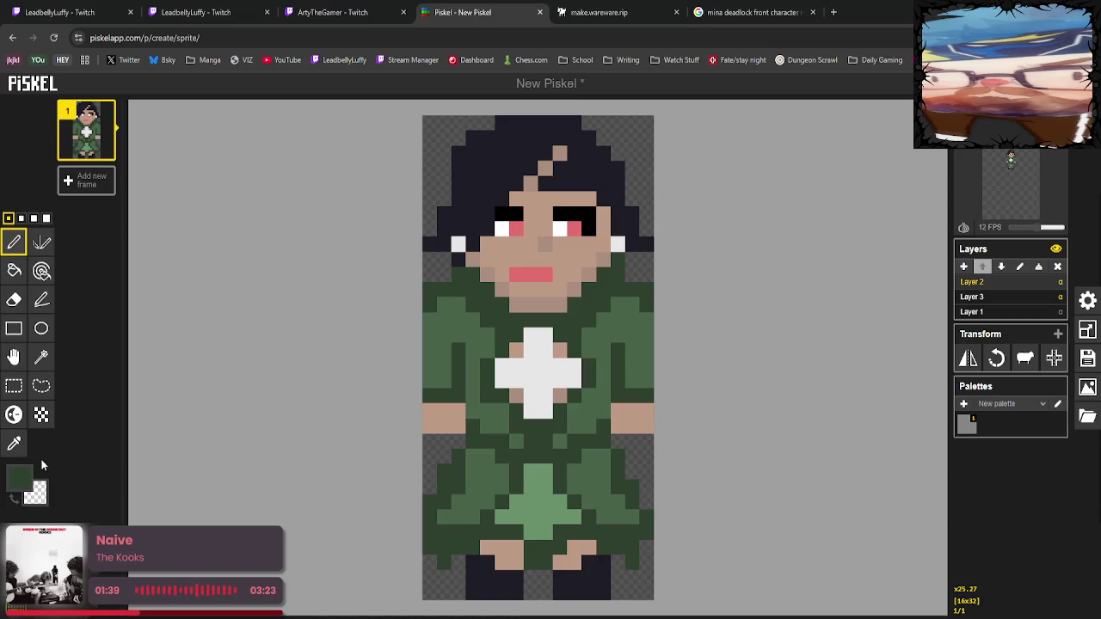
Darken a left-chest pixel and fill the patch left of the cross dark green.
click(14, 443)
click(19, 474)
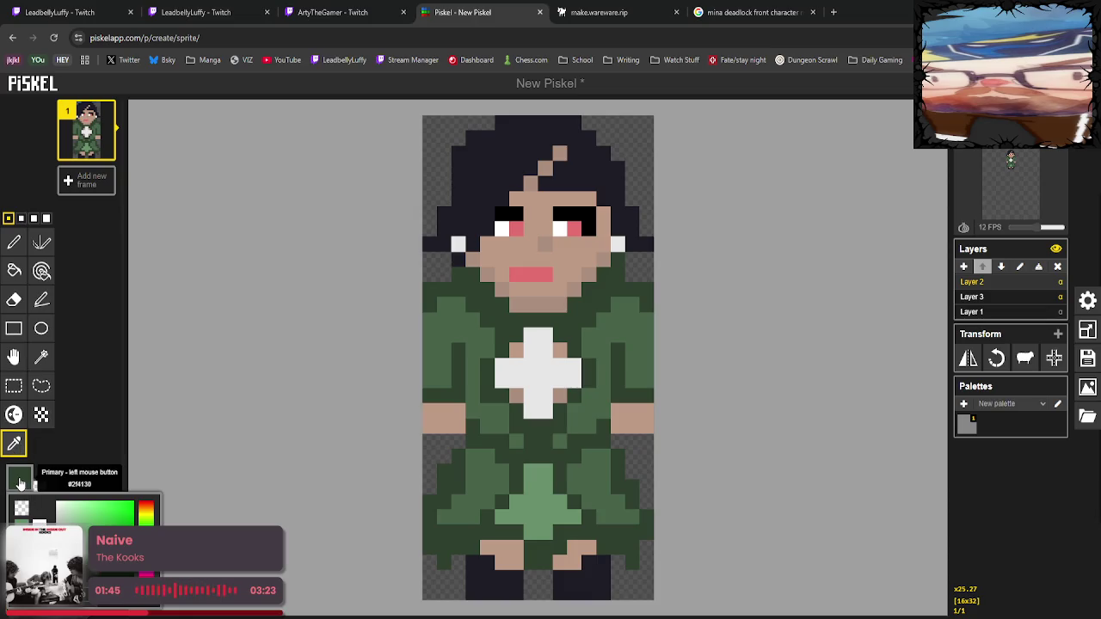
click(14, 442)
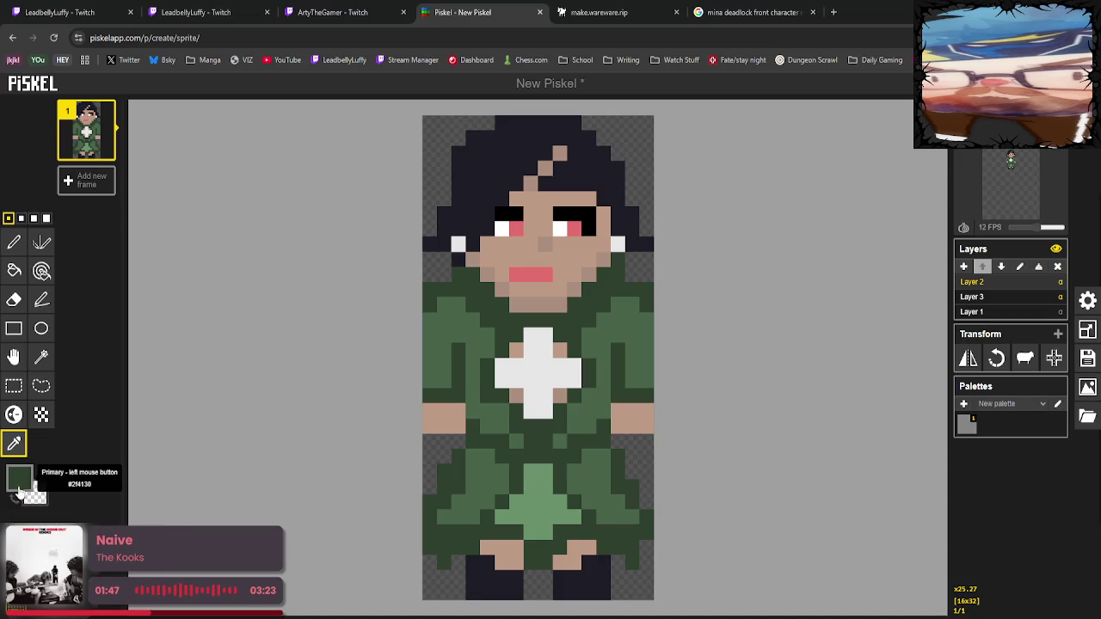
click(14, 414)
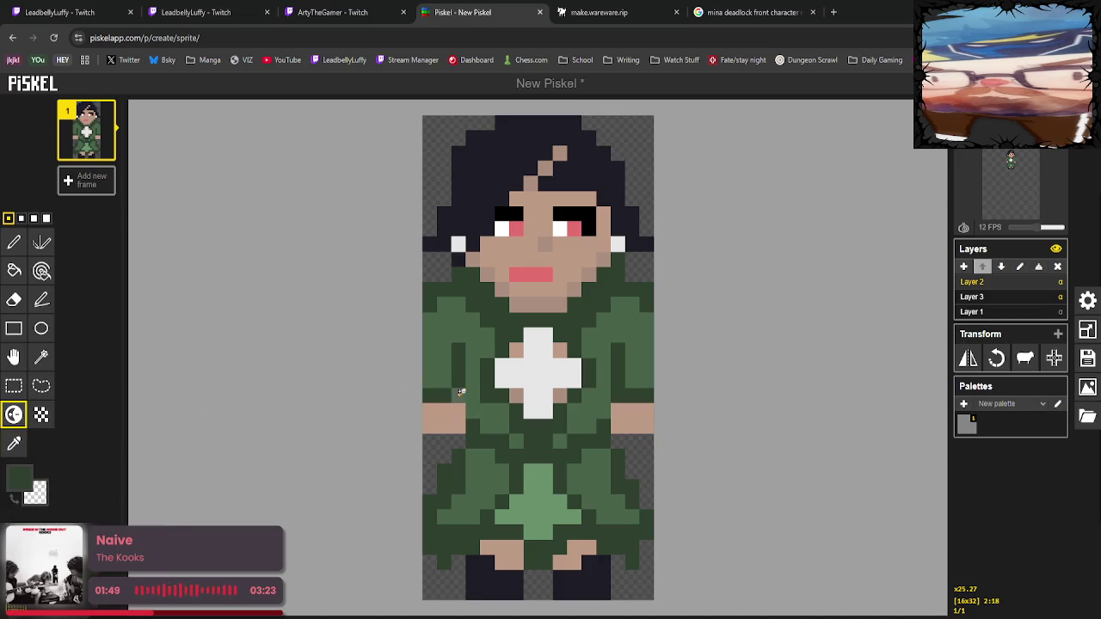
ctrl+click(458, 394)
click(14, 442)
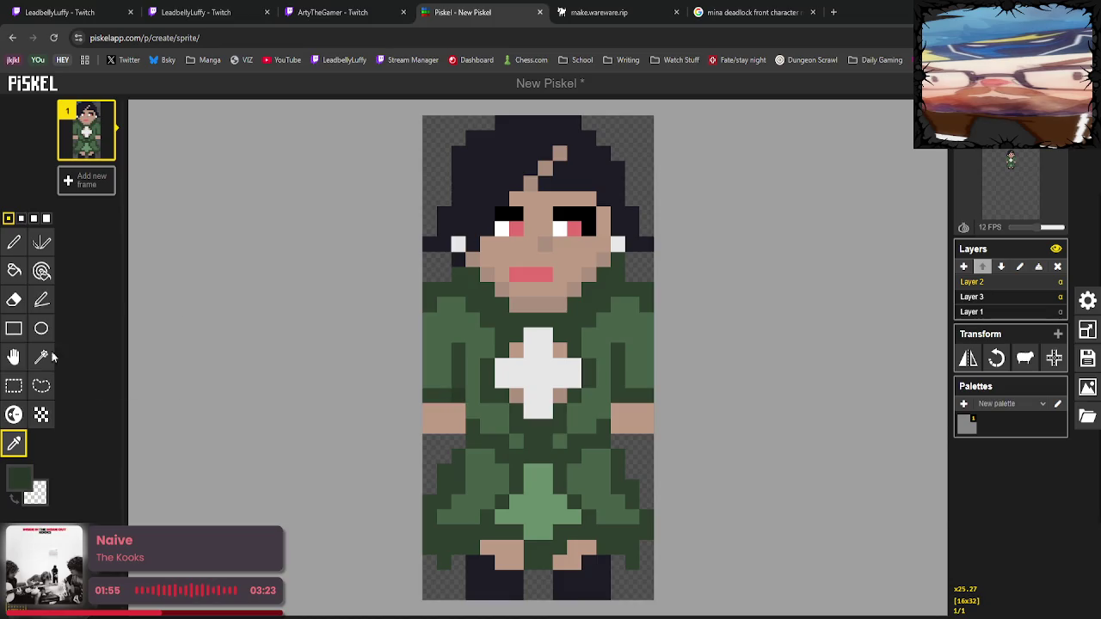
click(14, 270)
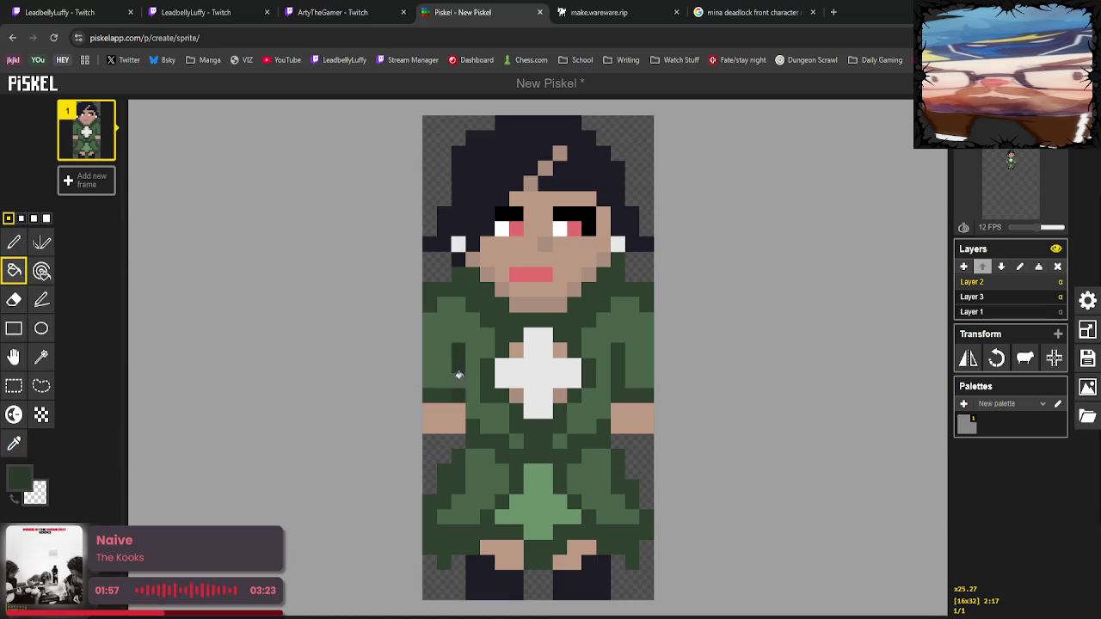
click(487, 378)
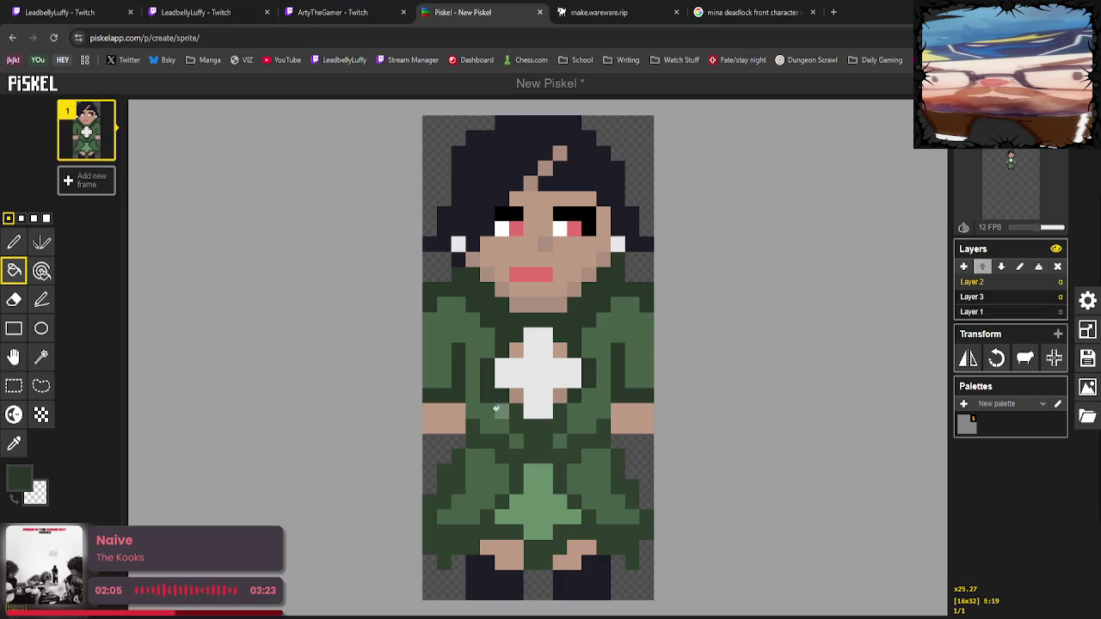
click(13, 241)
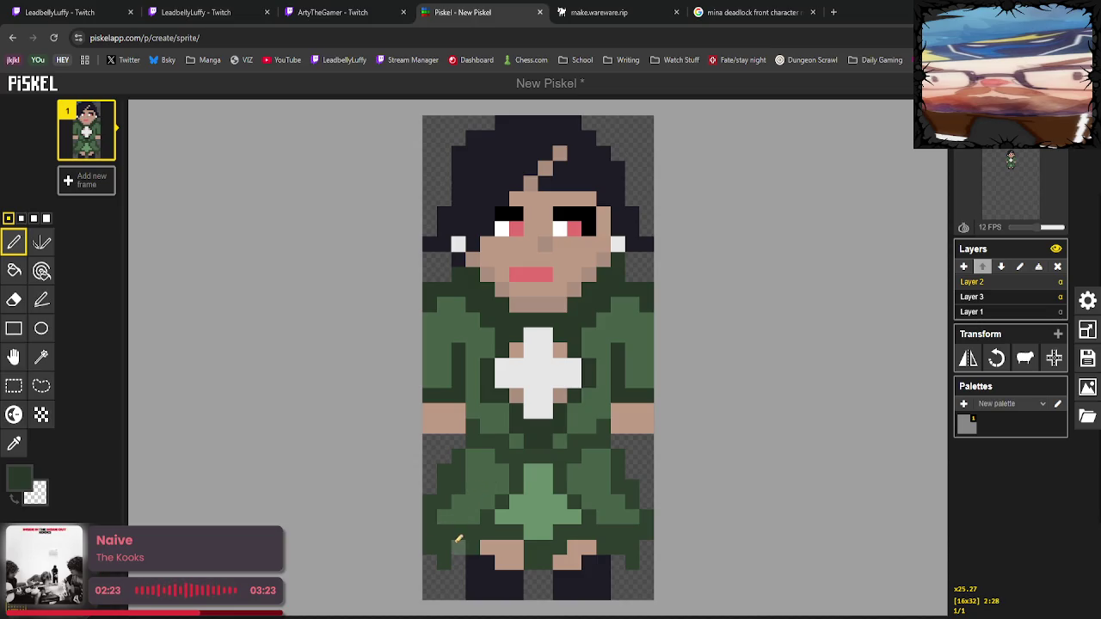
Paint skin-tone leg pixels across the lower left and right of the skirt.
click(14, 444)
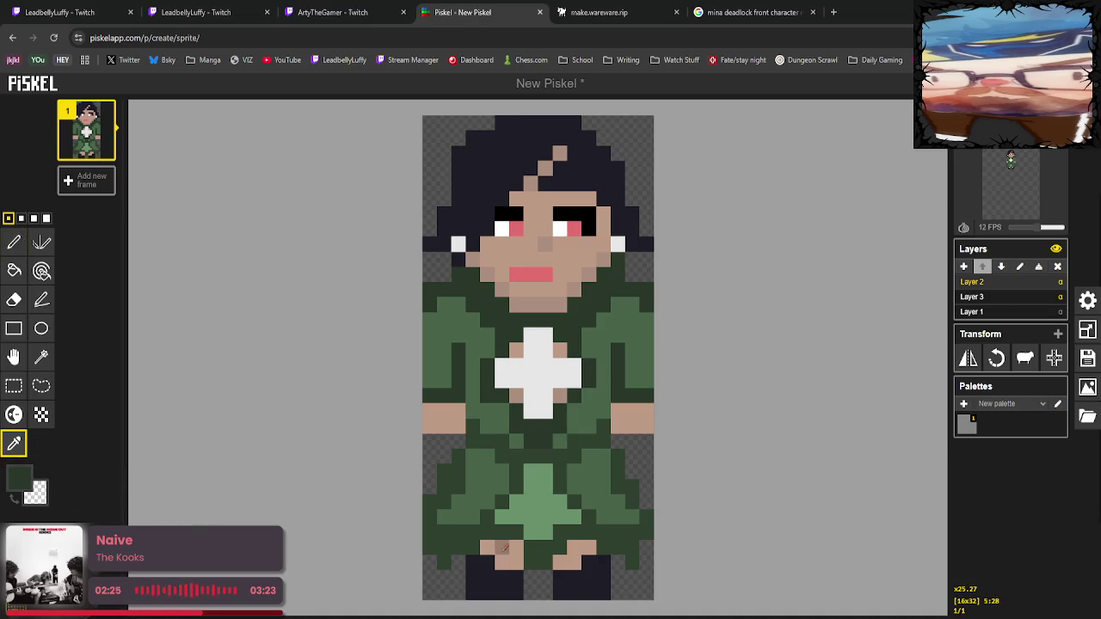
click(503, 549)
click(14, 243)
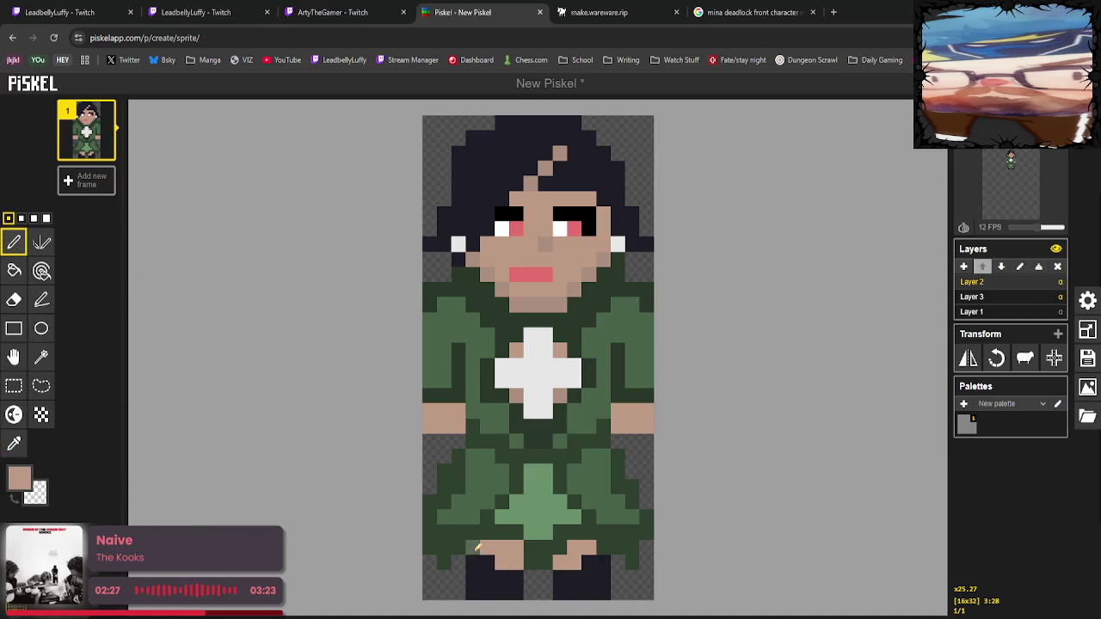
drag(472, 548, 487, 531)
click(503, 526)
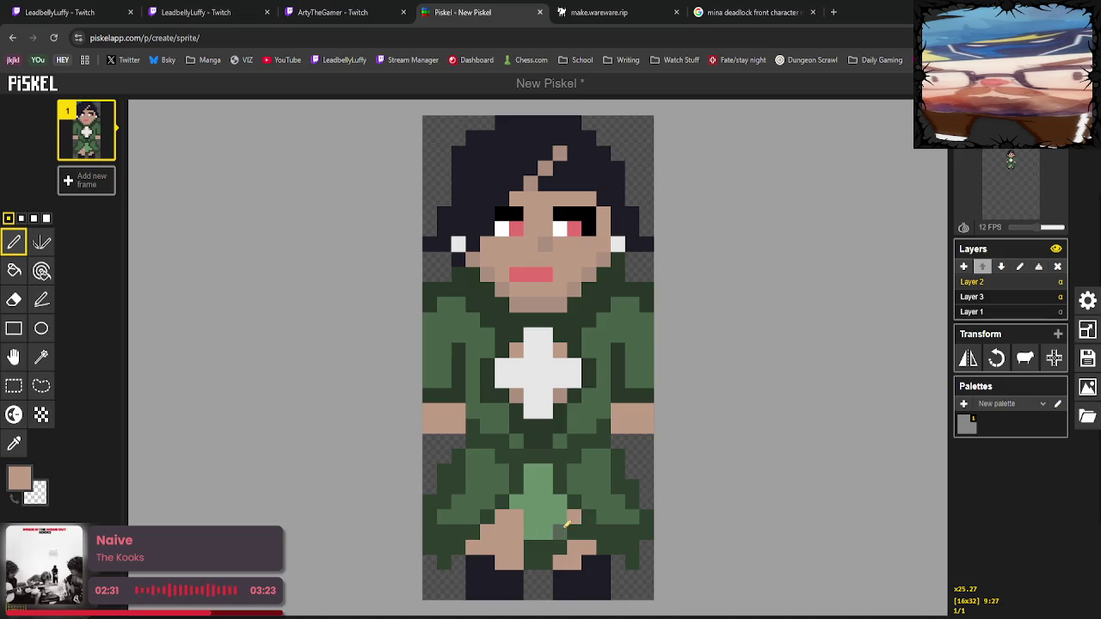
drag(567, 516, 578, 547)
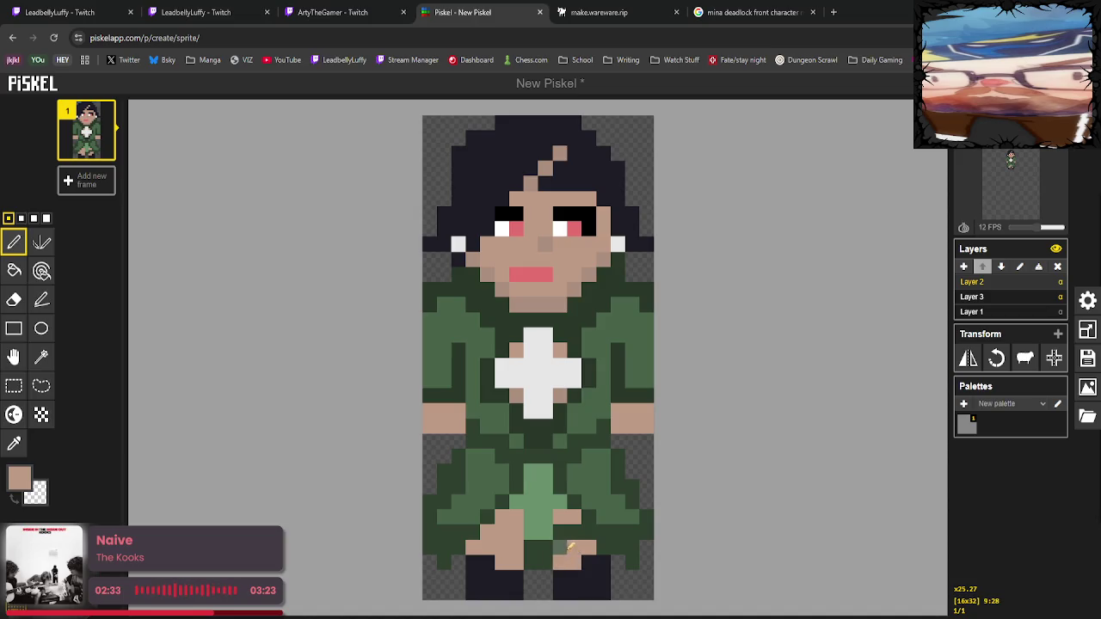
right_click(574, 548)
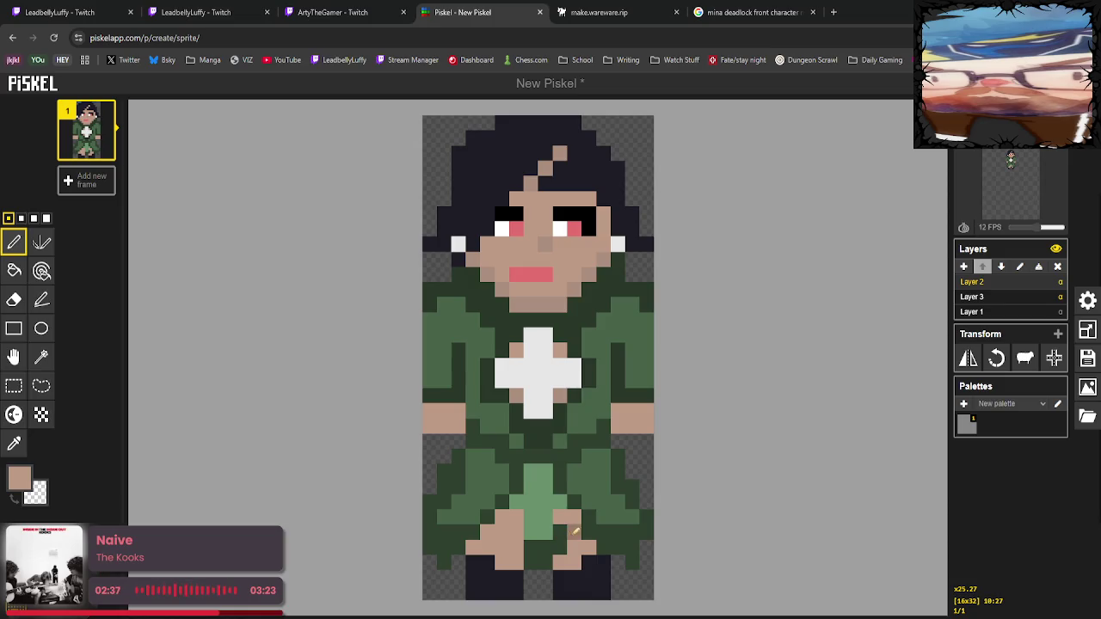
drag(574, 531, 563, 546)
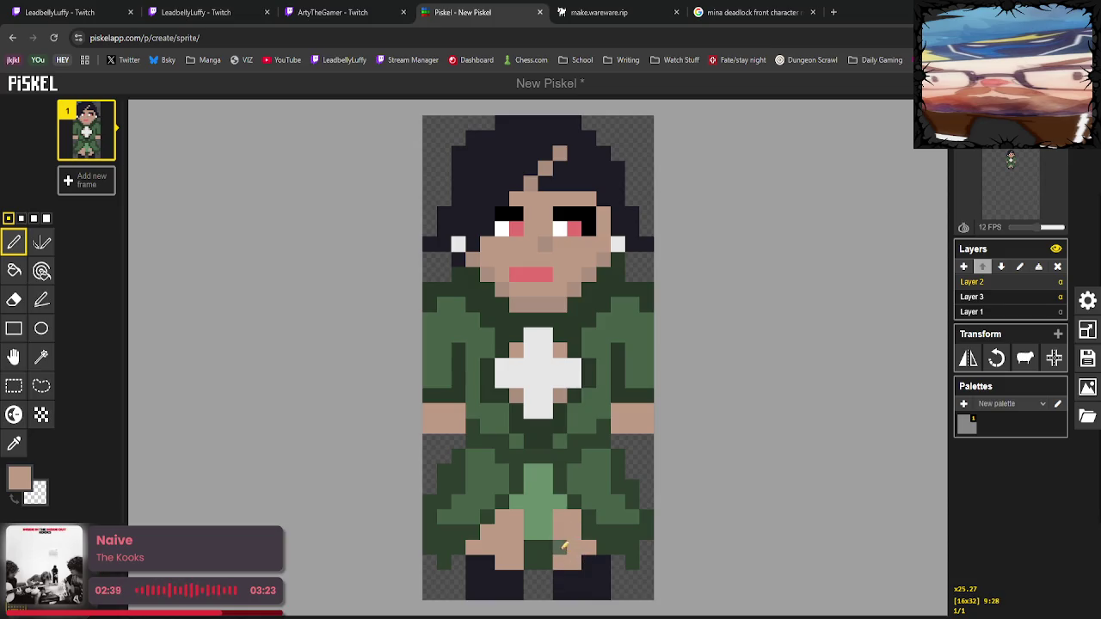
right_click(588, 549)
click(602, 548)
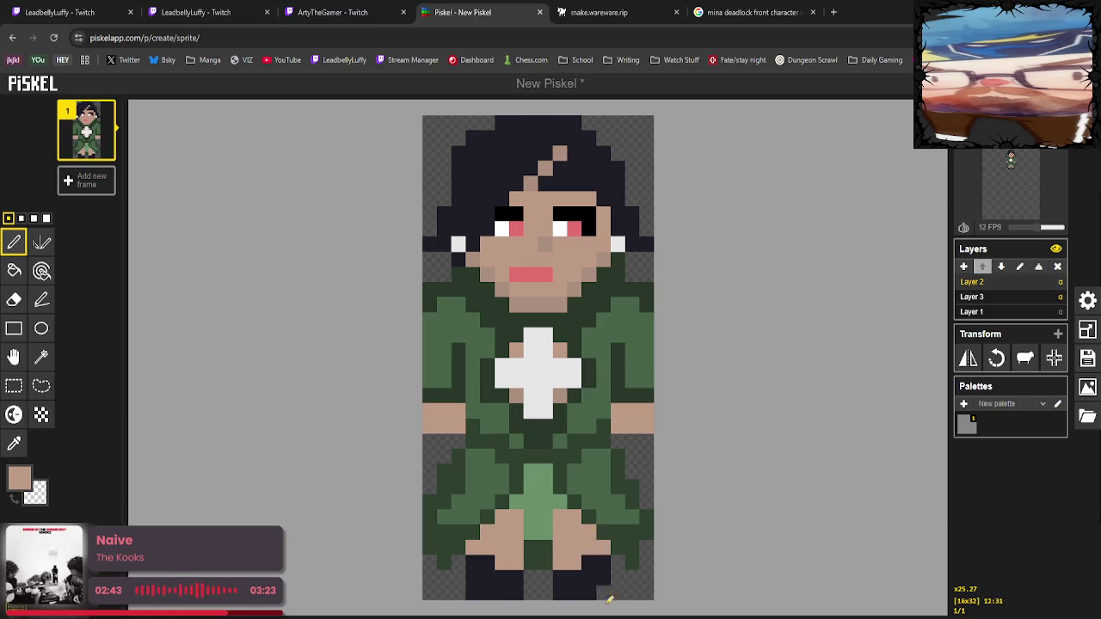
Paint a dark navy band across the tops of both legs.
click(14, 443)
click(494, 589)
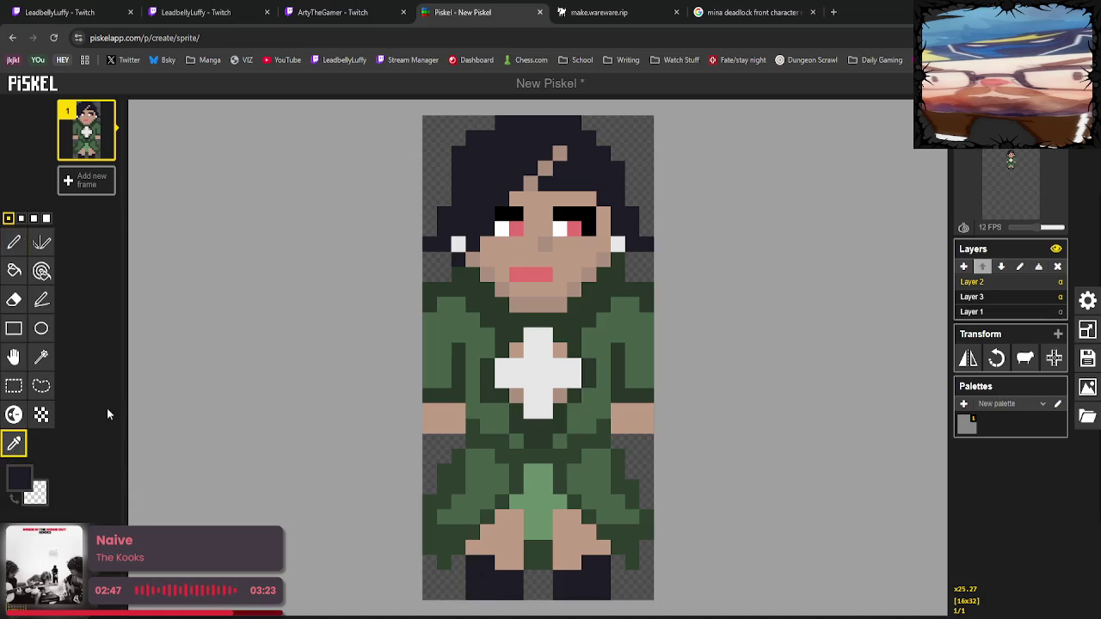
click(14, 242)
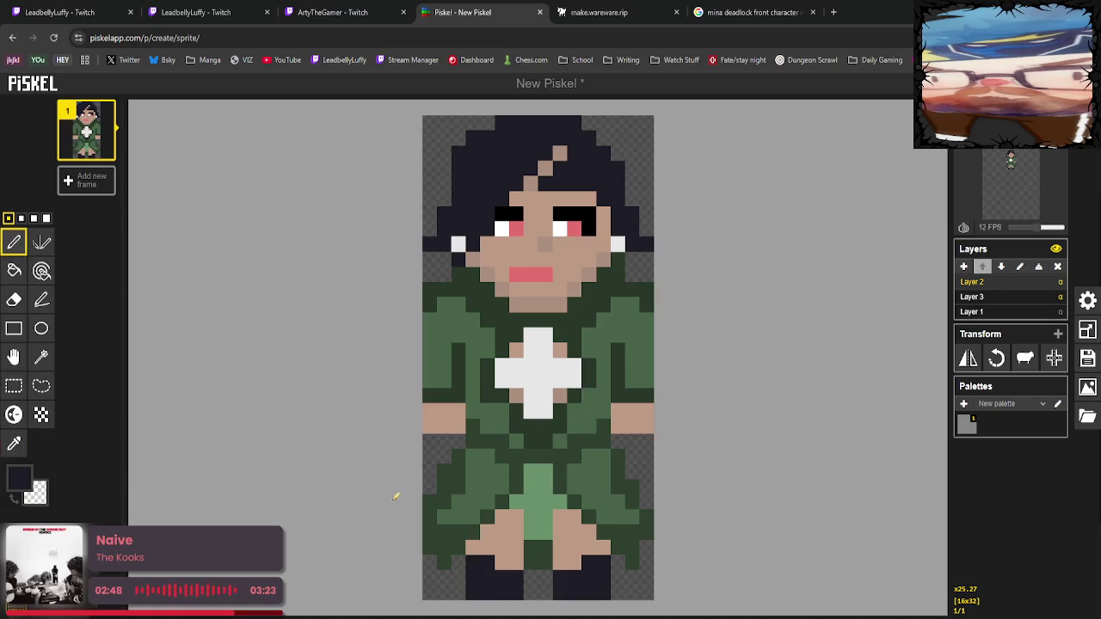
click(501, 531)
click(560, 547)
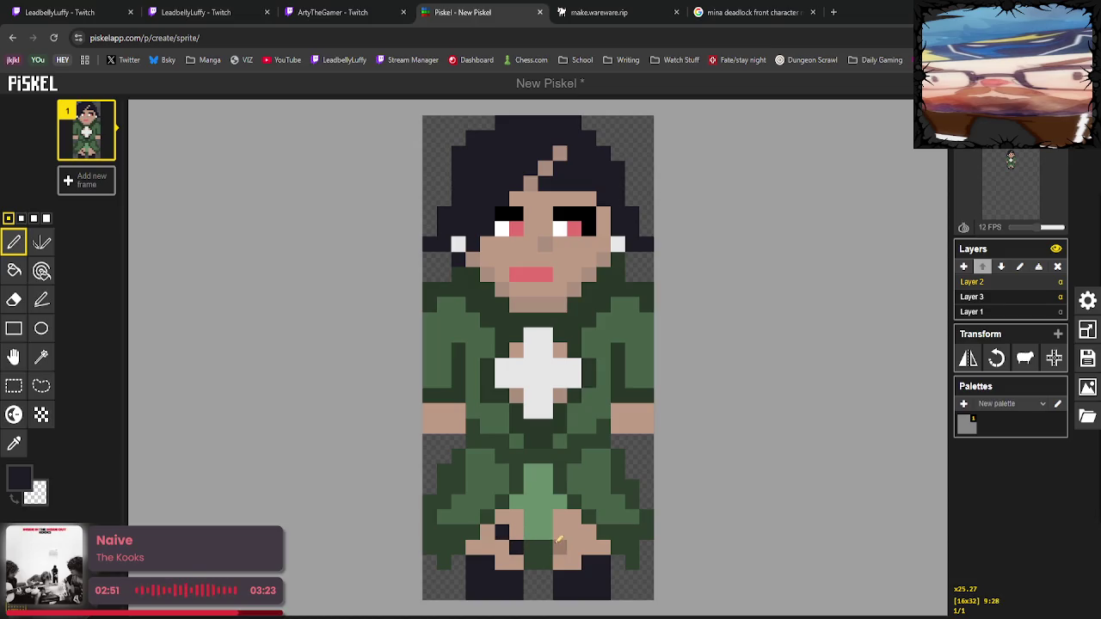
click(486, 530)
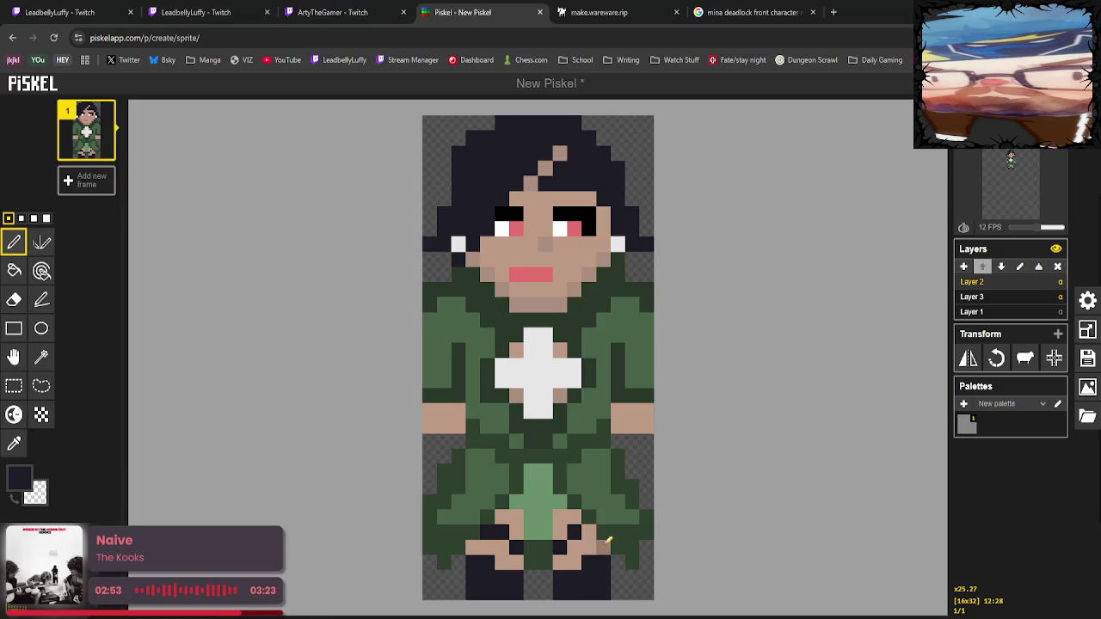
click(588, 530)
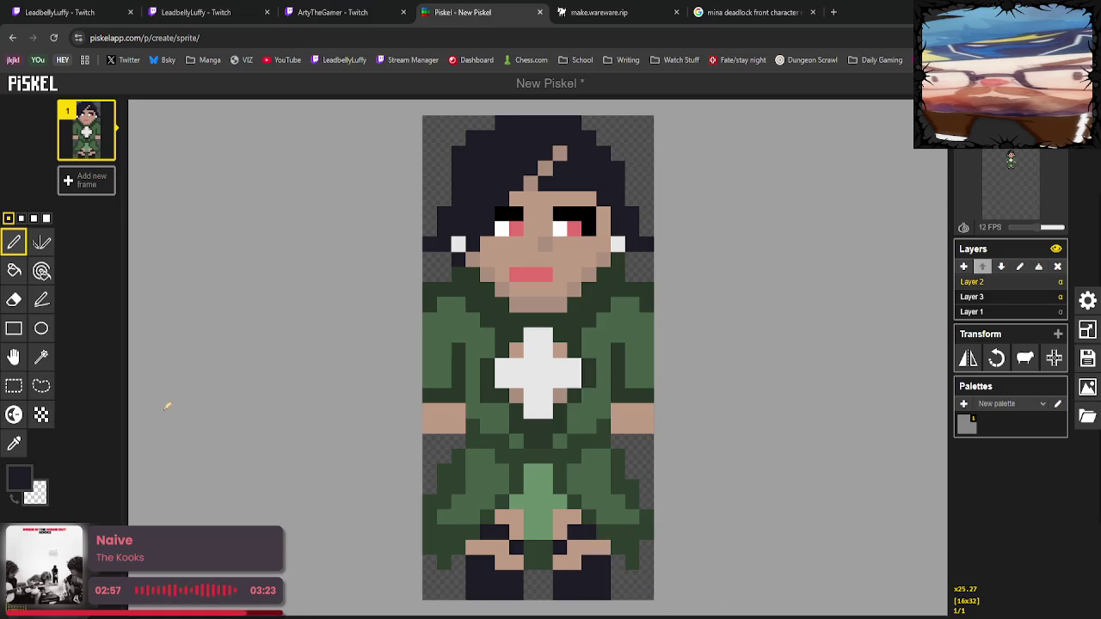
click(14, 443)
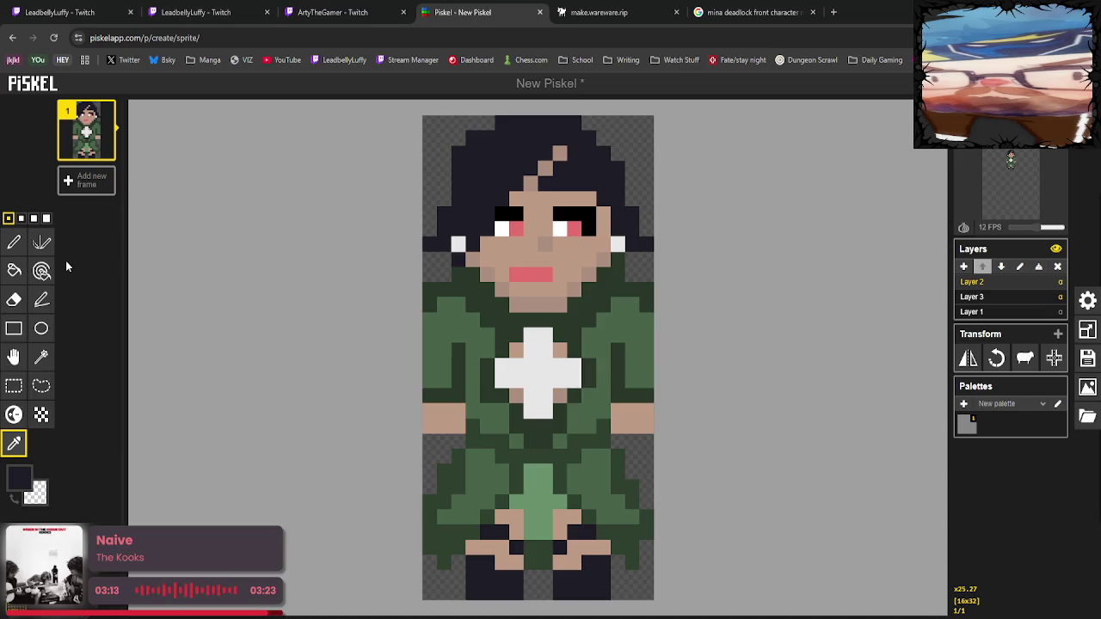
Touch up the legs with skin-tone pixels and dark navy pixels on the upper legs.
click(489, 549)
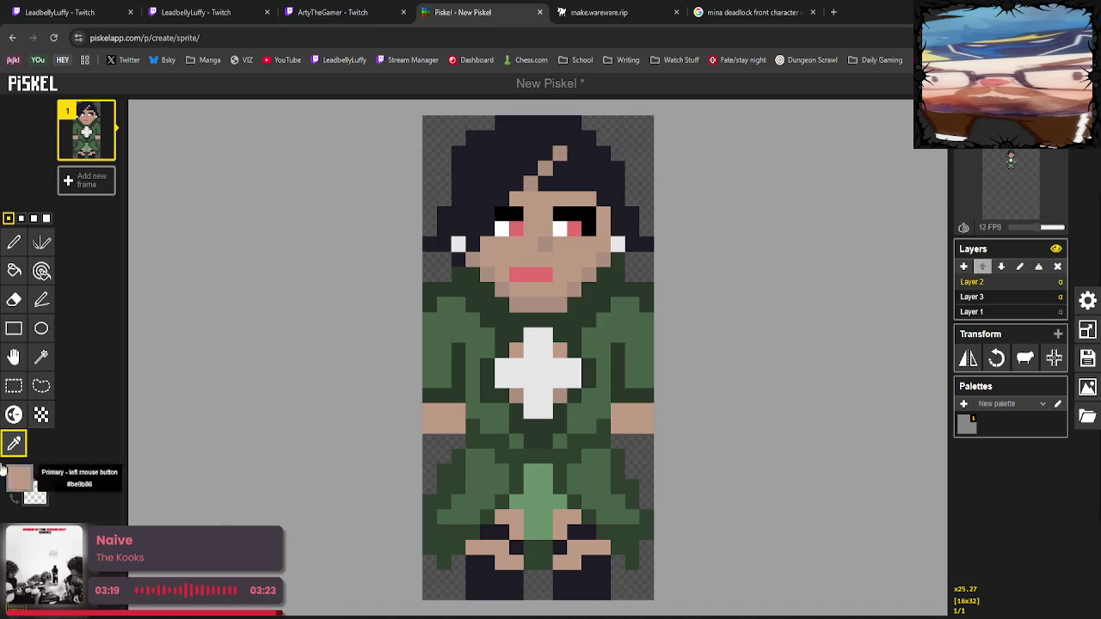
click(13, 244)
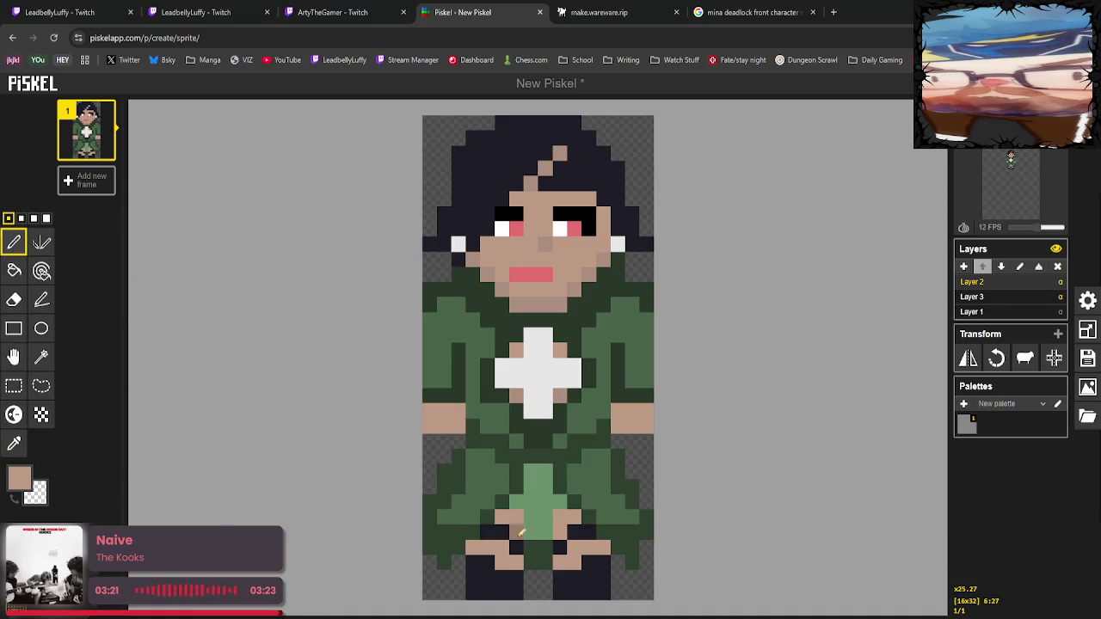
click(517, 548)
click(560, 548)
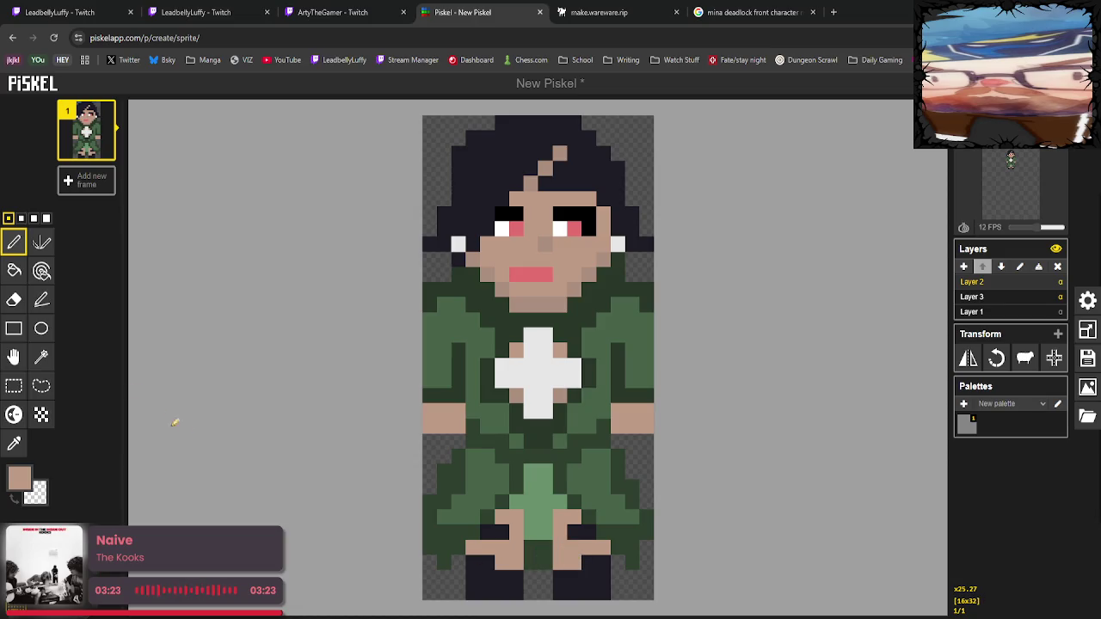
click(14, 444)
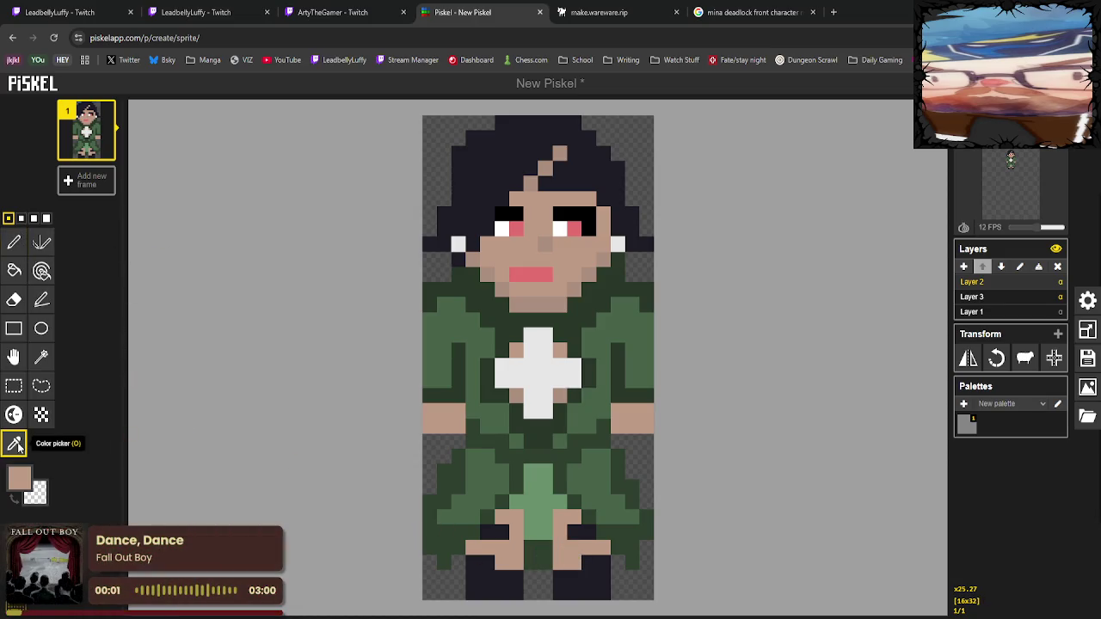
click(501, 532)
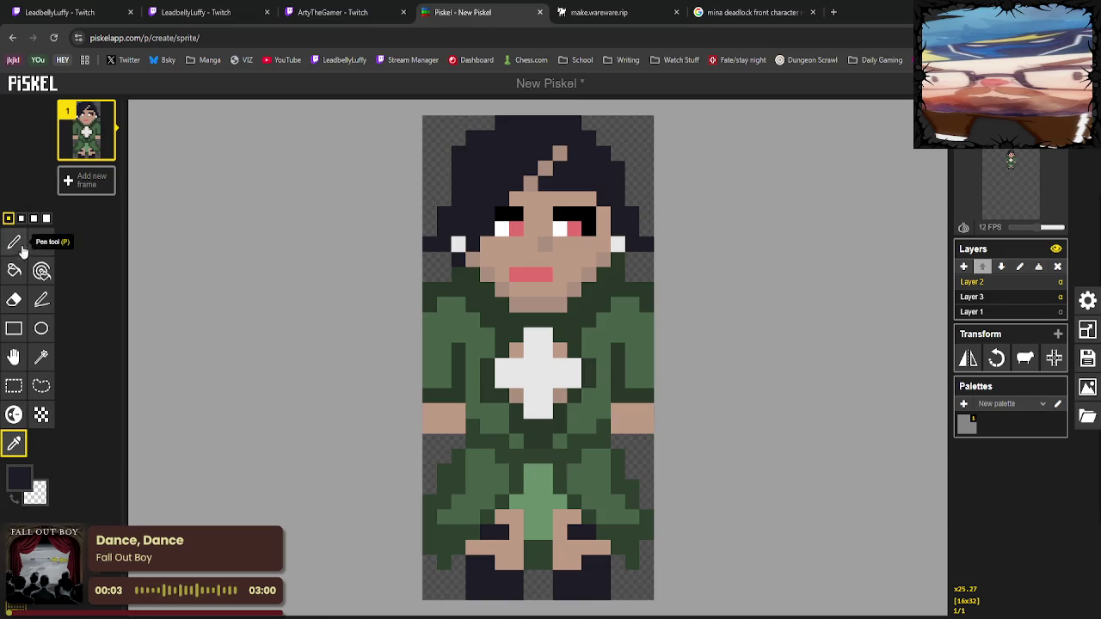
click(14, 242)
click(509, 531)
click(564, 531)
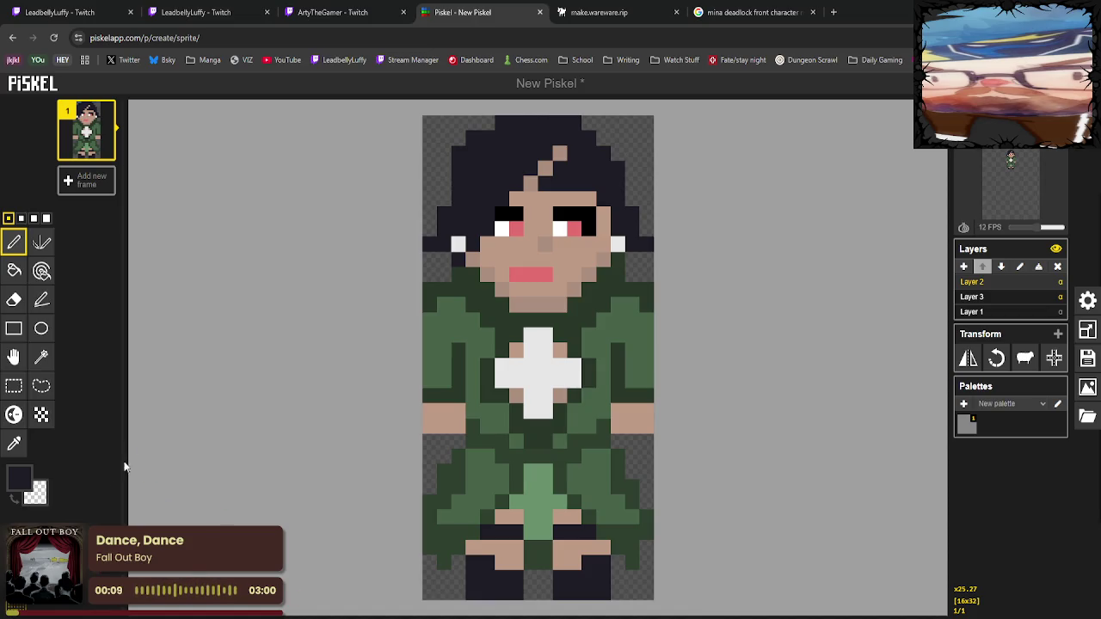
Extend the light green centre stripe down between the legs to the bottom.
click(14, 443)
click(568, 504)
click(14, 242)
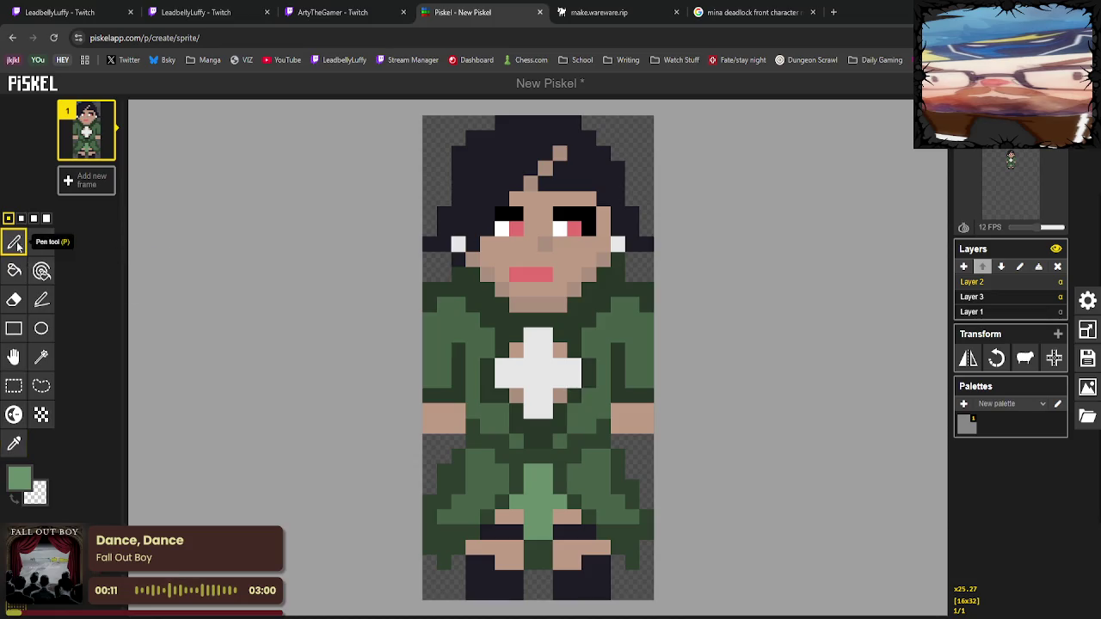
click(517, 514)
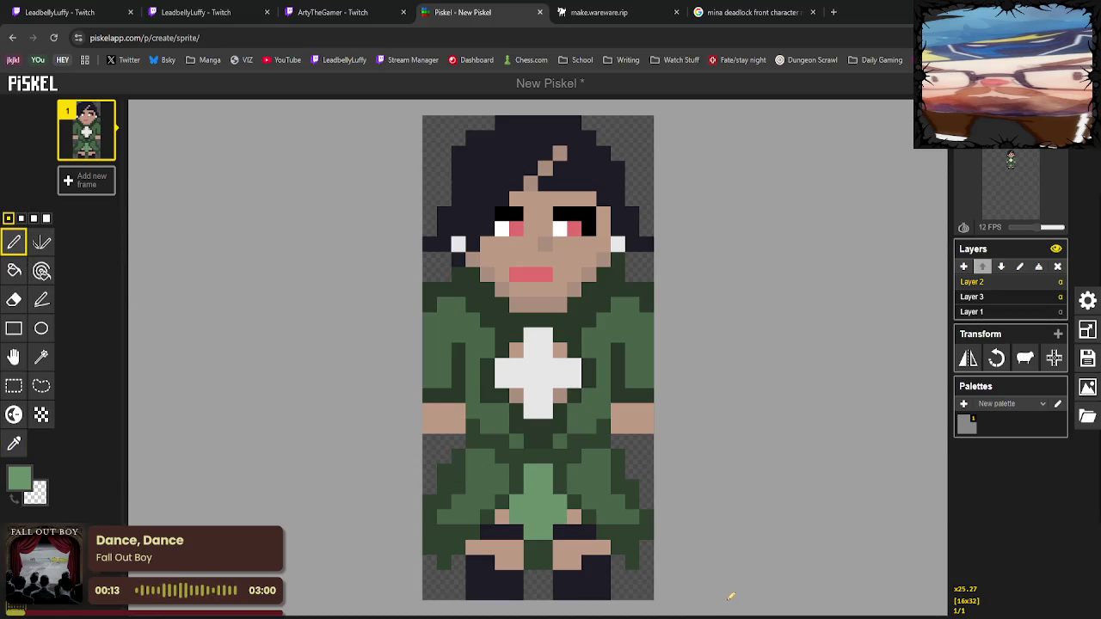
drag(545, 561, 529, 560)
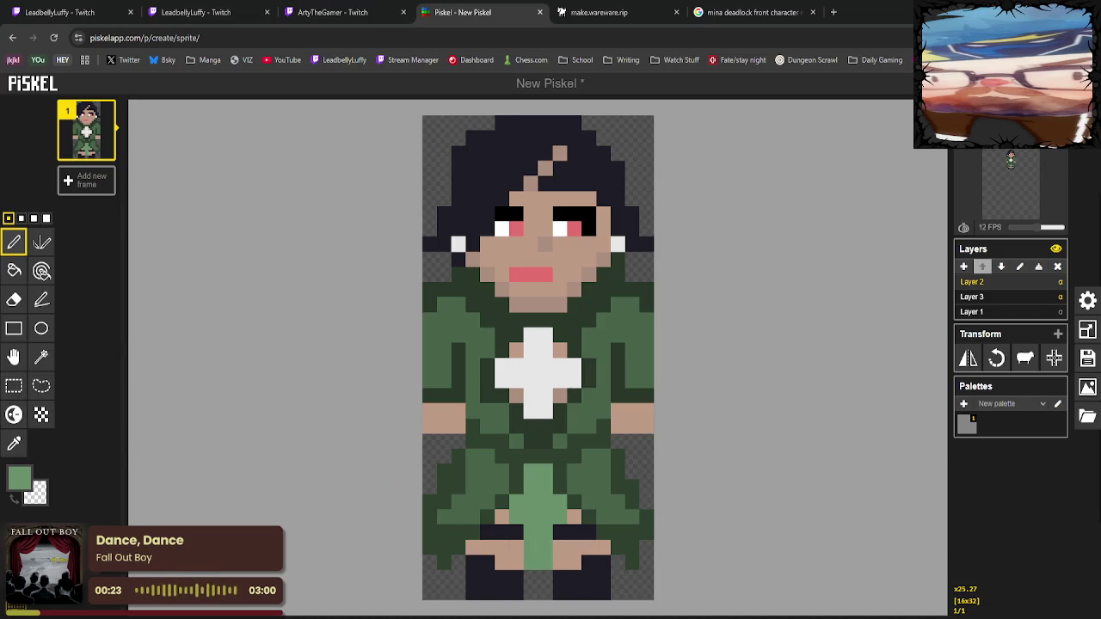
click(14, 444)
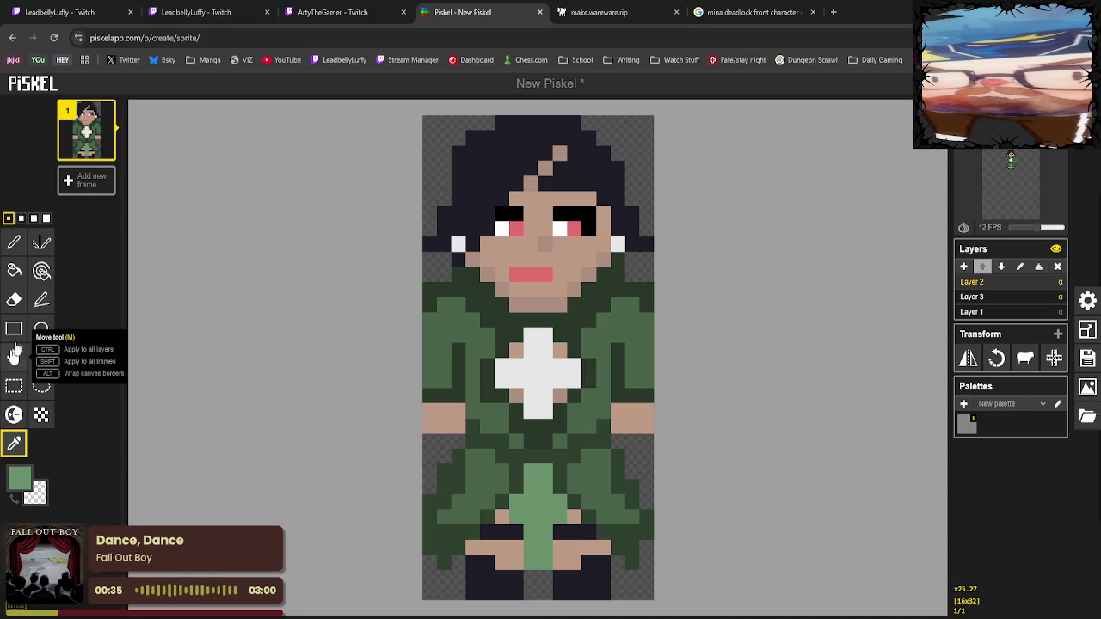
Try lighter green fills on both lower skirt panels, then undo them.
click(14, 271)
click(501, 483)
click(605, 501)
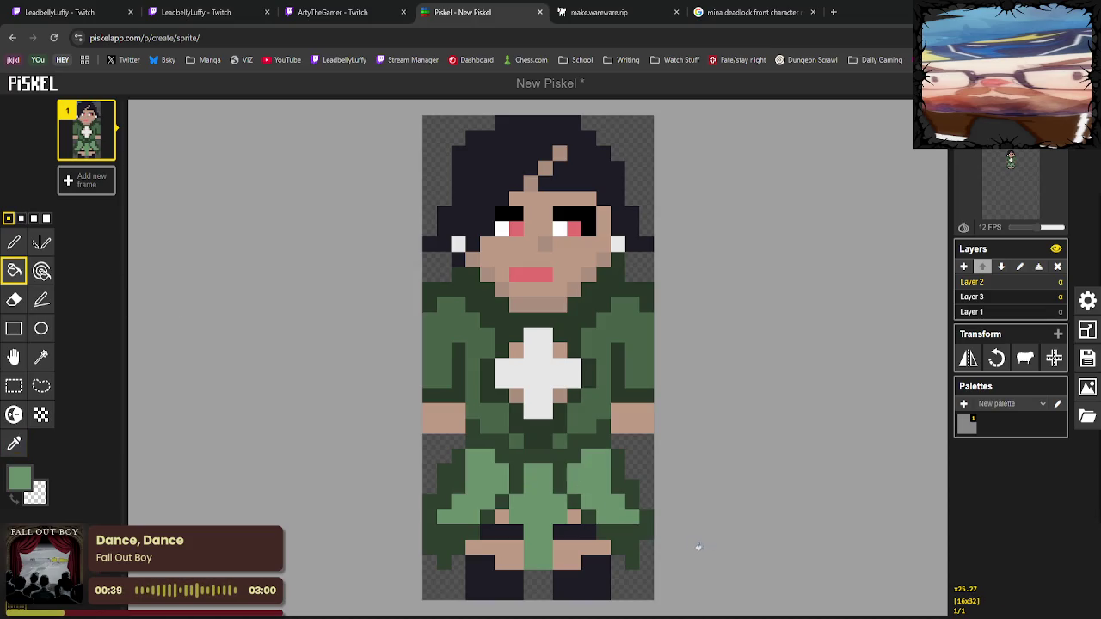
key(ctrl+z)
key(ctrl+z)
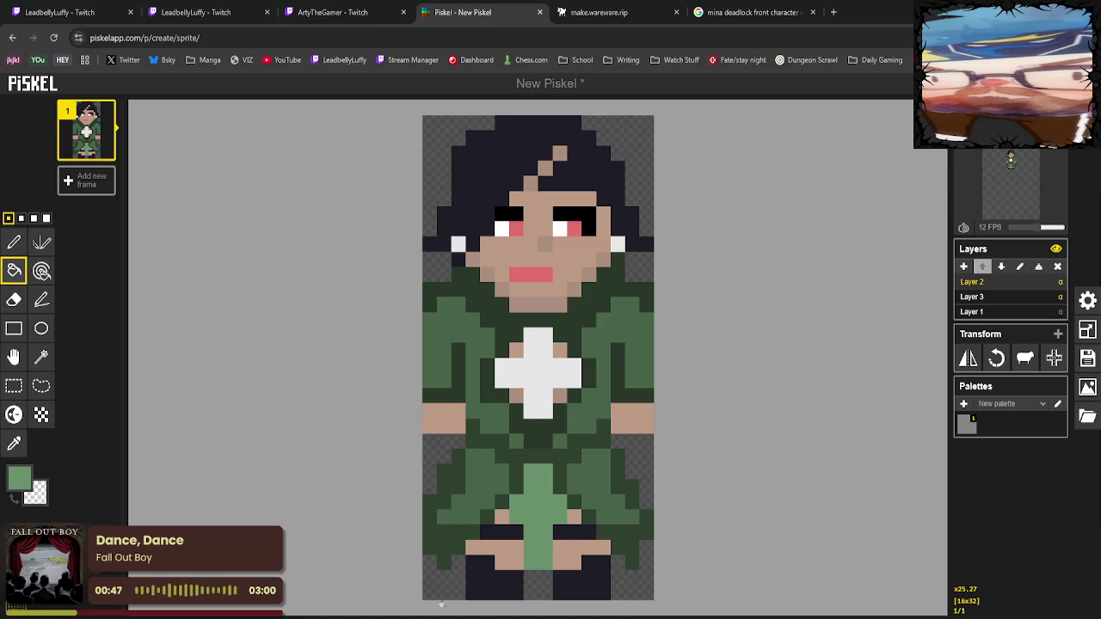
Darken the primary colour to dark green, trial-fill both sides of the shirt, and undo.
click(17, 445)
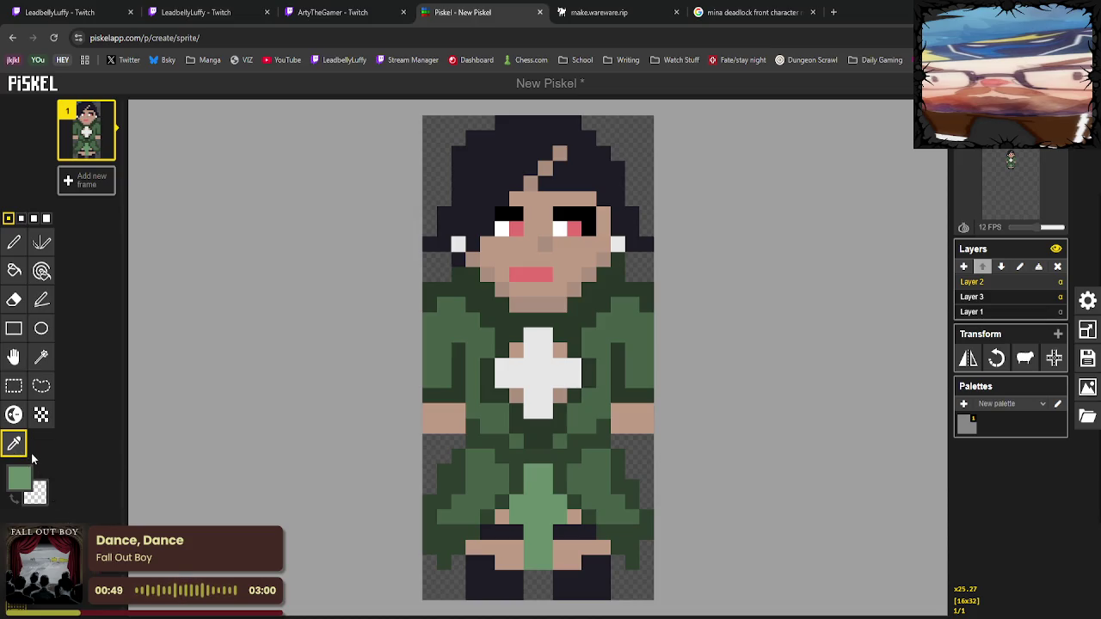
click(19, 478)
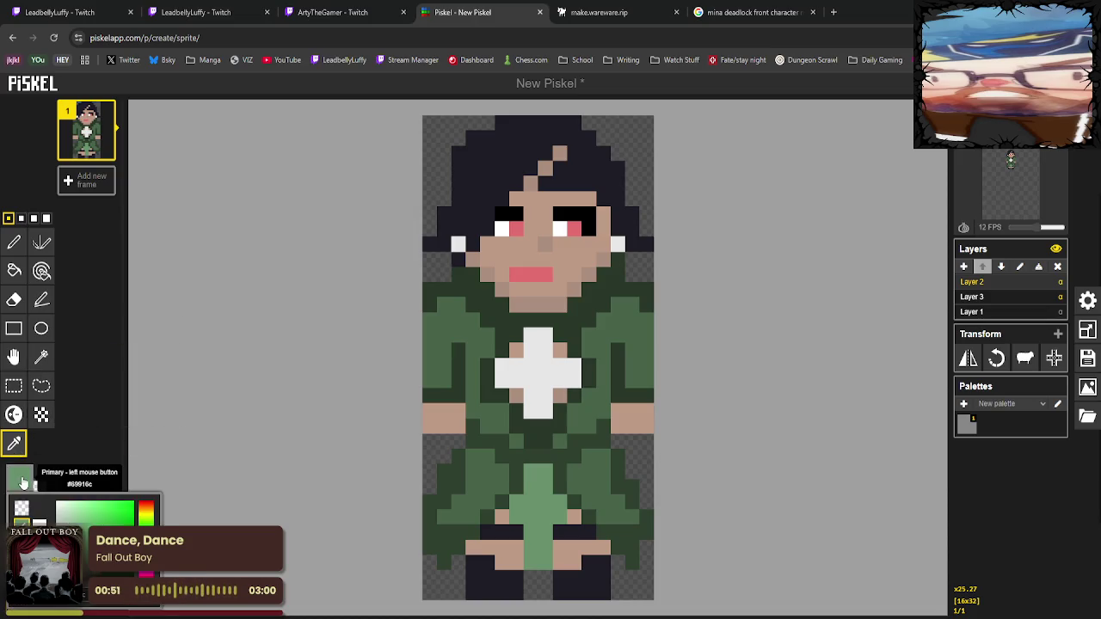
drag(95, 559, 86, 593)
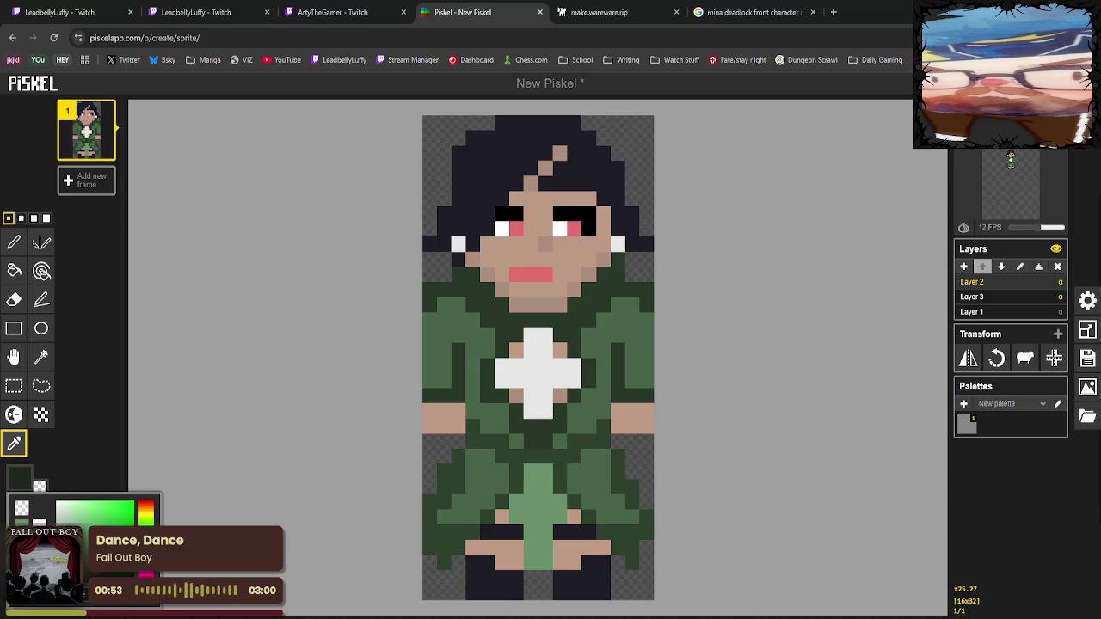
click(14, 270)
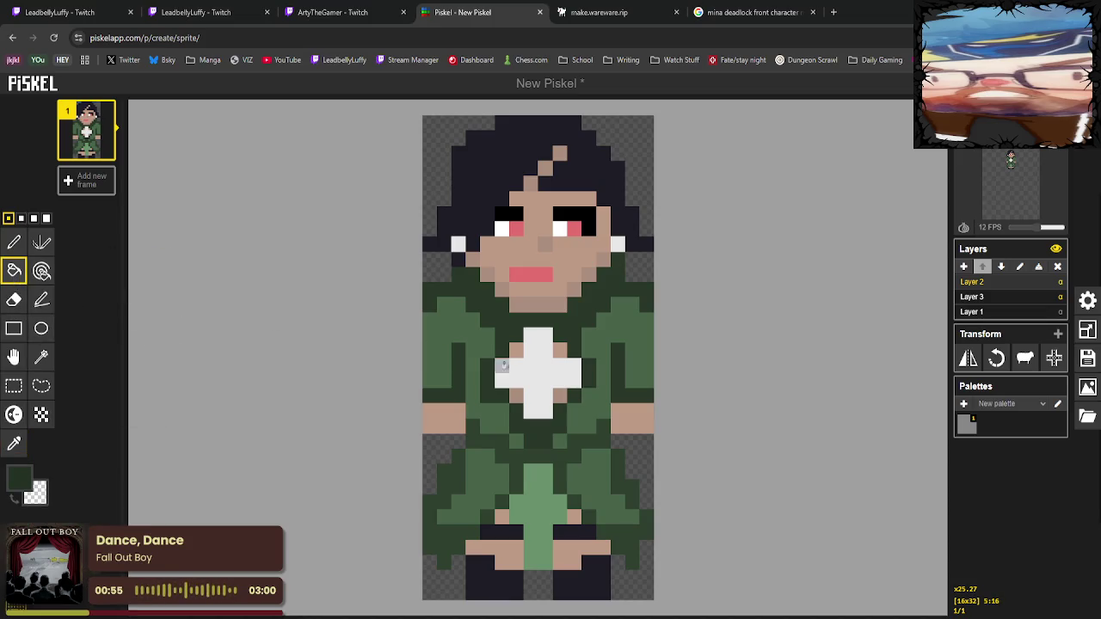
click(478, 346)
click(614, 335)
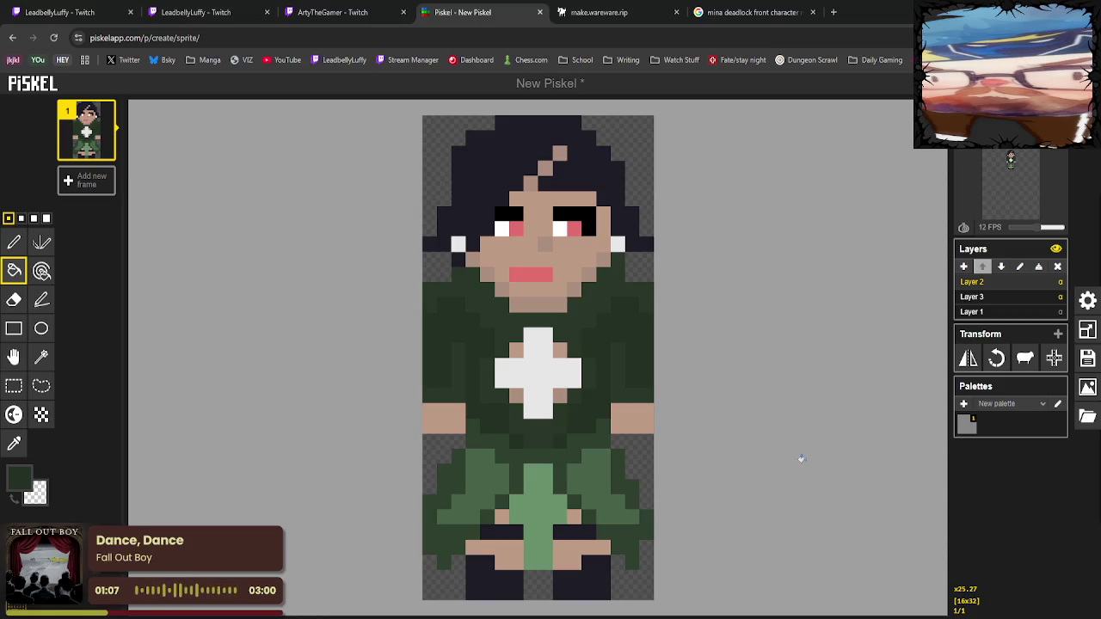
key(ctrl+z)
key(ctrl+z)
key(ctrl+z)
key(ctrl+z)
Fill both lower dress panels dark green and add dark green pixels along both leg edges.
click(496, 491)
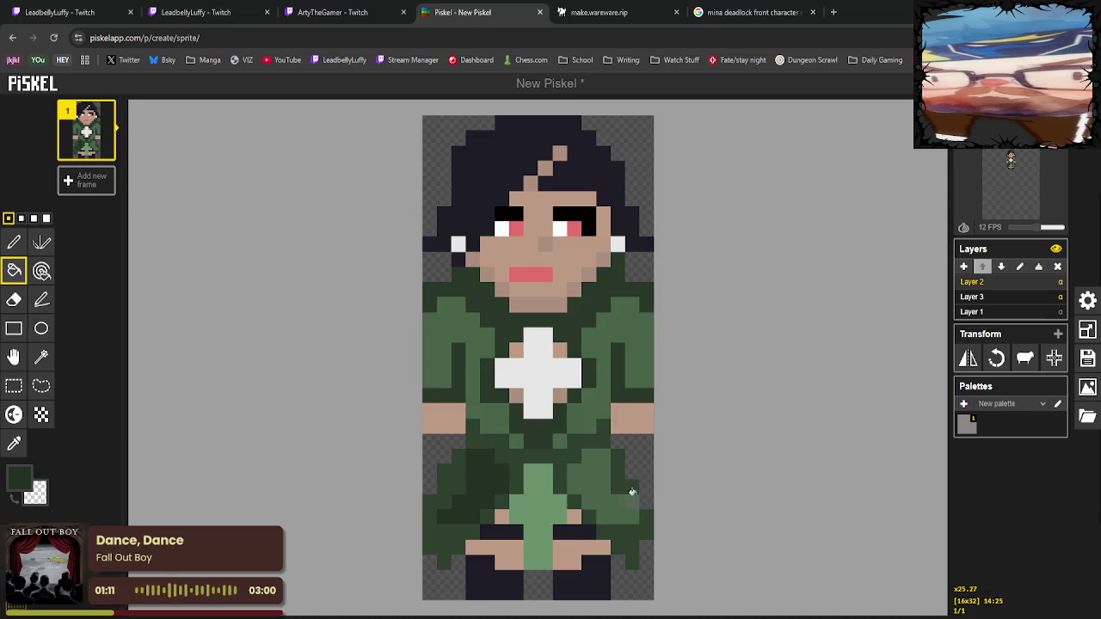
click(600, 487)
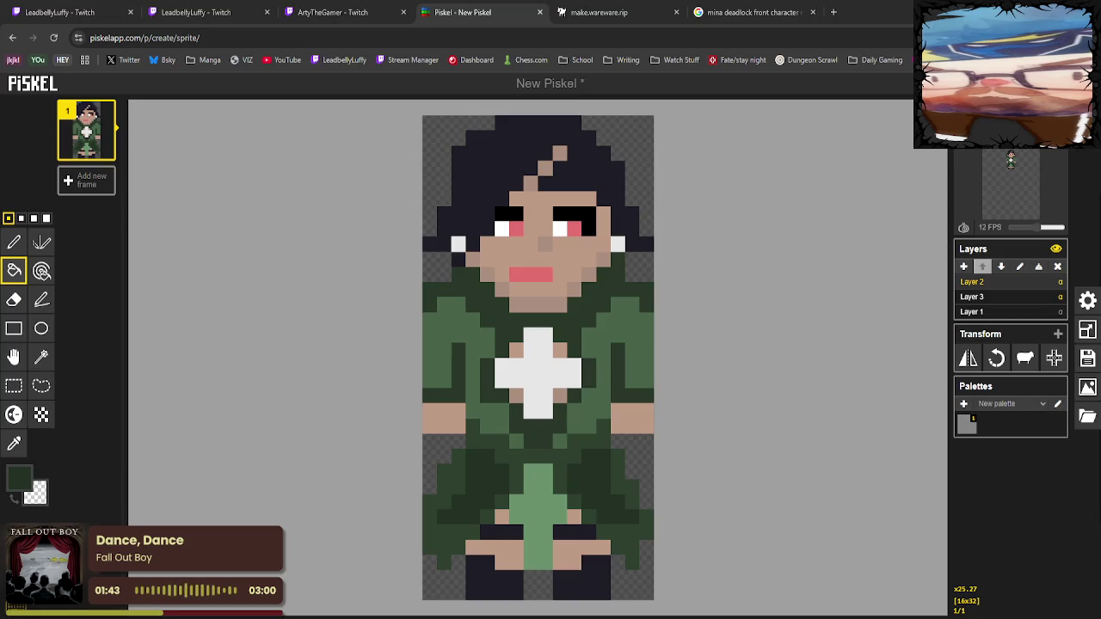
click(14, 443)
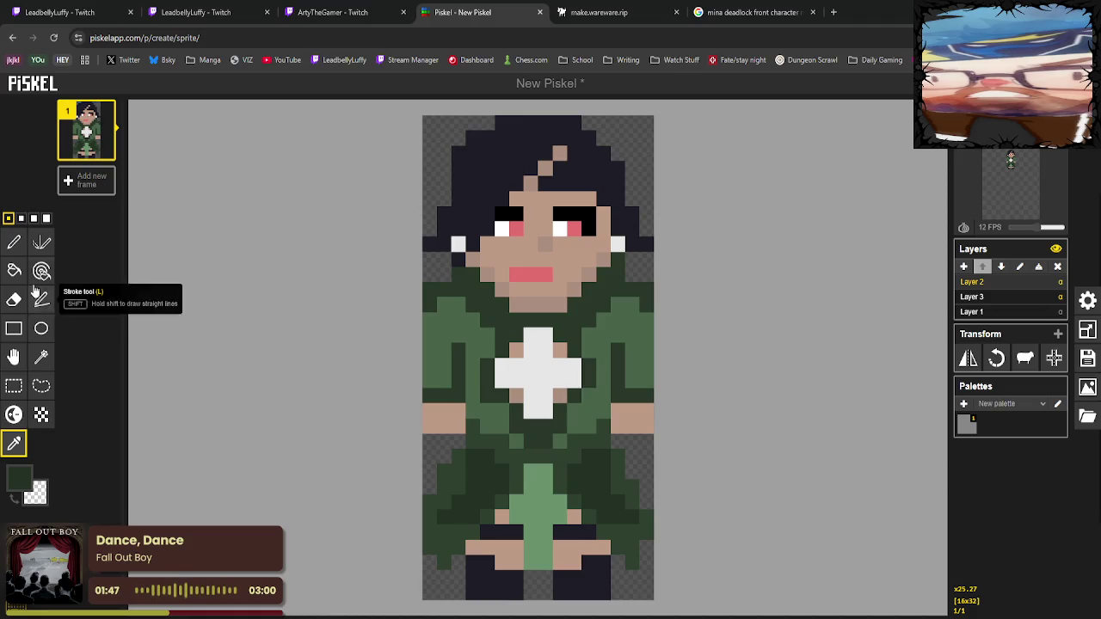
click(14, 241)
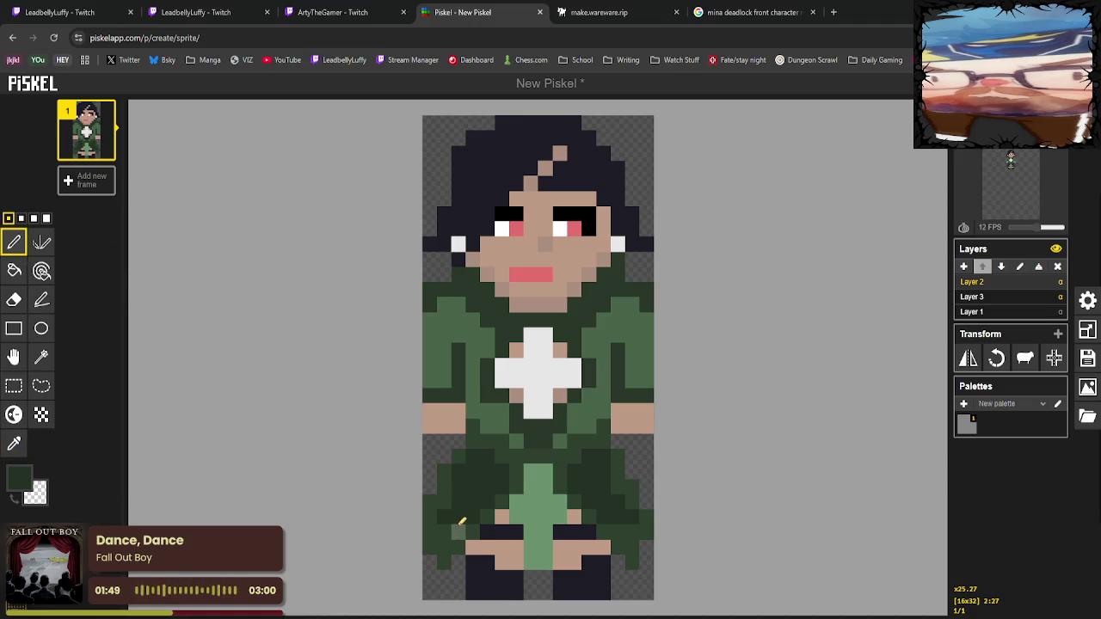
drag(462, 488, 446, 527)
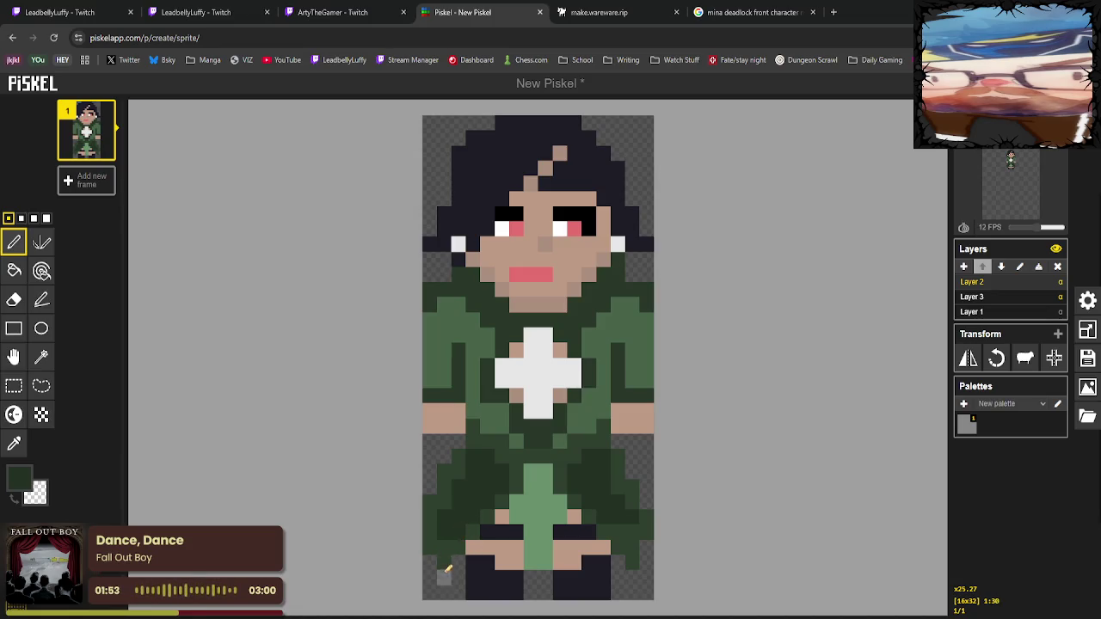
drag(430, 532, 465, 540)
drag(638, 540, 631, 516)
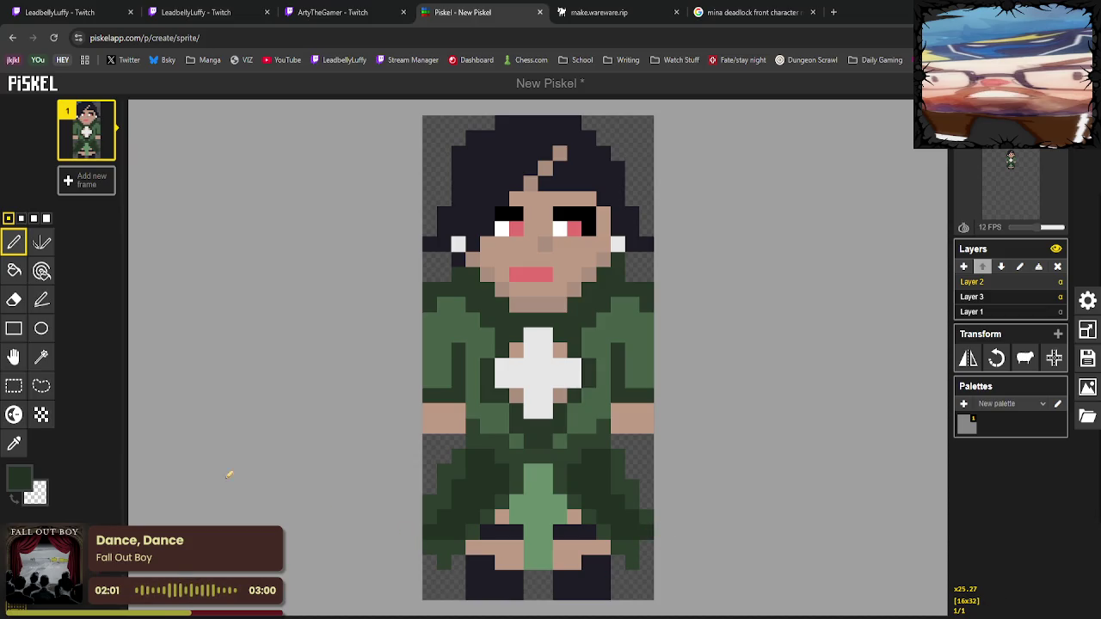
Paint the tan leg pixels near the feet dark navy.
click(13, 443)
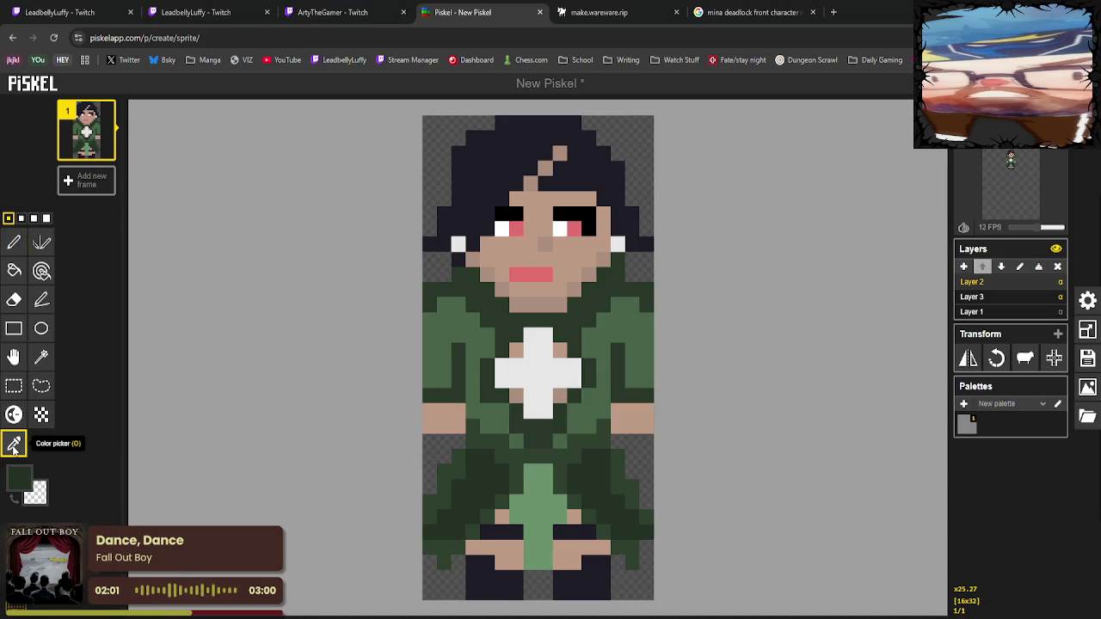
click(14, 242)
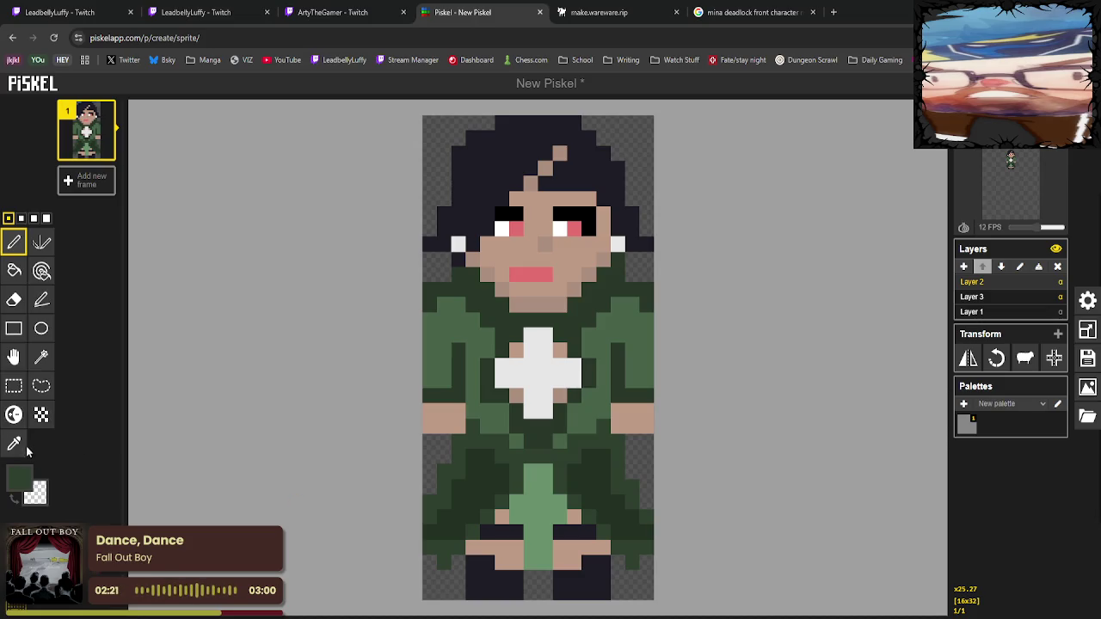
alt+click(487, 564)
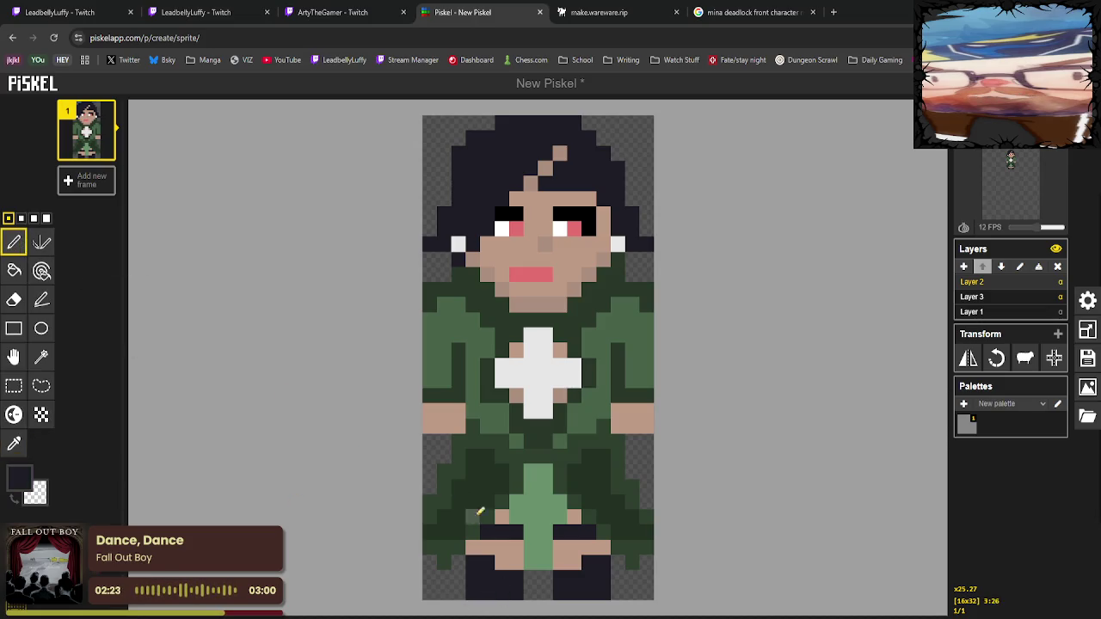
drag(499, 563, 606, 563)
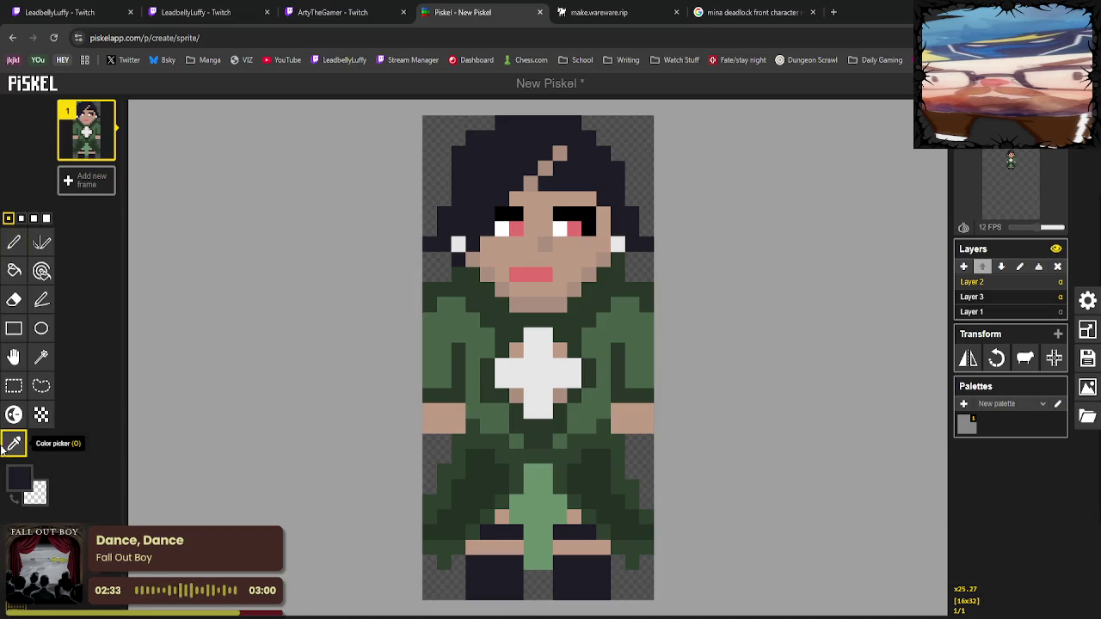
Shade hair pixels along the left edge and top-left of the head.
click(13, 443)
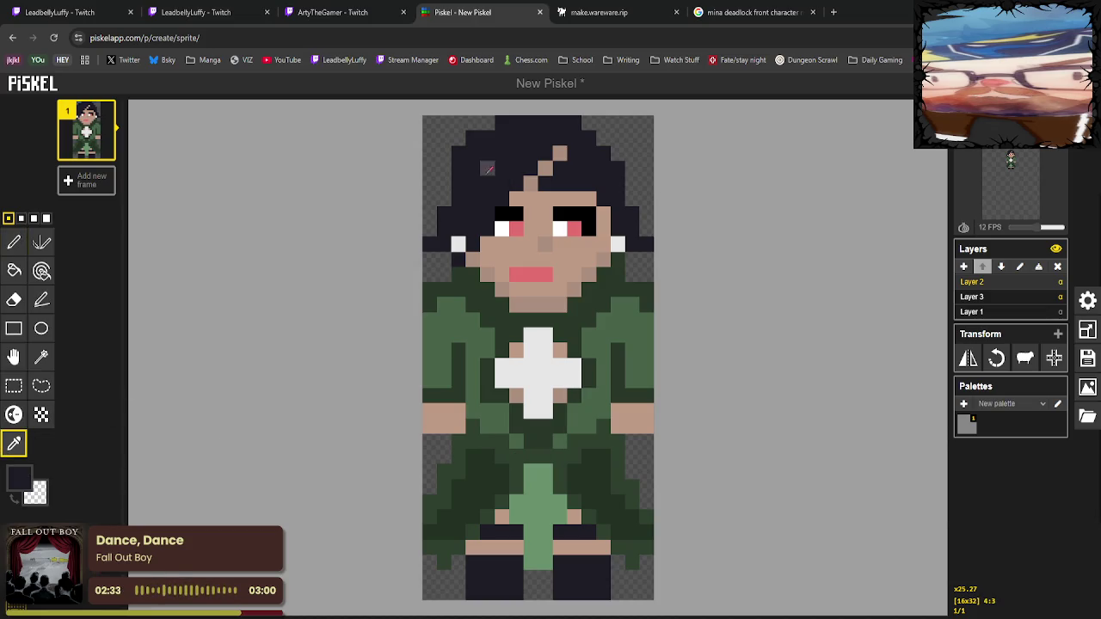
click(14, 414)
mouse_move(441, 228)
mouse_down()
mouse_move(486, 136)
mouse_move(530, 140)
mouse_up()
mouse_move(464, 180)
mouse_down()
mouse_move(533, 137)
mouse_move(476, 214)
mouse_move(523, 148)
mouse_move(509, 136)
mouse_move(526, 151)
mouse_up()
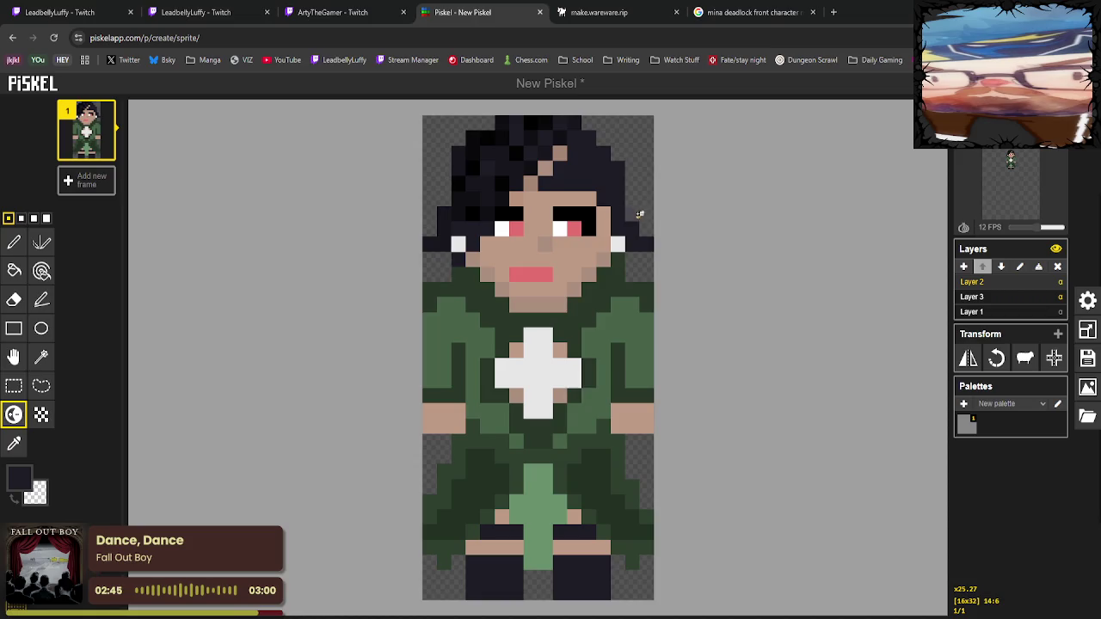
Shade hair pixels on the top and right of the head, undoing a purple highlight.
click(588, 138)
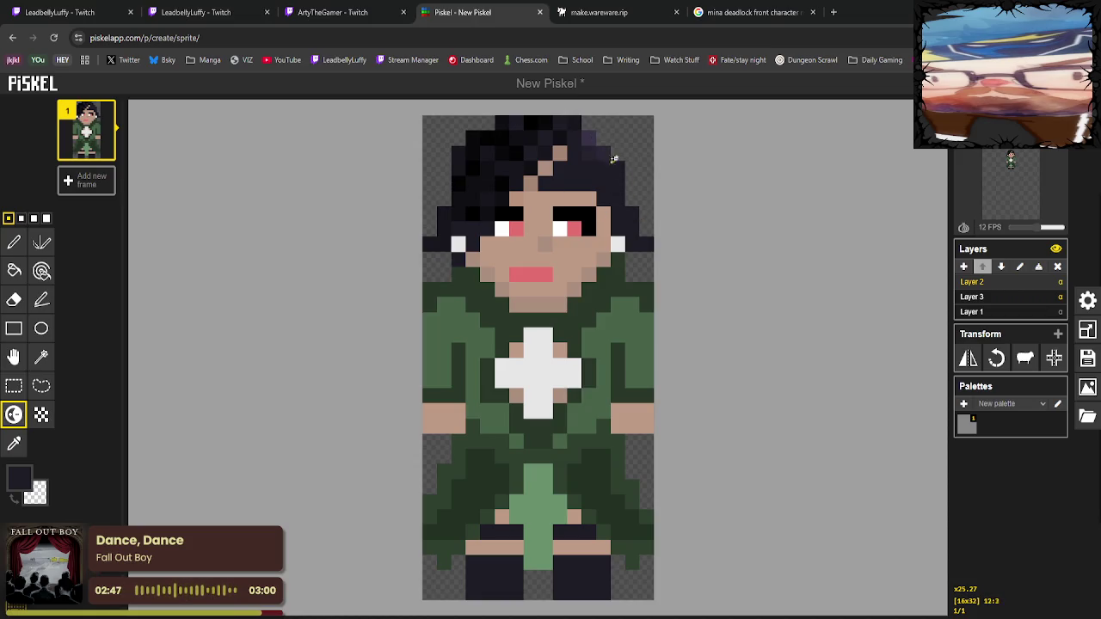
click(618, 182)
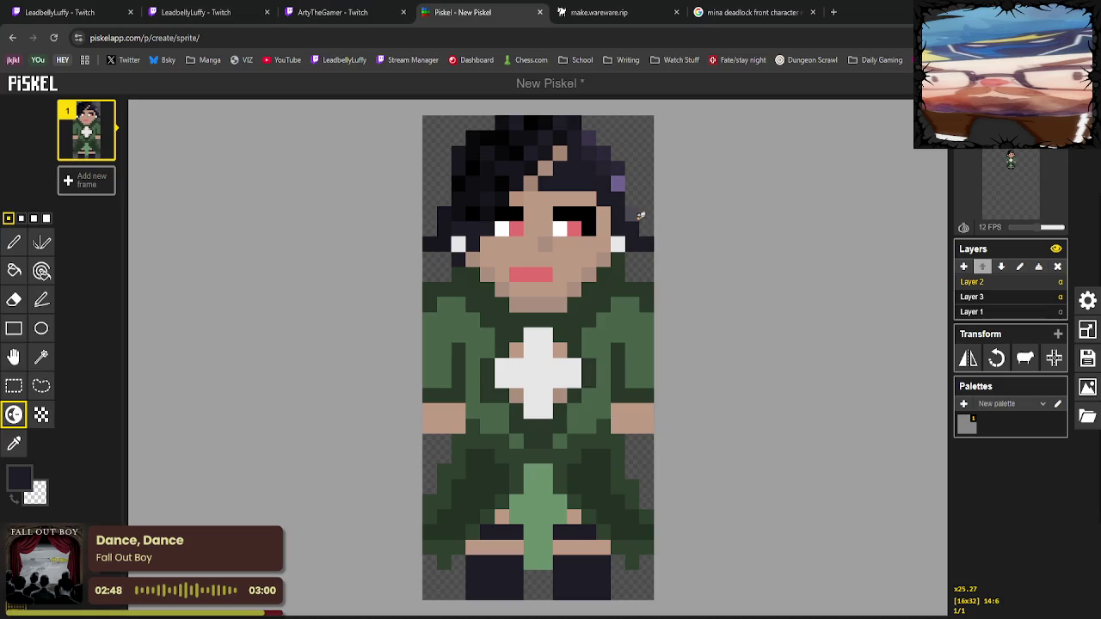
key(ctrl+z)
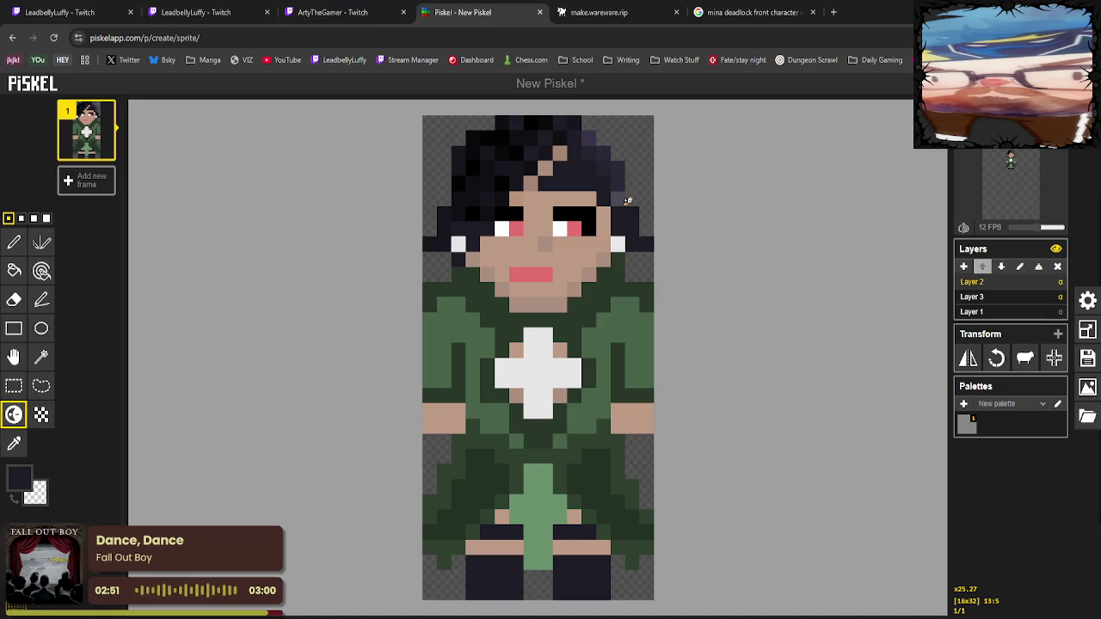
ctrl+click(632, 225)
click(630, 213)
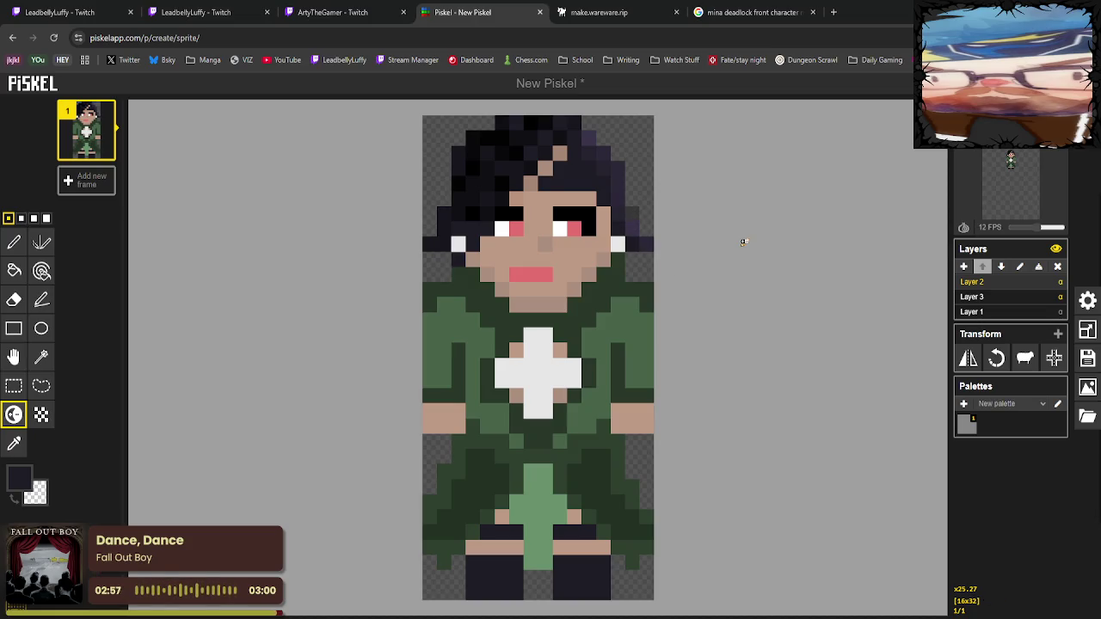
Lighten hair pixels on the left side and top, then undo those three lightened strokes.
click(486, 154)
click(473, 213)
click(458, 183)
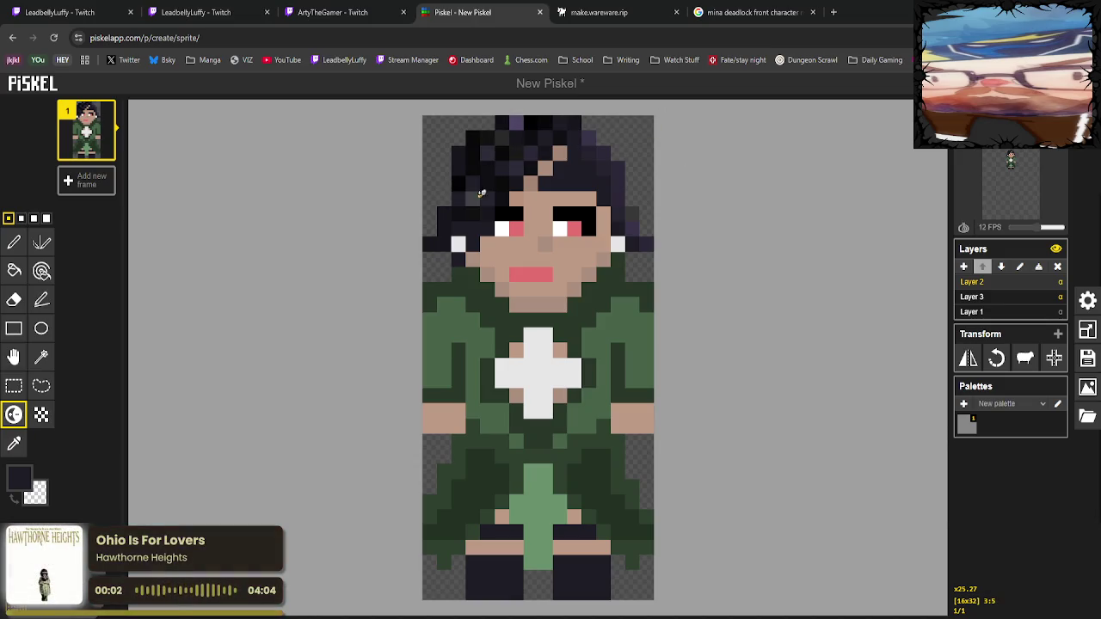
click(516, 122)
key(ctrl+z)
key(ctrl+z)
key(ctrl+z)
key(ctrl+z)
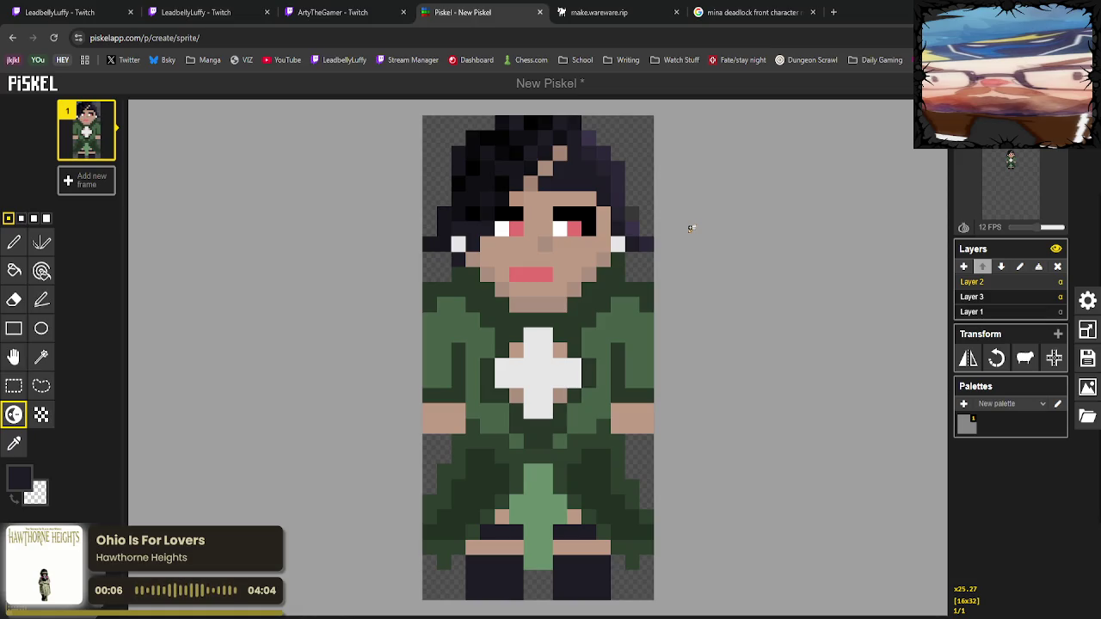
key(ctrl+z)
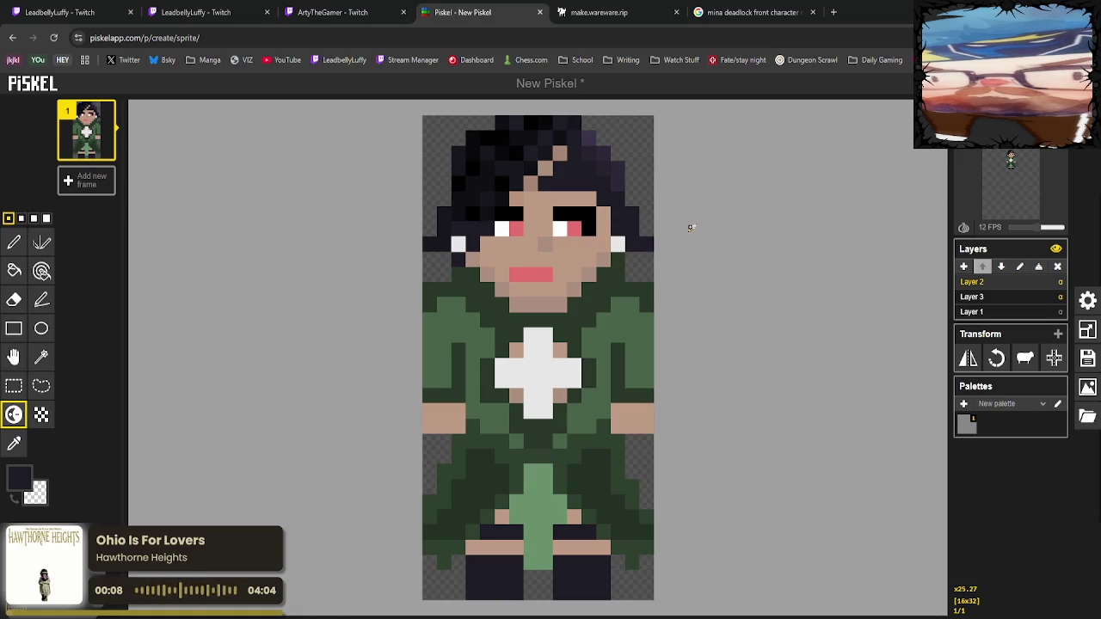
key(ctrl+z)
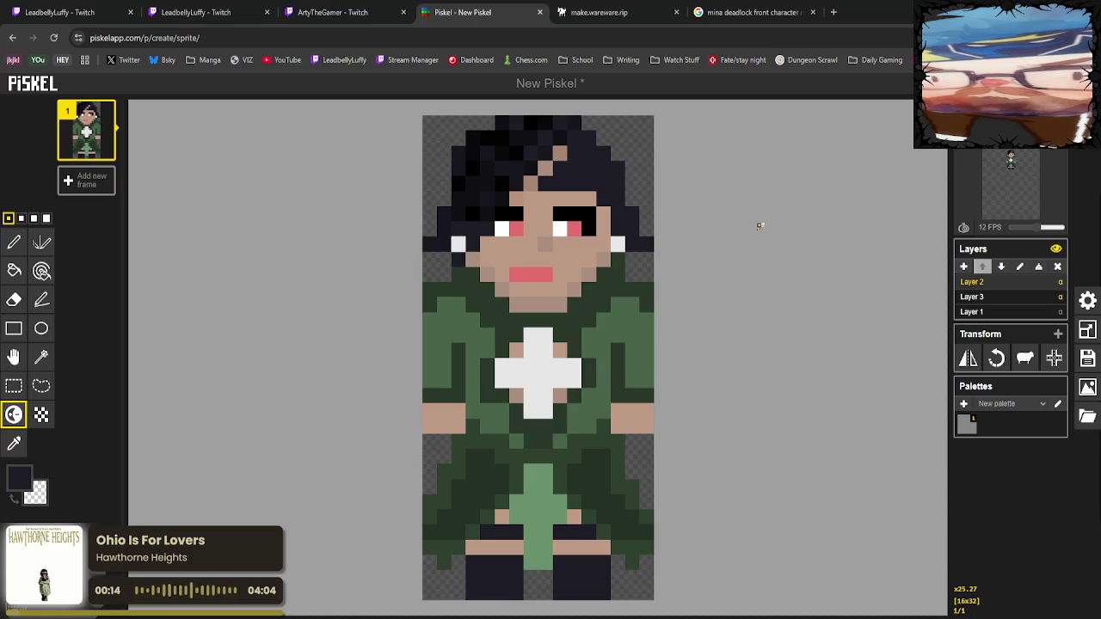
click(13, 444)
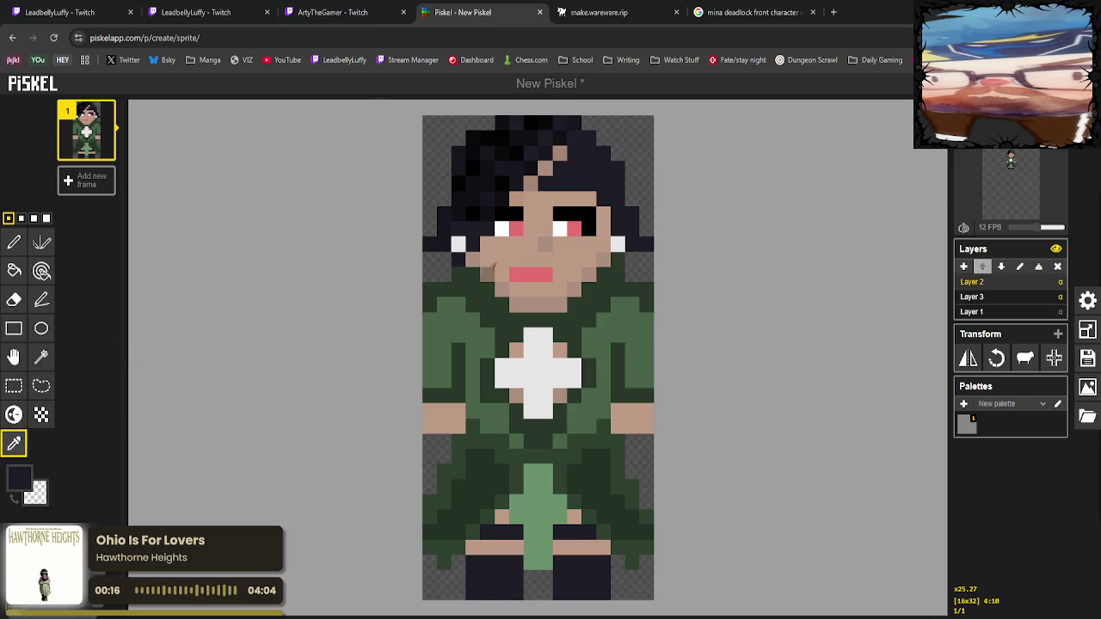
click(488, 272)
click(13, 242)
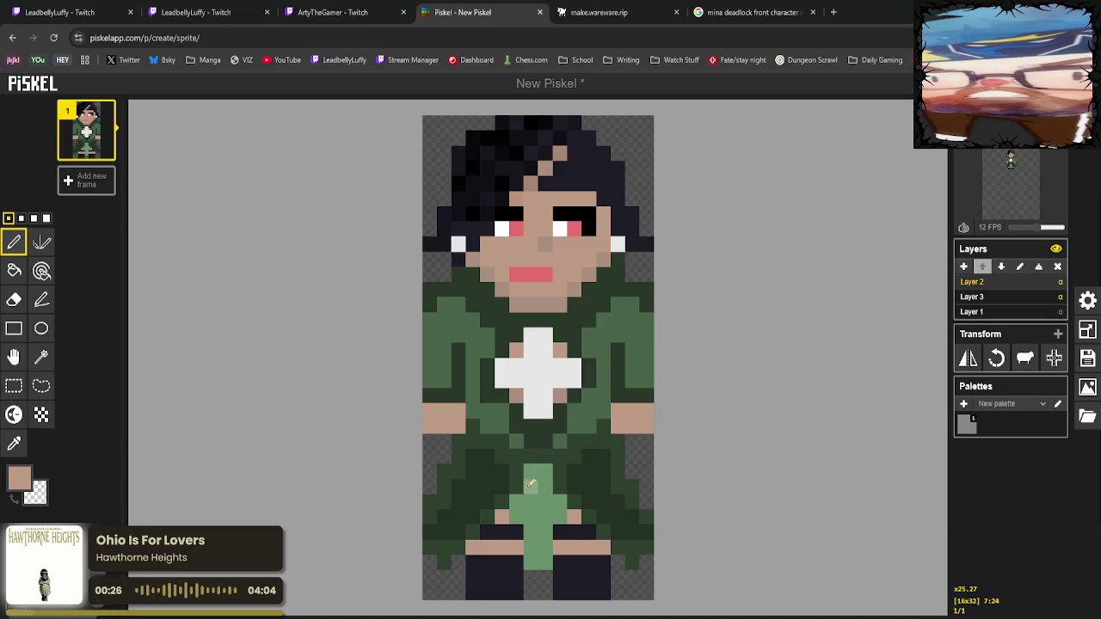
click(14, 443)
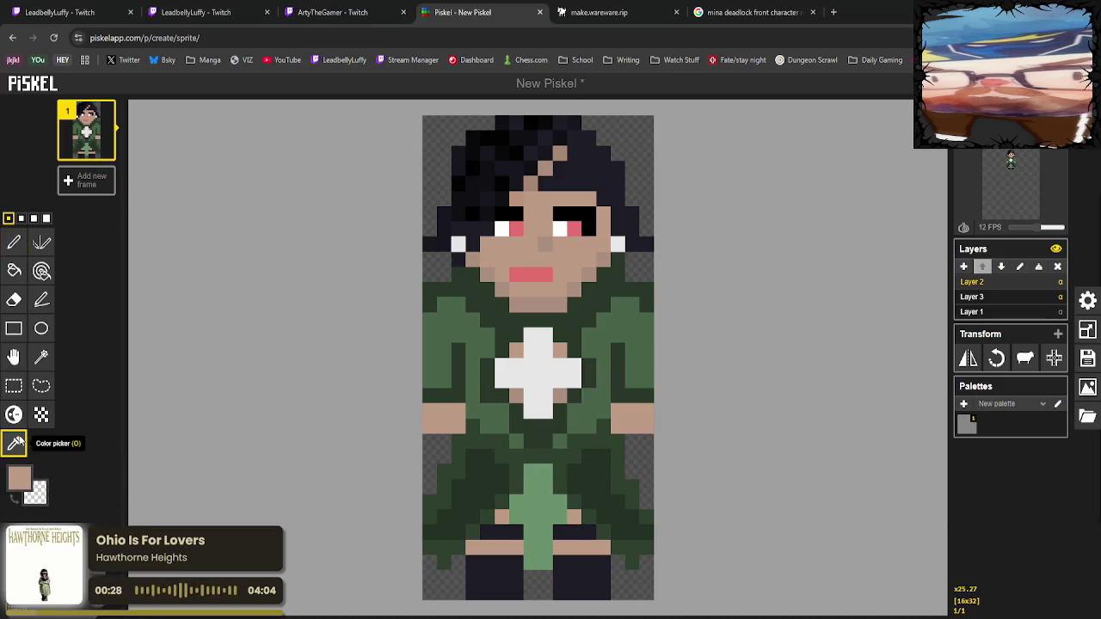
click(516, 482)
click(13, 242)
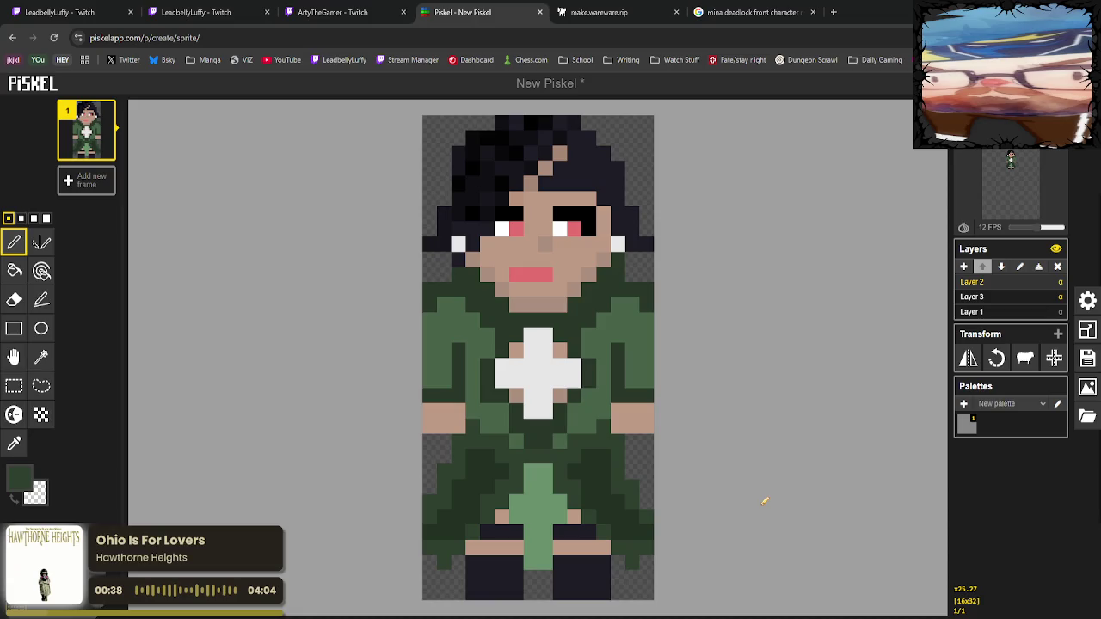
Fill the lower-left and lower-right dress areas a uniform dark green.
click(14, 270)
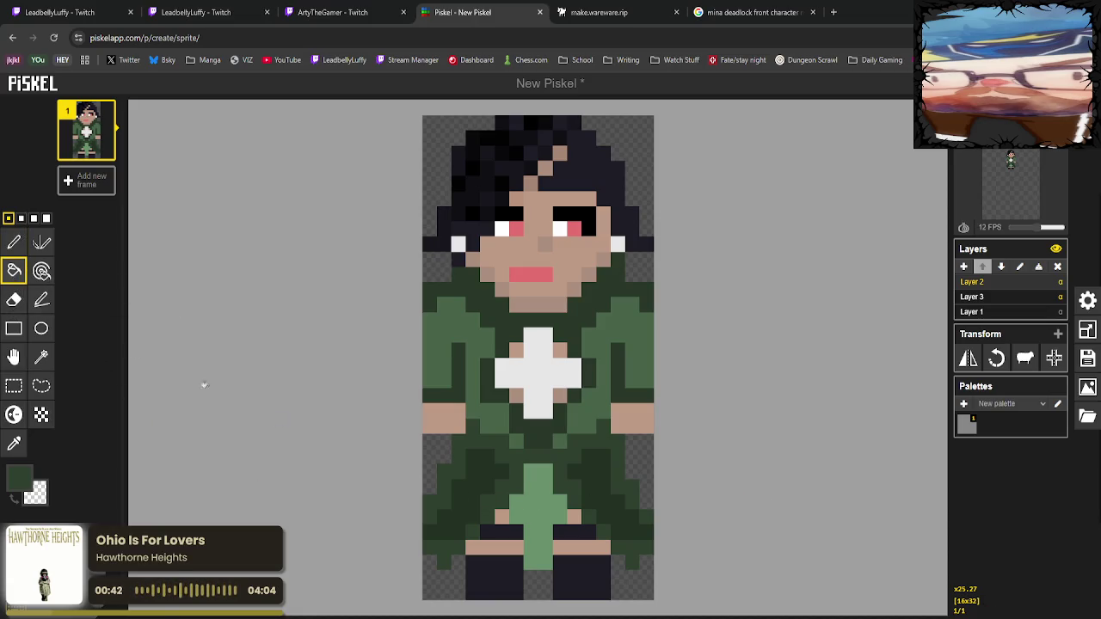
click(468, 498)
click(576, 507)
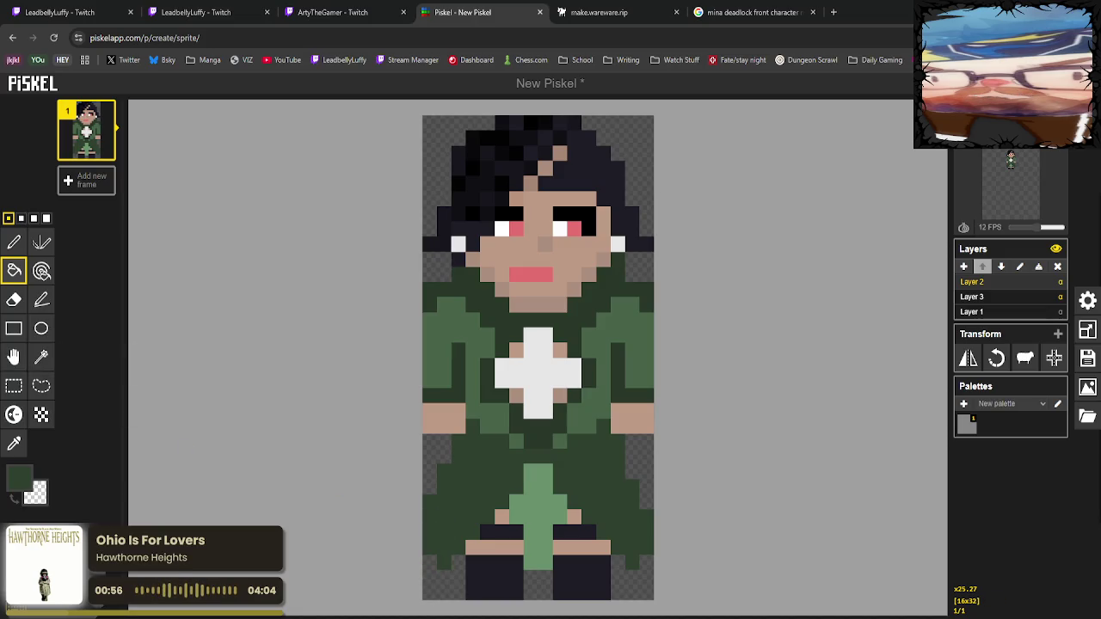
Paint dark green into both bottom corners and over the skin pixels along the hem.
click(14, 241)
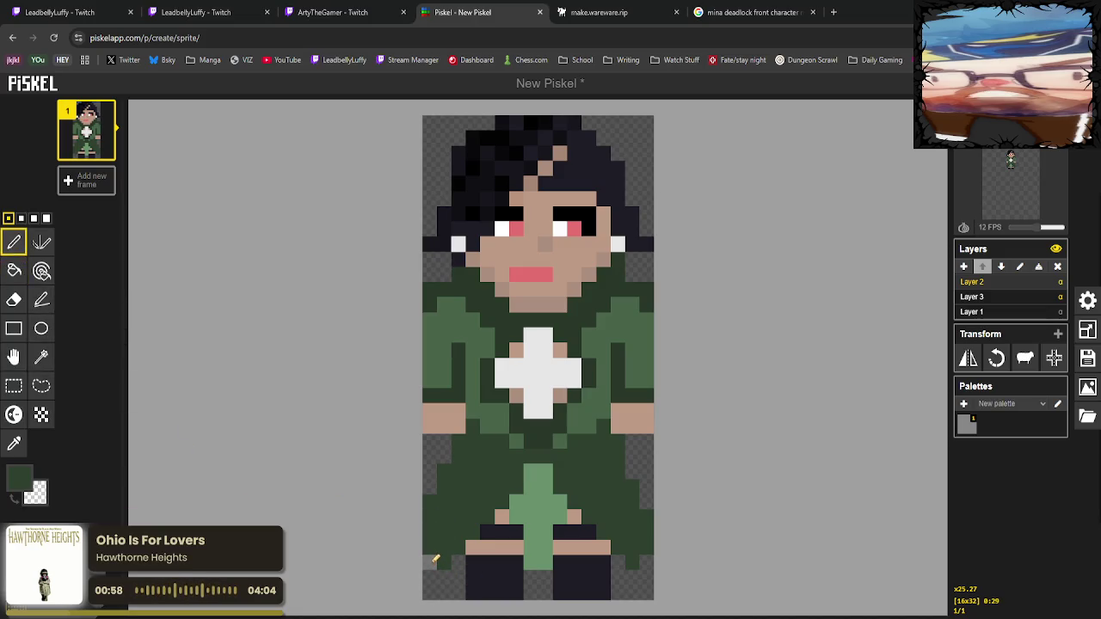
drag(434, 561, 427, 577)
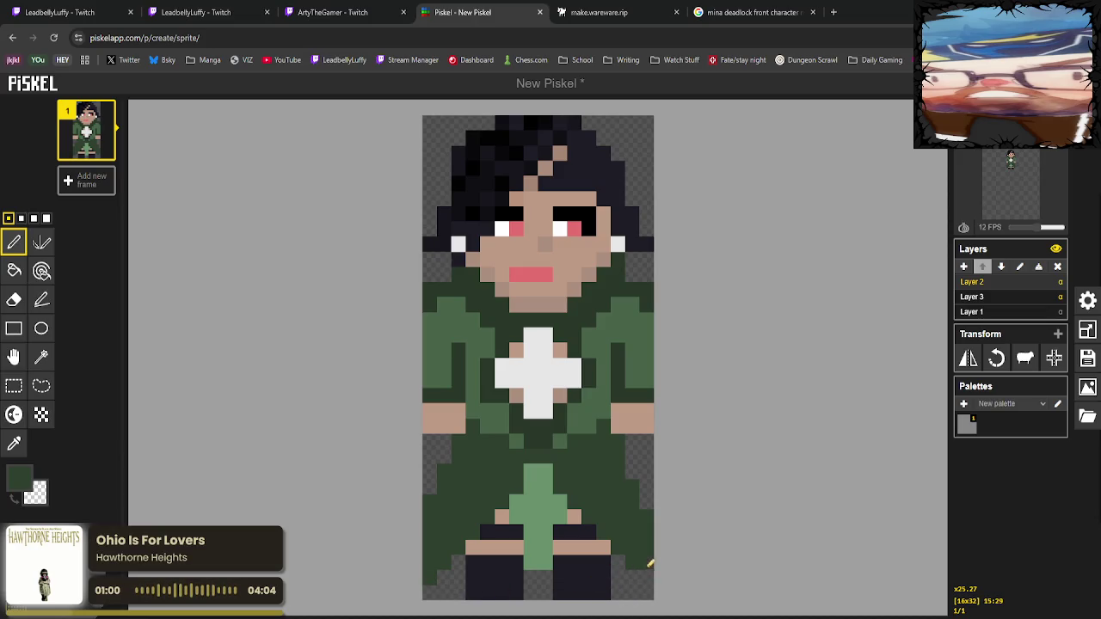
drag(646, 584, 646, 564)
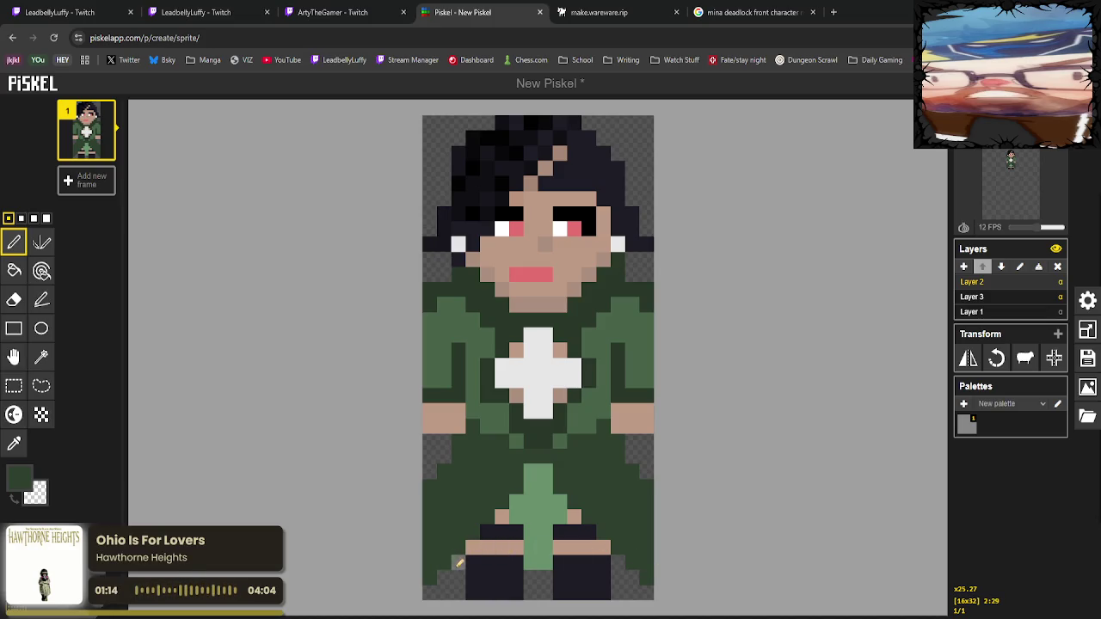
click(472, 548)
click(603, 548)
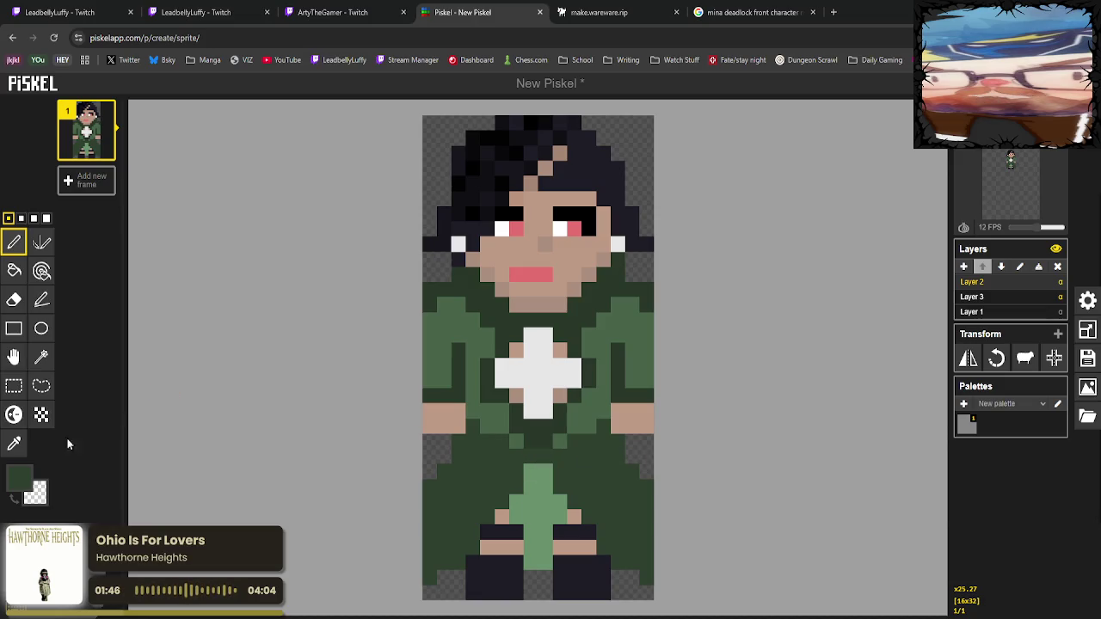
Paint a dark green reference pixel in the sprite's top-left corner.
click(14, 444)
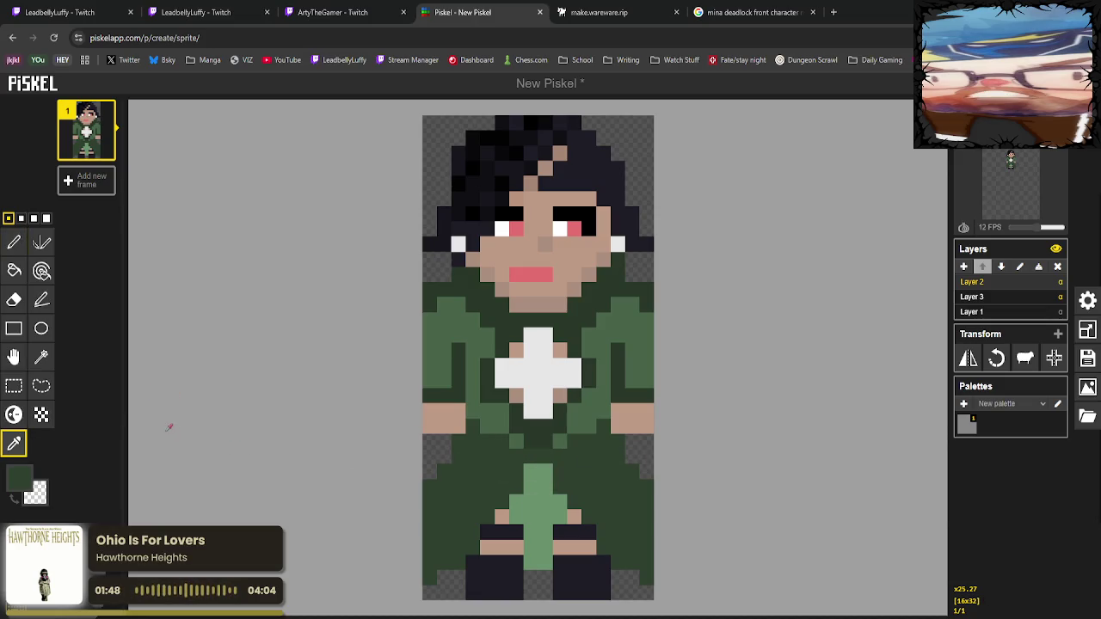
click(14, 270)
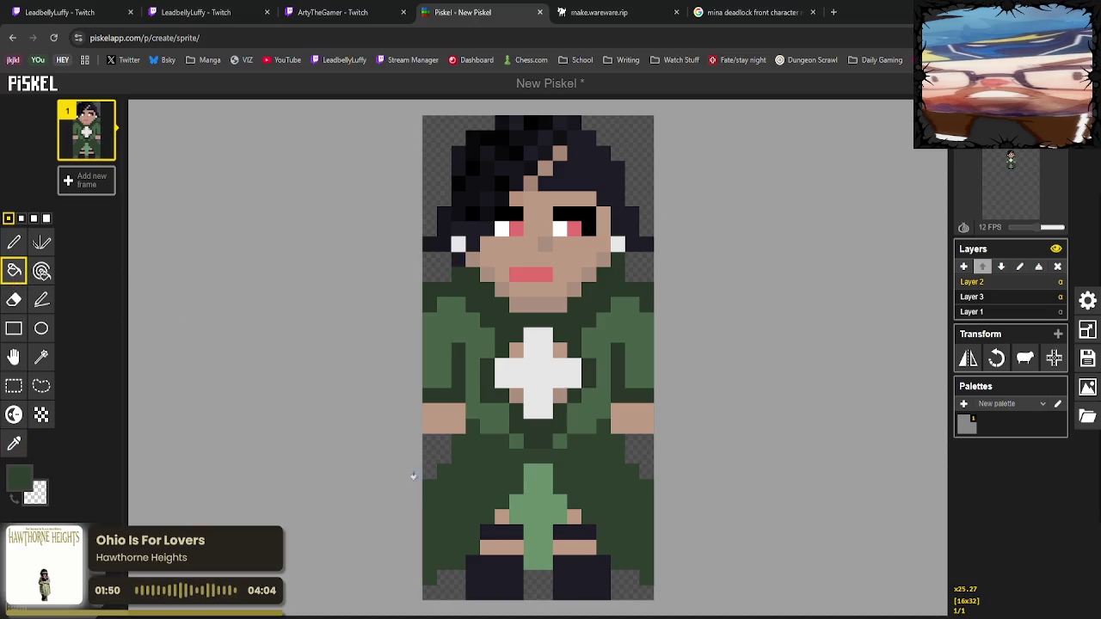
click(14, 443)
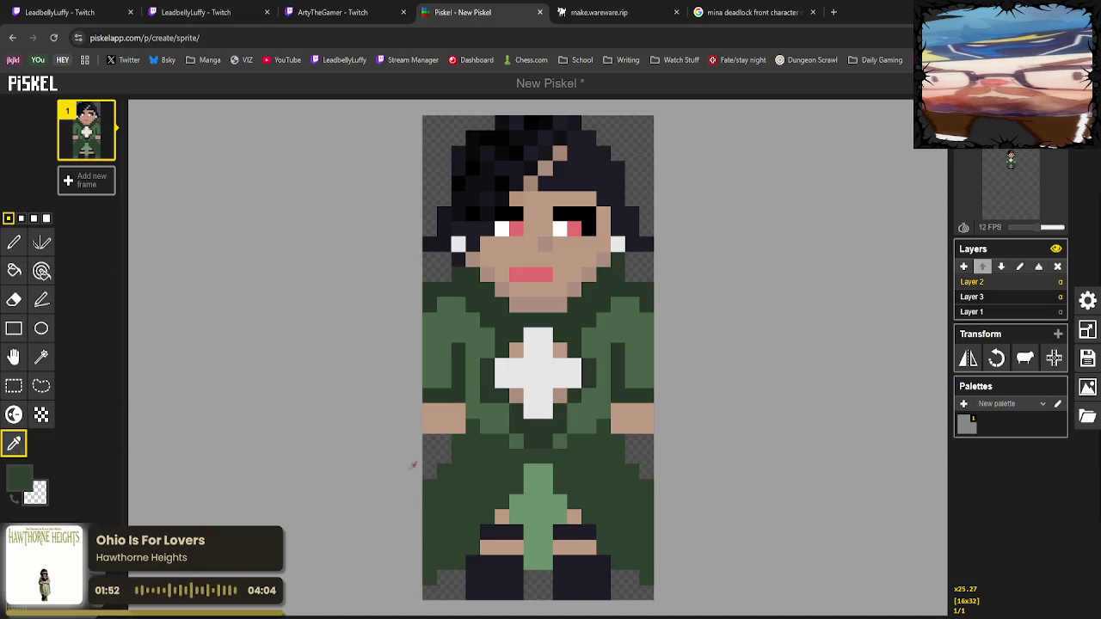
click(14, 243)
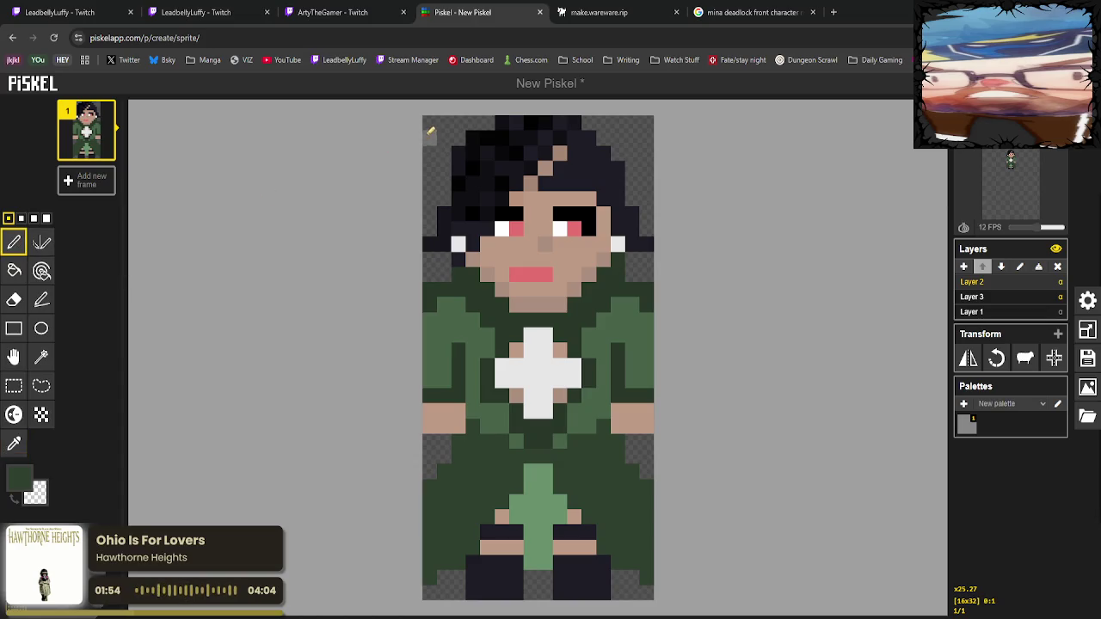
click(429, 136)
Sample the sleeve's medium green, trial-fill and undo the skirt, then add a medium green reference pixel.
click(14, 443)
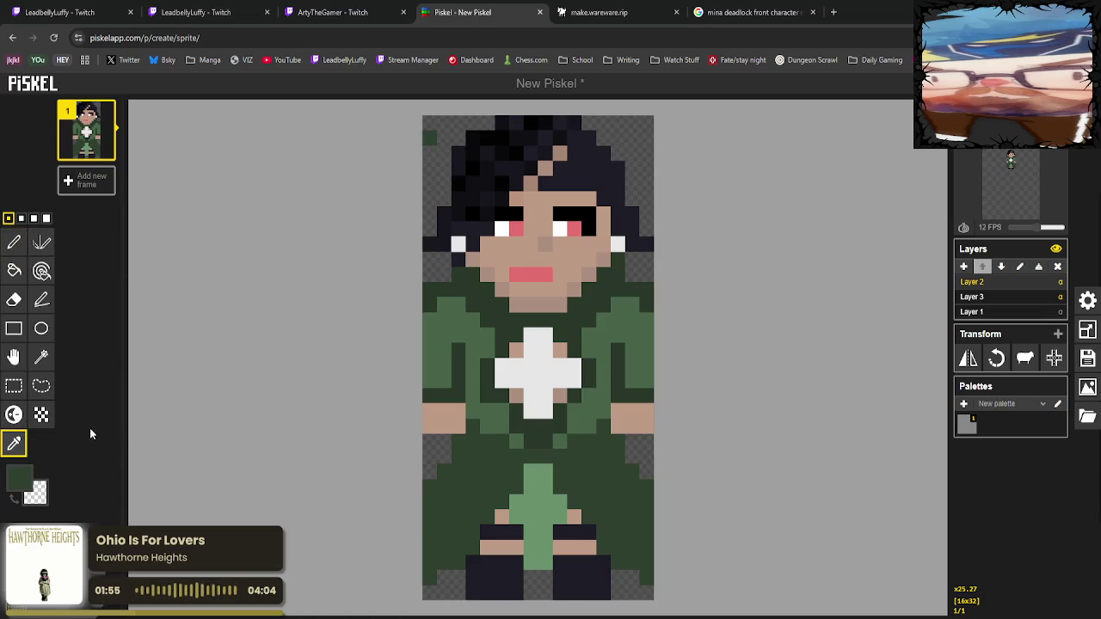
click(476, 346)
click(13, 271)
click(458, 515)
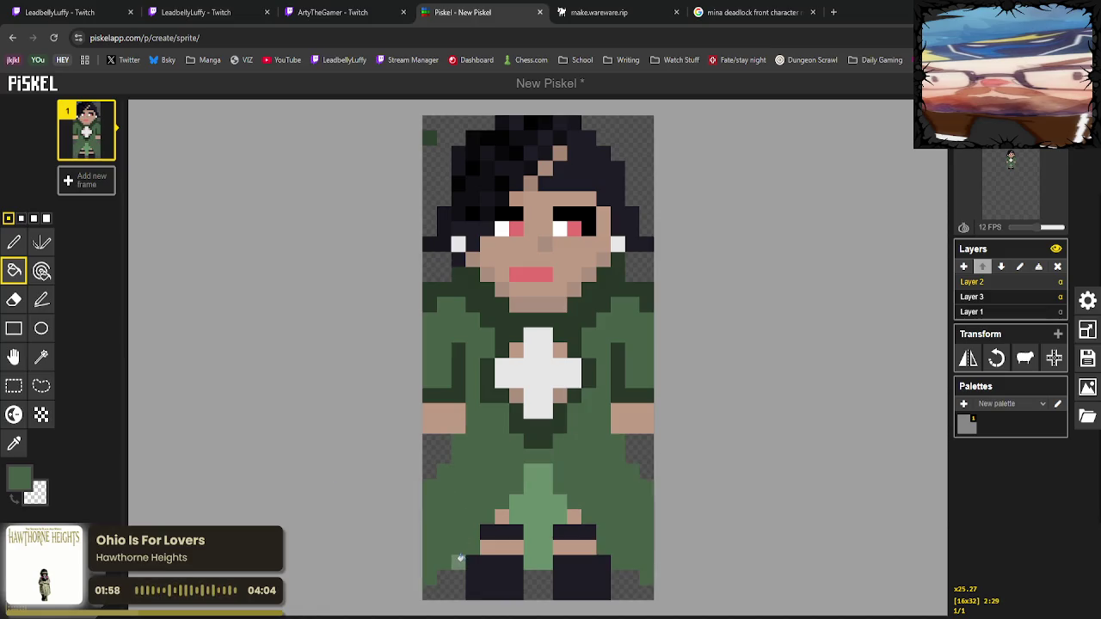
key(ctrl+z)
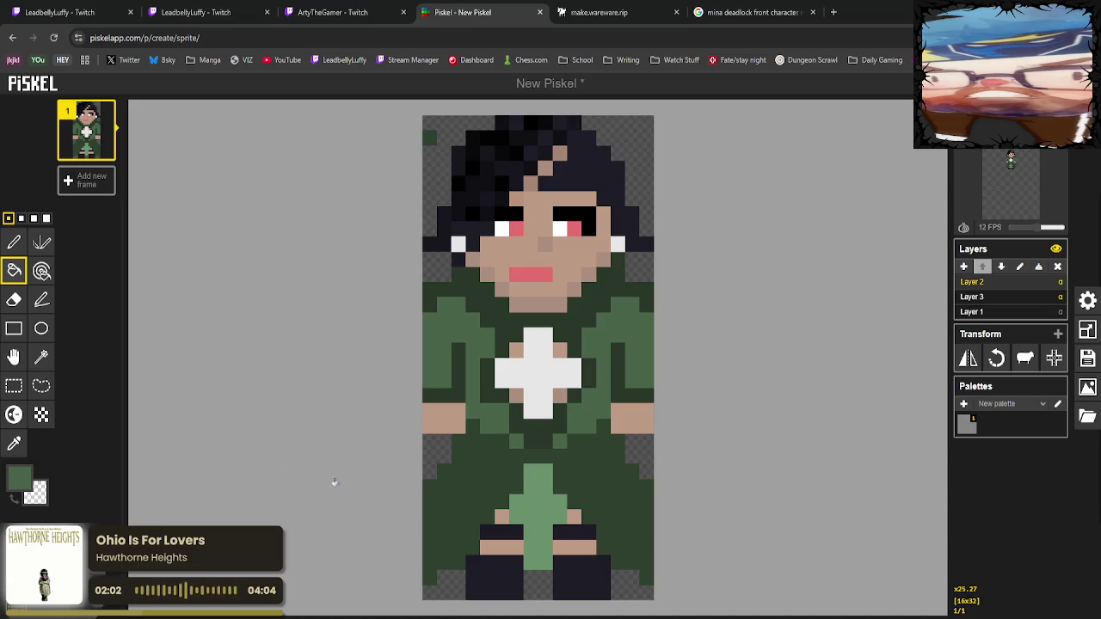
click(13, 444)
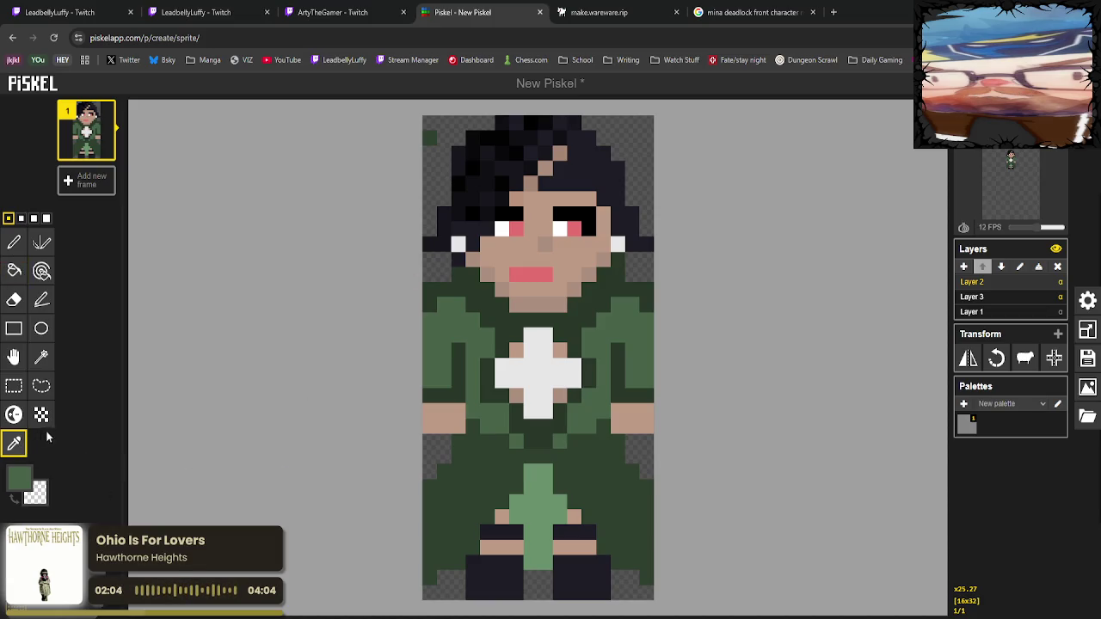
click(16, 242)
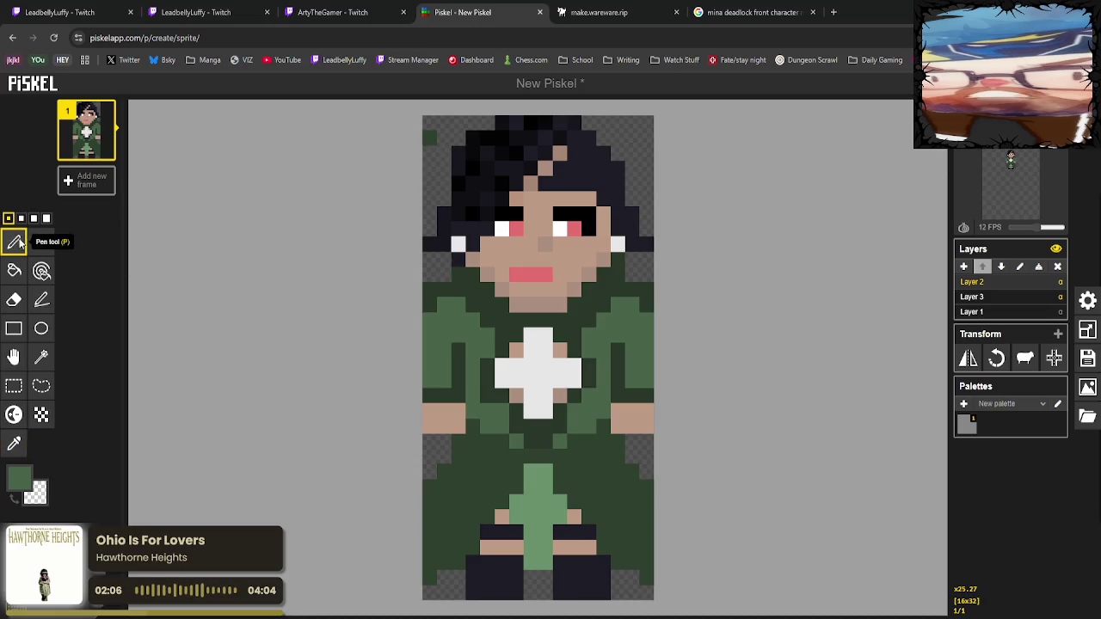
click(429, 167)
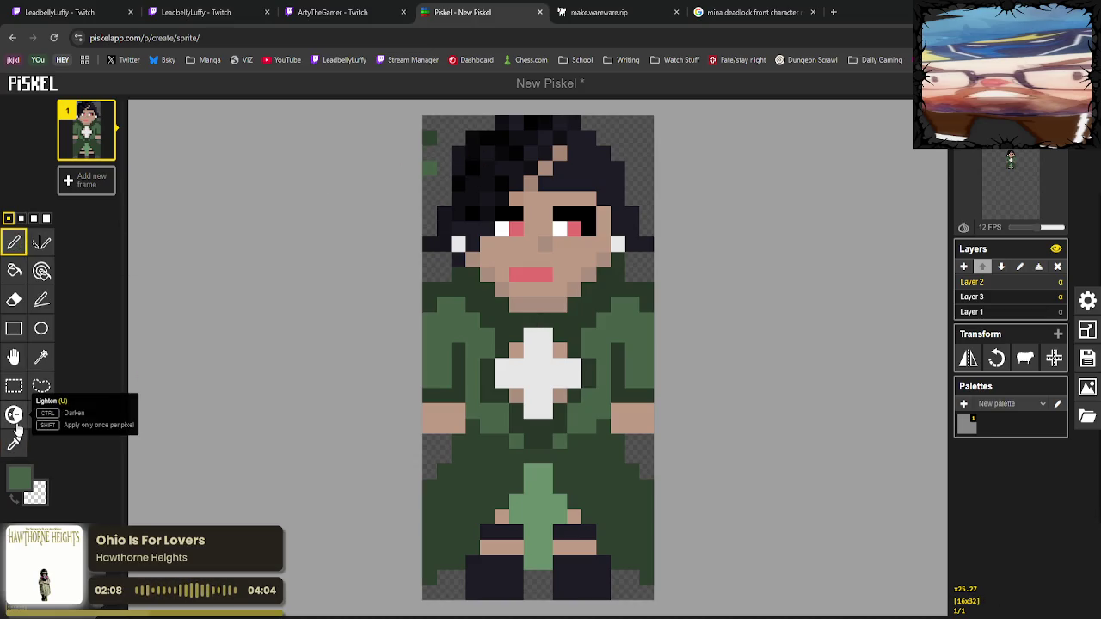
Choose a bright green and flood-fill the dark green skirt with it.
click(19, 477)
click(109, 520)
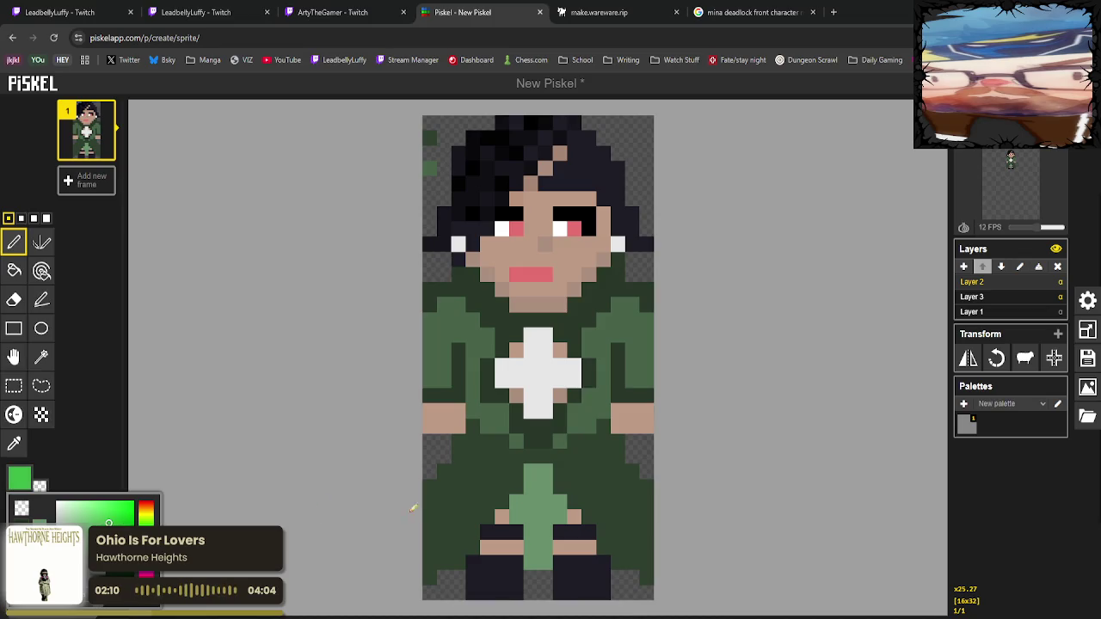
click(13, 271)
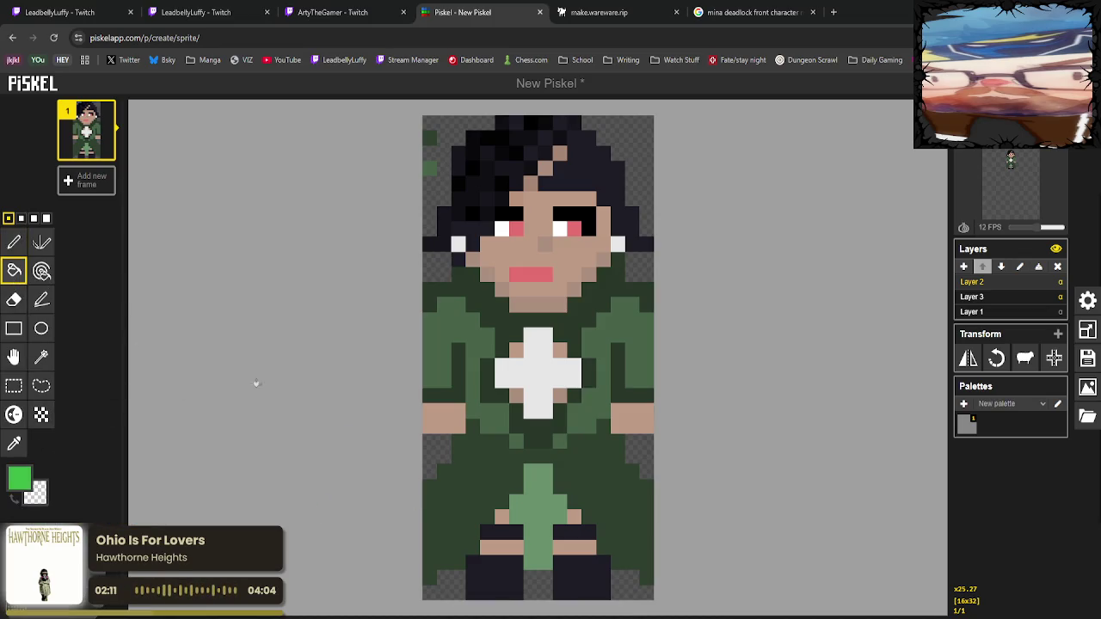
click(457, 484)
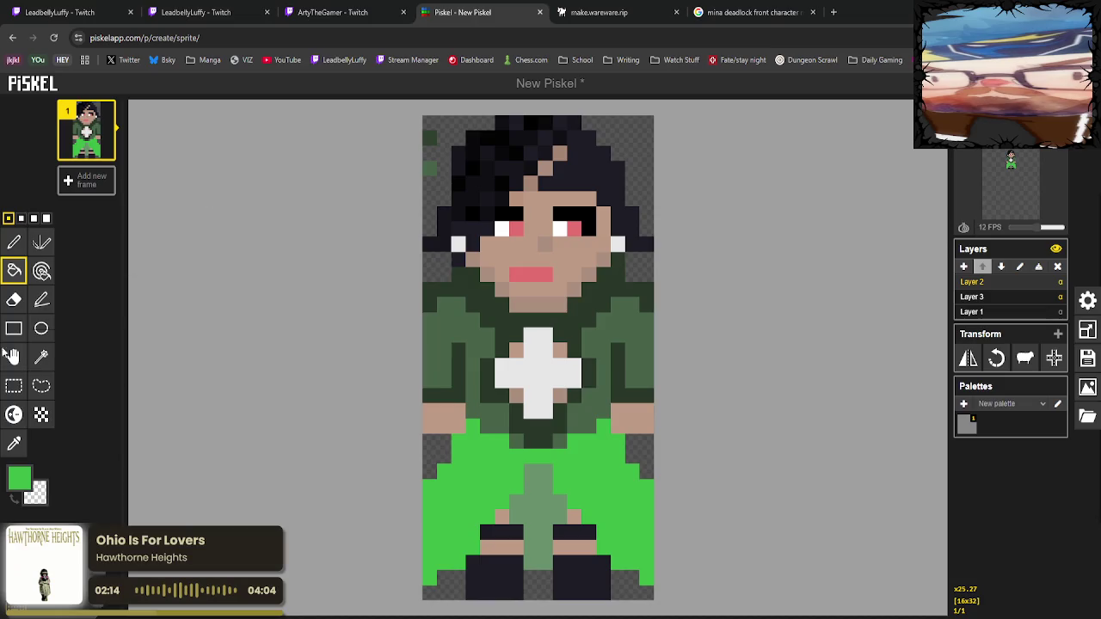
Sample the dark green and fill the left side of the shirt with it.
click(14, 442)
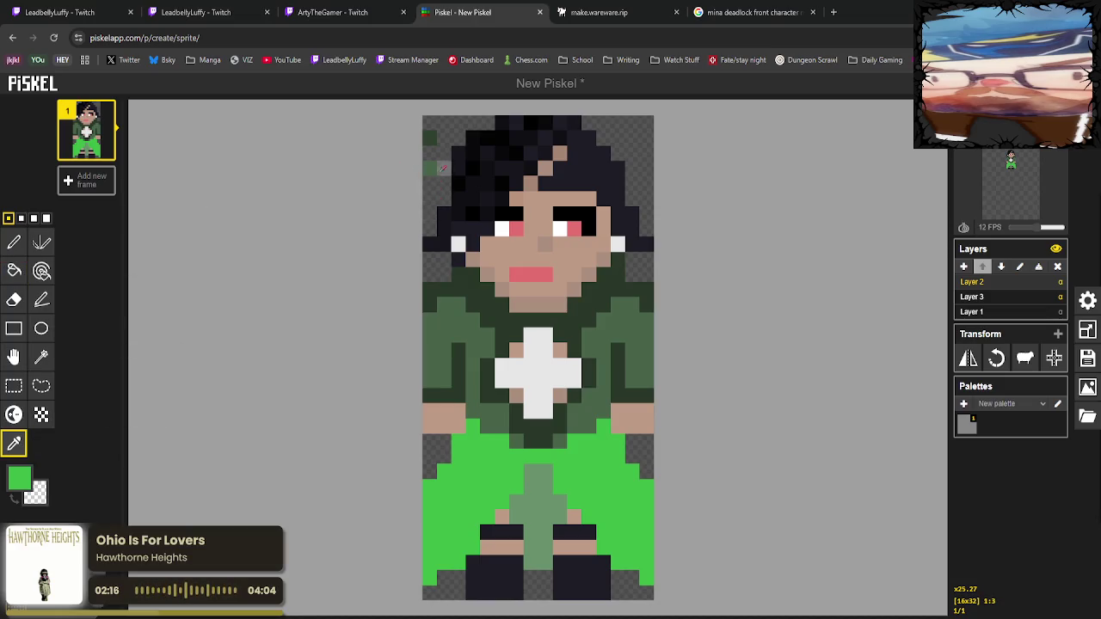
click(429, 139)
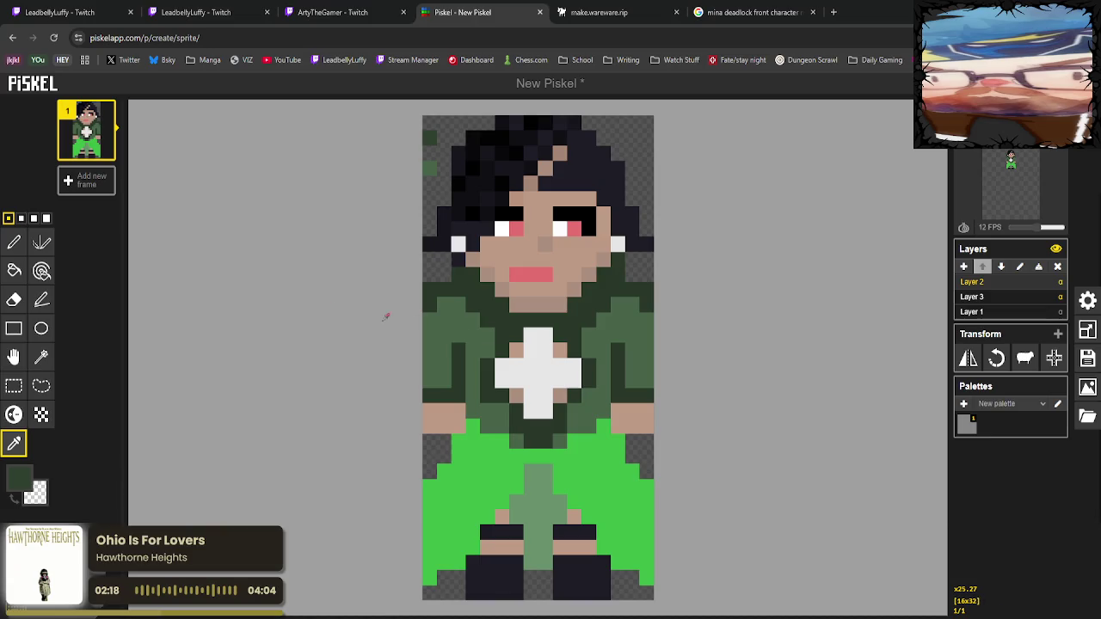
click(14, 271)
click(469, 340)
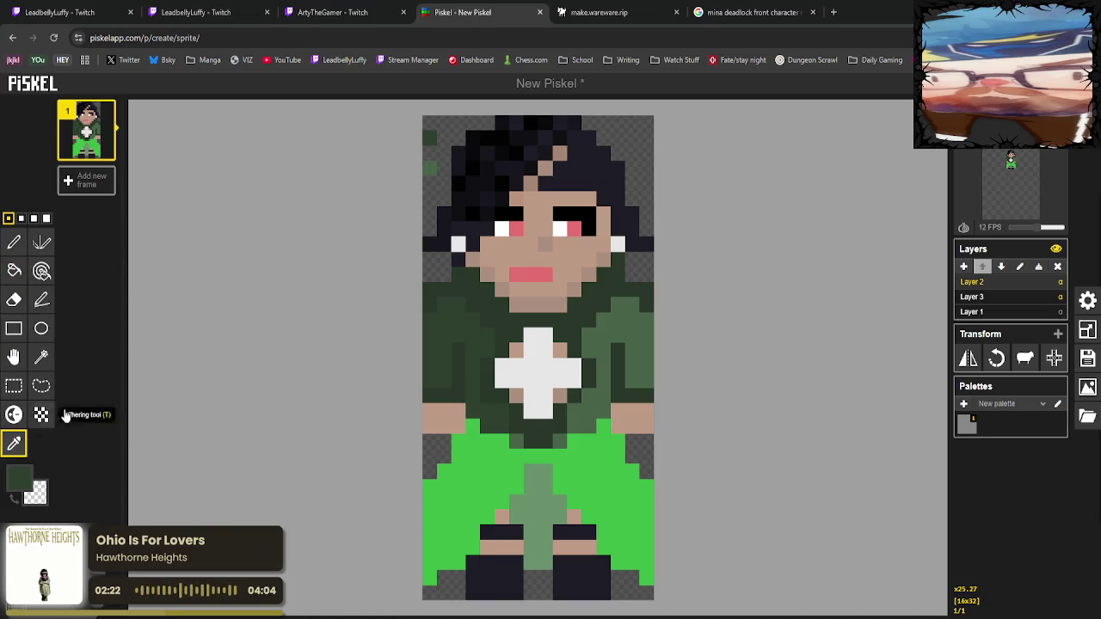
Try filling the skirt with sampled medium green, then undo that fill.
click(14, 443)
click(429, 167)
click(13, 271)
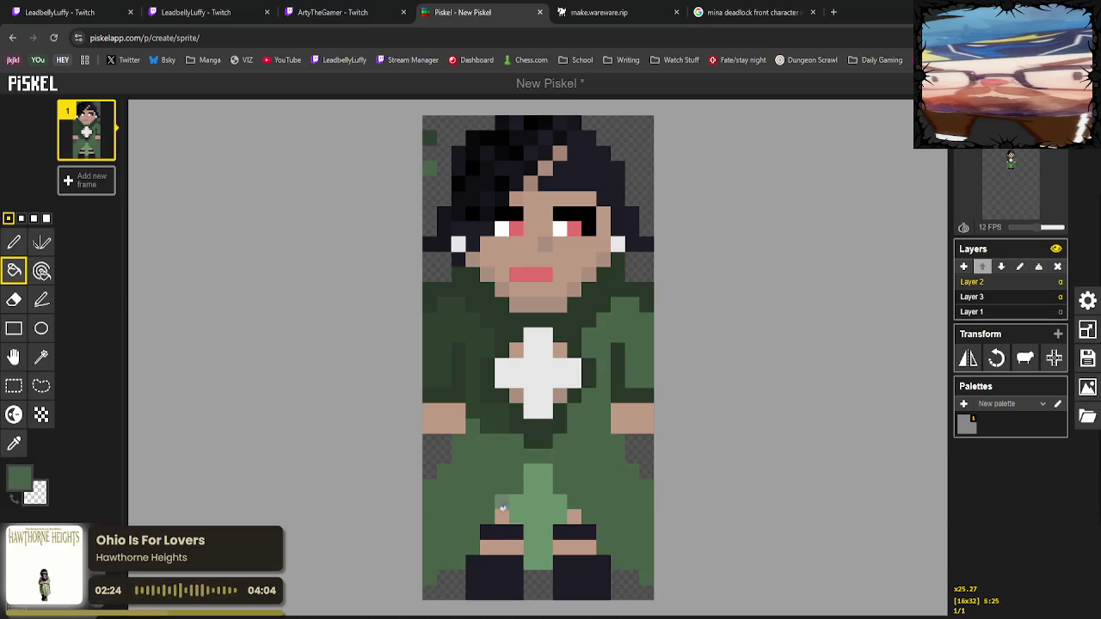
click(501, 503)
key(ctrl+z)
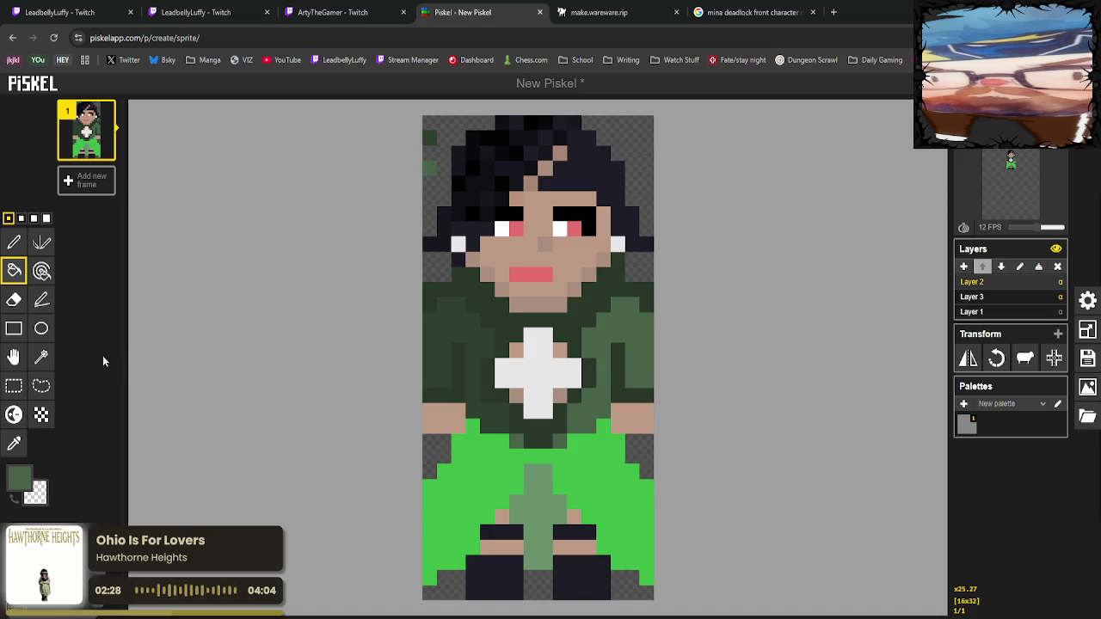
Fill the lighter right sleeve with the sampled dark green so the top is solid.
click(14, 444)
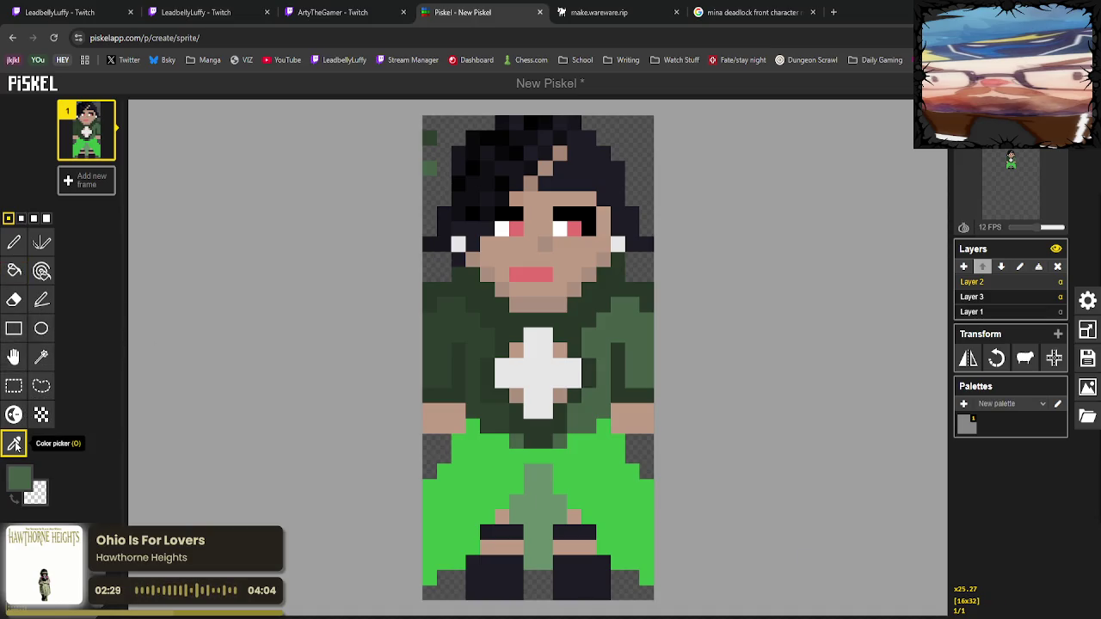
click(427, 138)
click(14, 270)
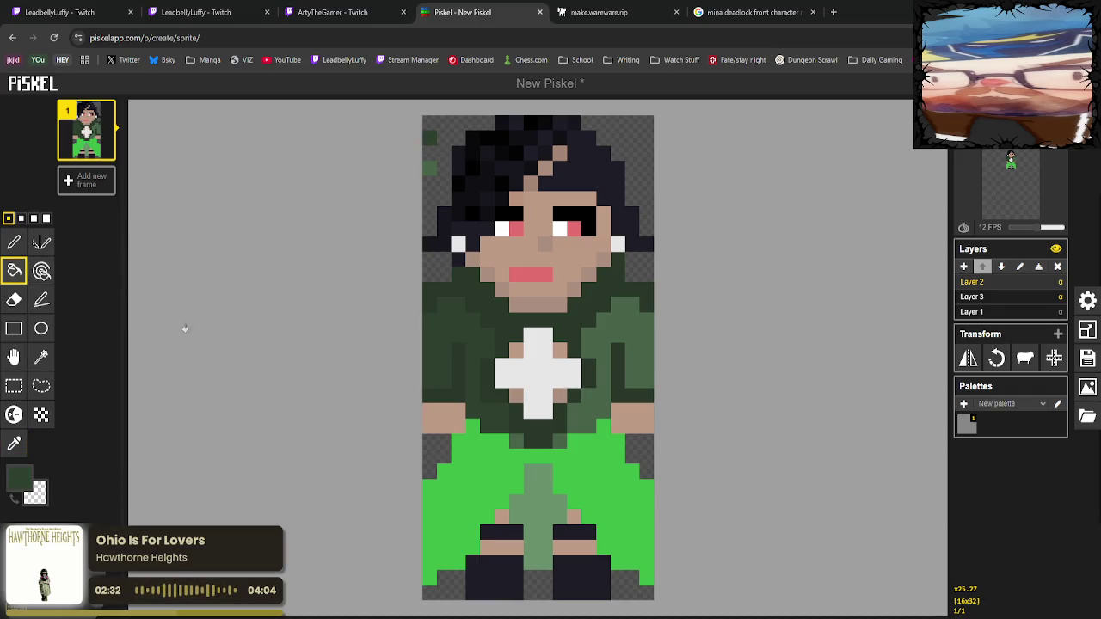
click(587, 416)
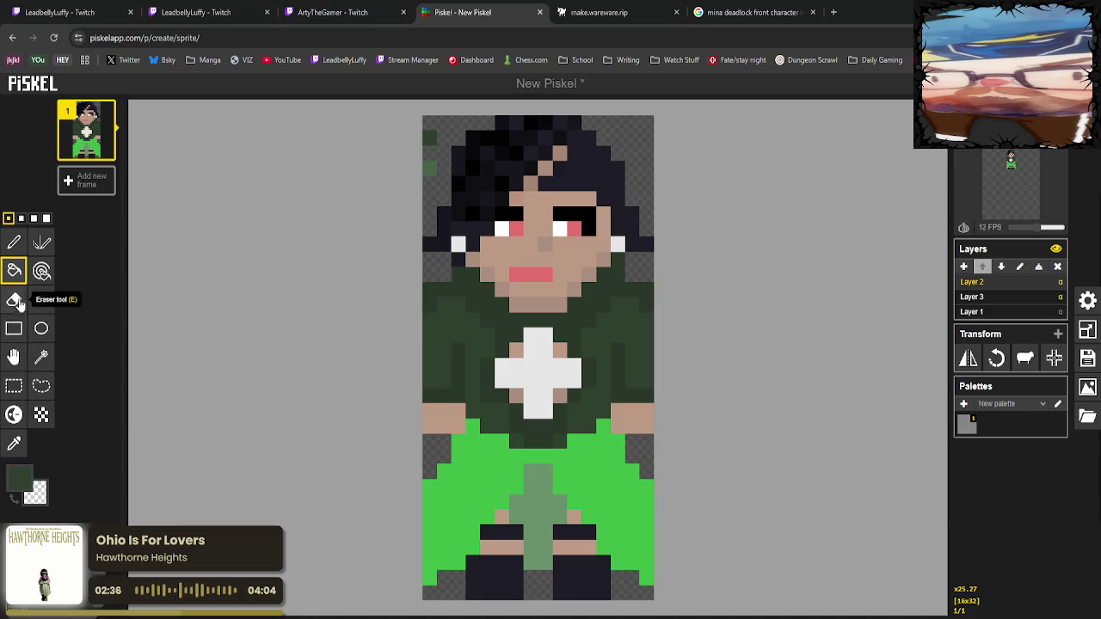
Fill the bright green skirt with the sampled lighter medium green.
click(14, 443)
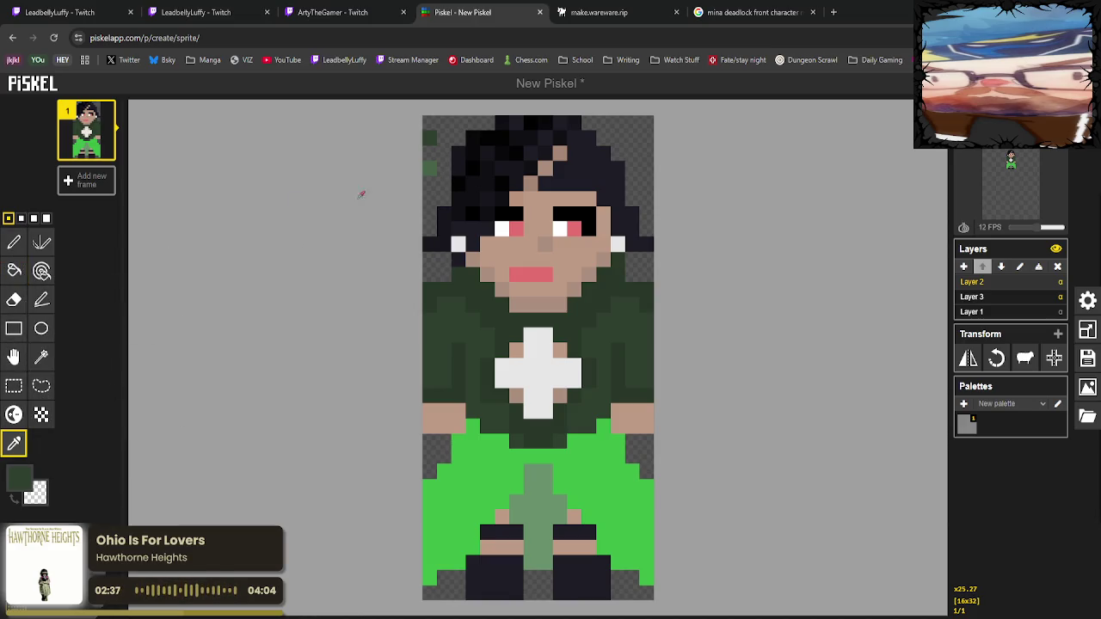
click(427, 167)
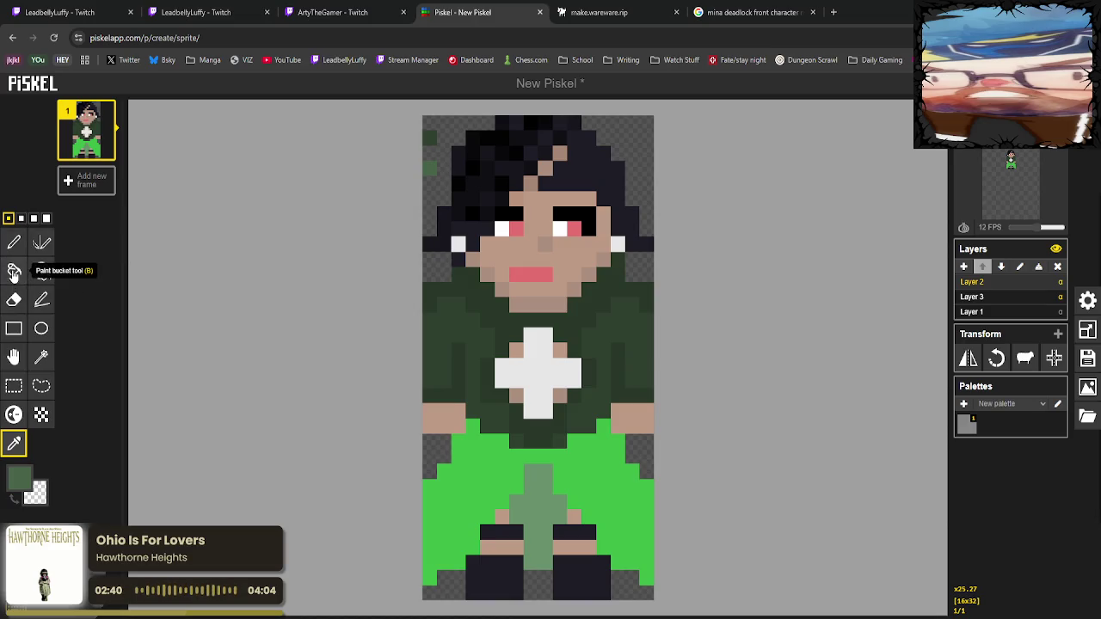
click(13, 273)
click(440, 483)
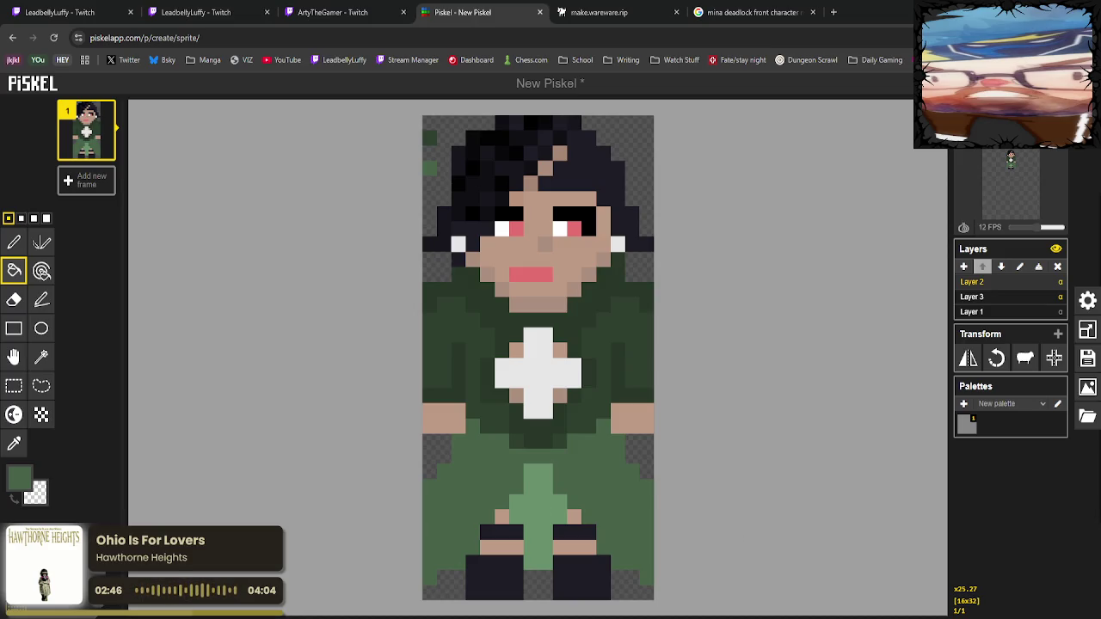
click(13, 443)
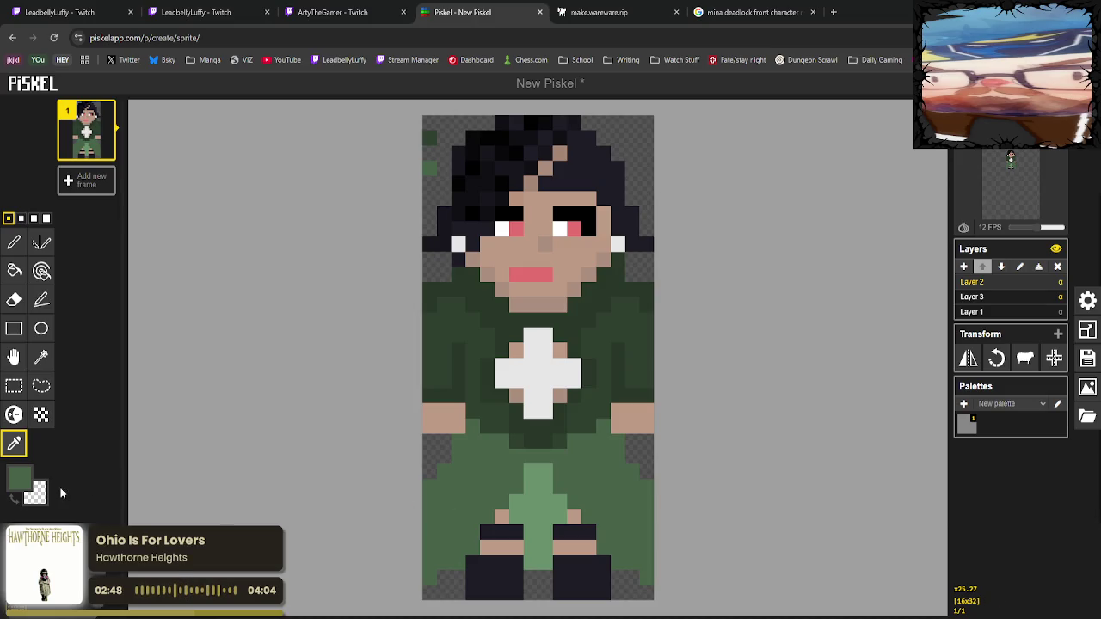
Shade the skirt in darker and lighter greens and repaint the boots' outer pixels skirt green.
click(19, 477)
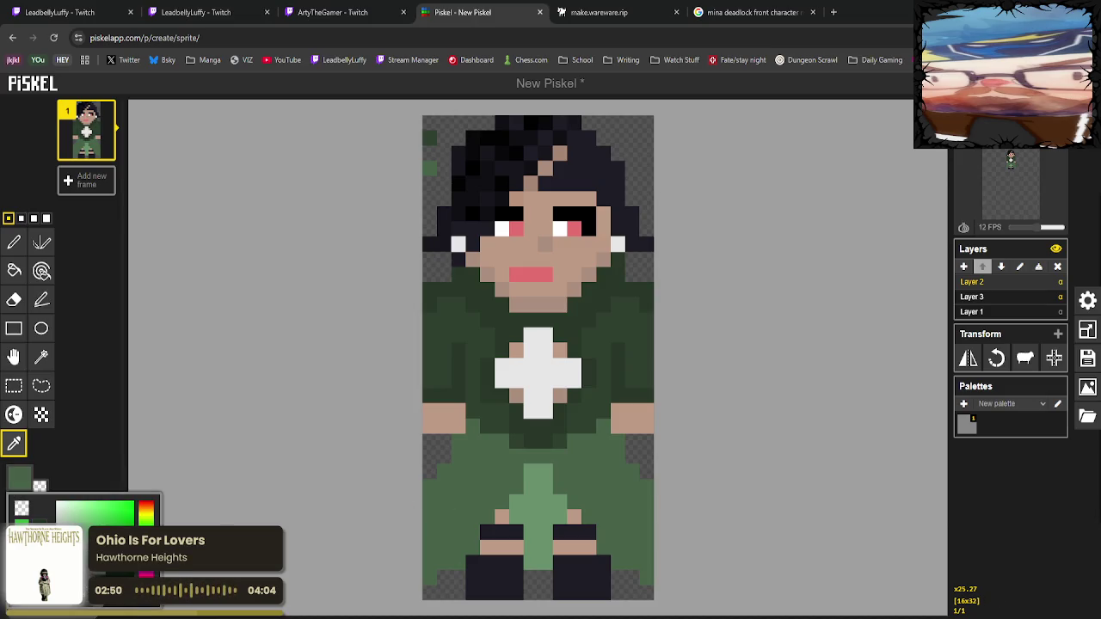
click(14, 241)
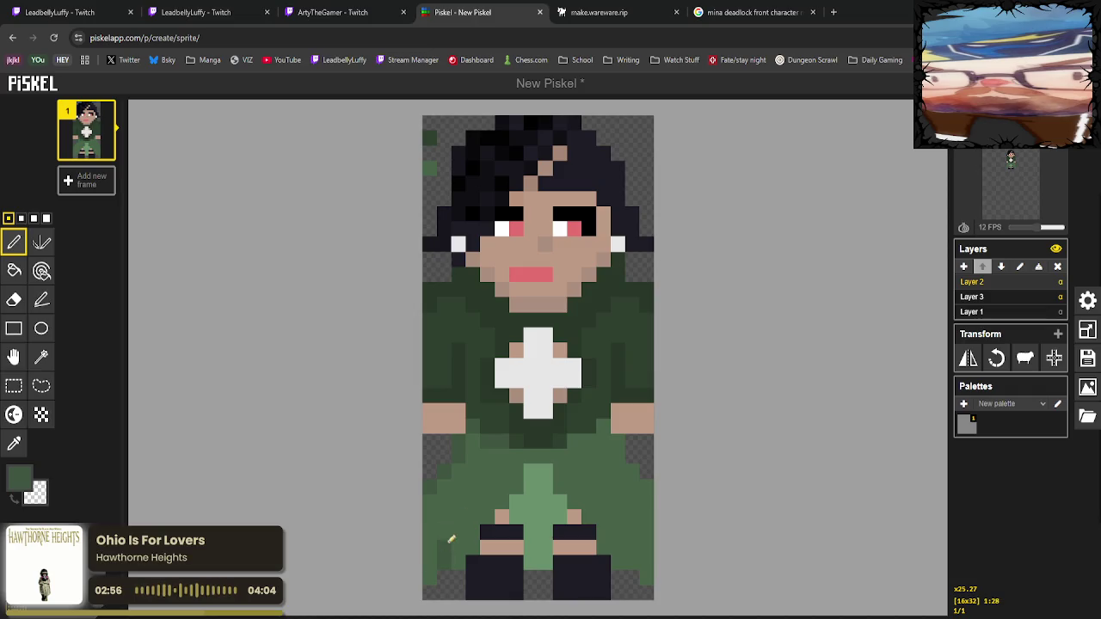
mouse_move(450, 536)
mouse_down()
mouse_move(464, 512)
mouse_move(577, 485)
mouse_up()
mouse_move(522, 454)
mouse_down()
mouse_move(567, 465)
mouse_move(639, 547)
mouse_up()
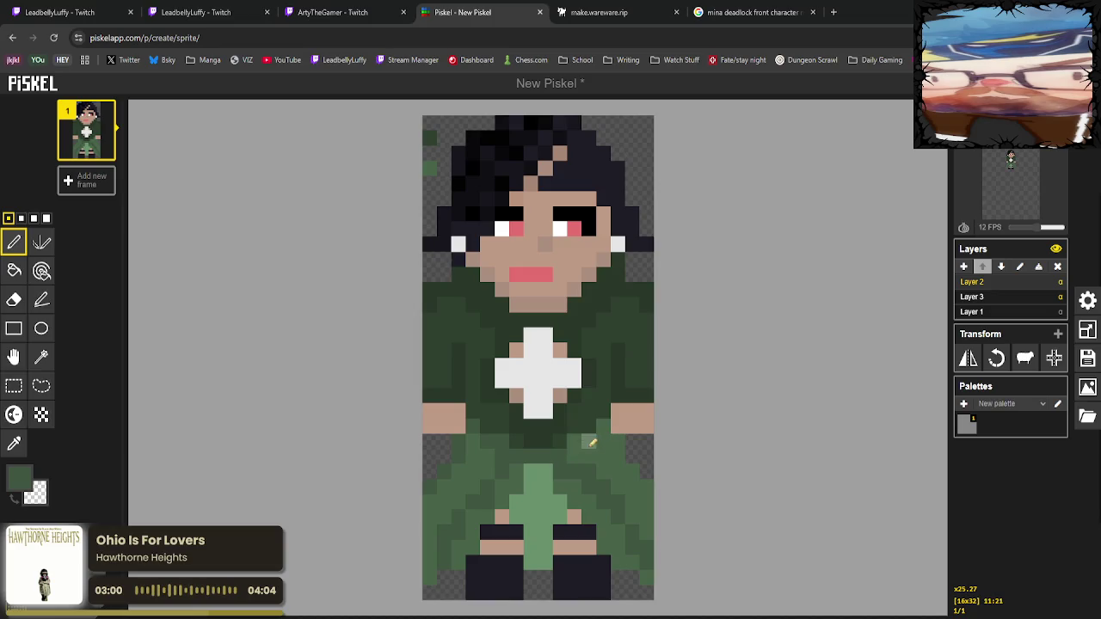
mouse_move(583, 441)
mouse_down()
mouse_move(602, 430)
mouse_move(625, 461)
mouse_up()
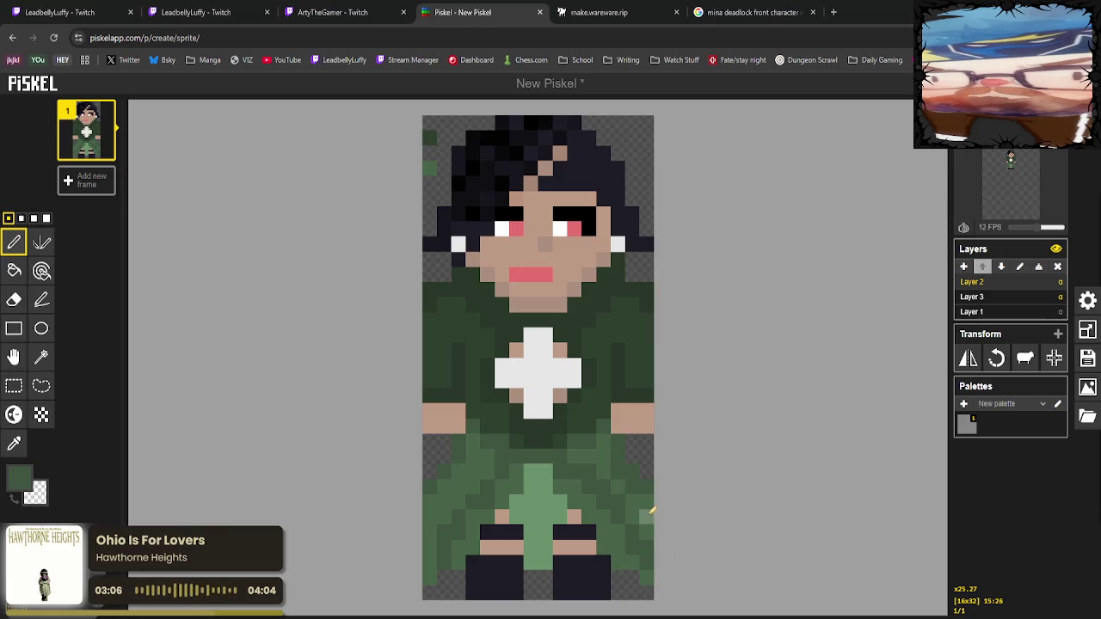
click(489, 550)
click(489, 533)
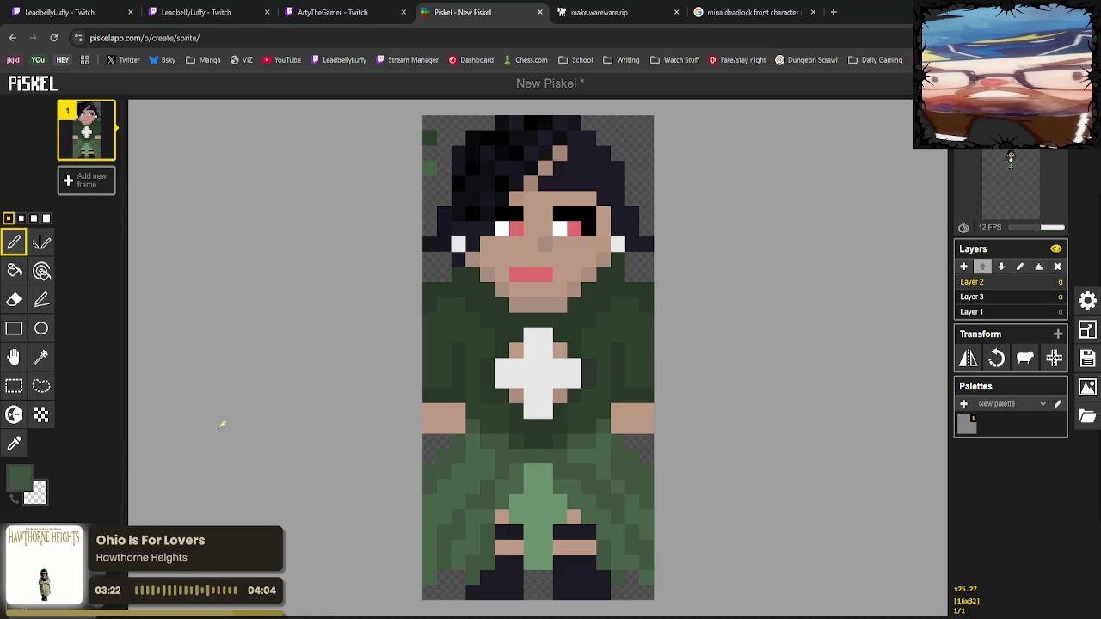
click(15, 442)
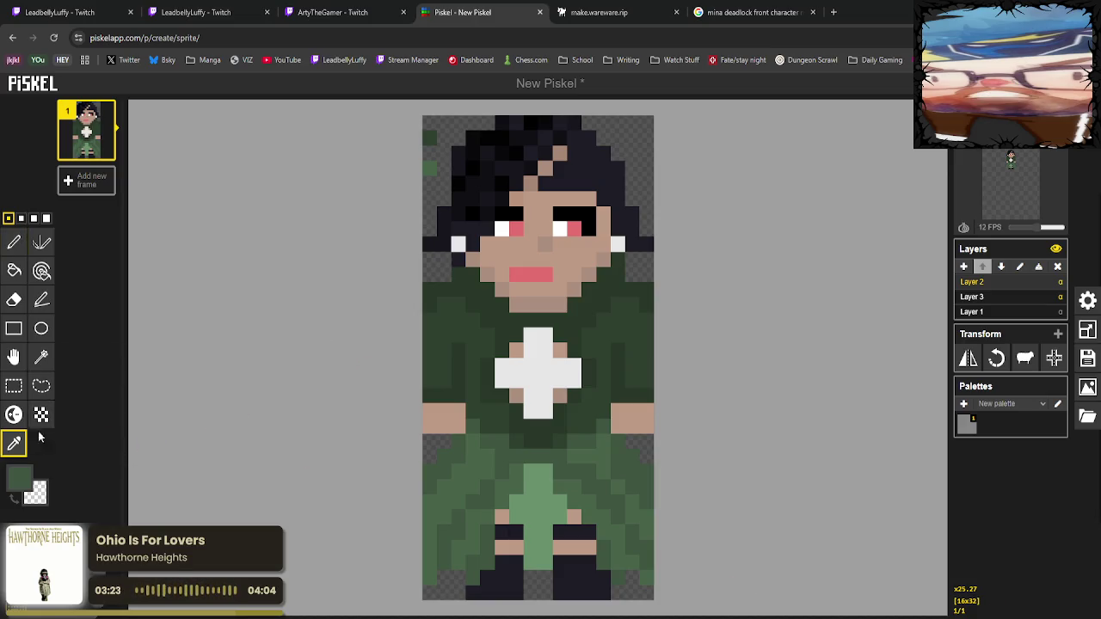
click(426, 419)
click(14, 241)
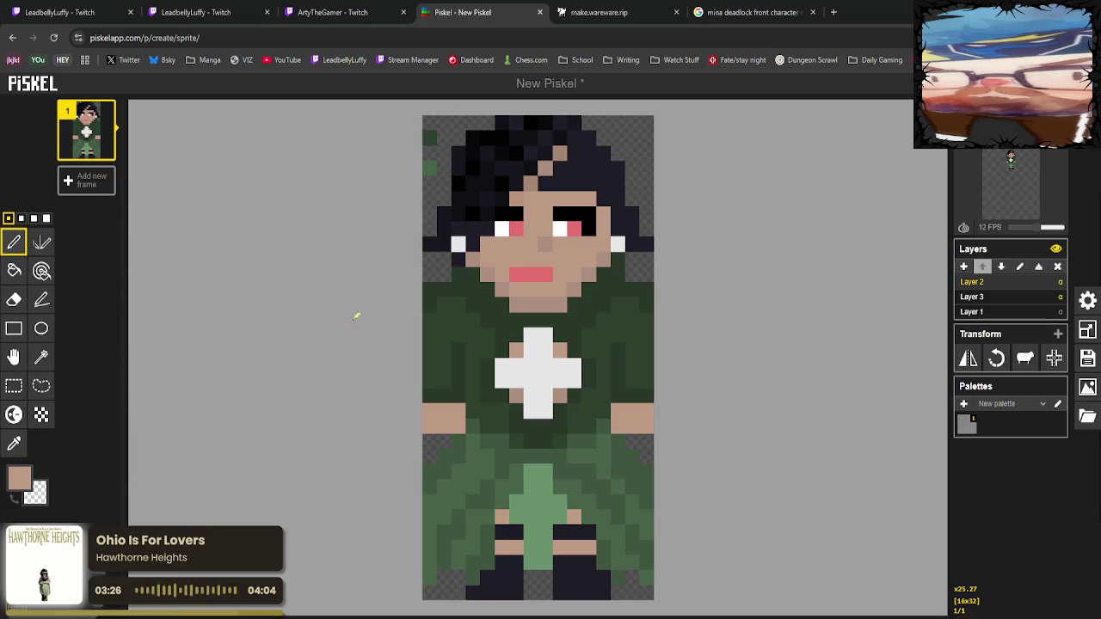
click(443, 289)
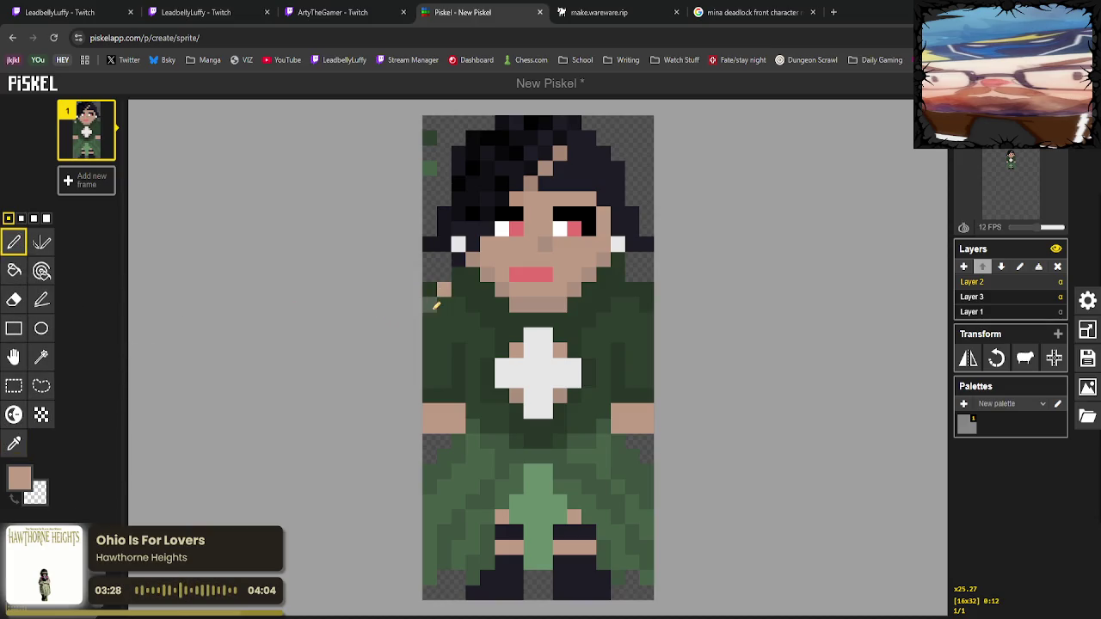
click(430, 290)
click(632, 289)
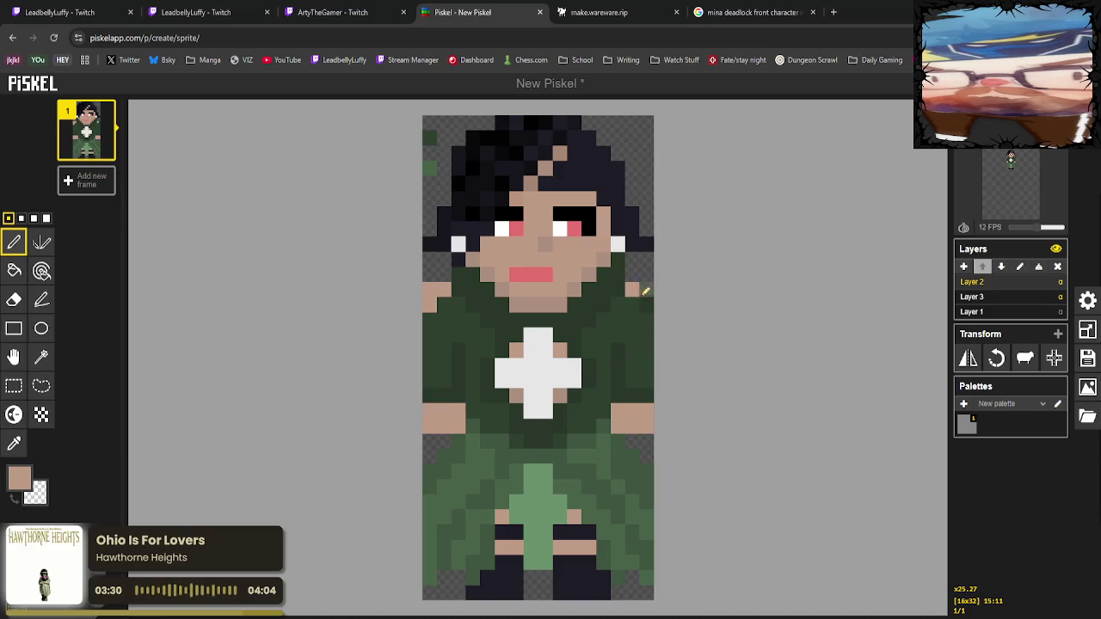
click(632, 305)
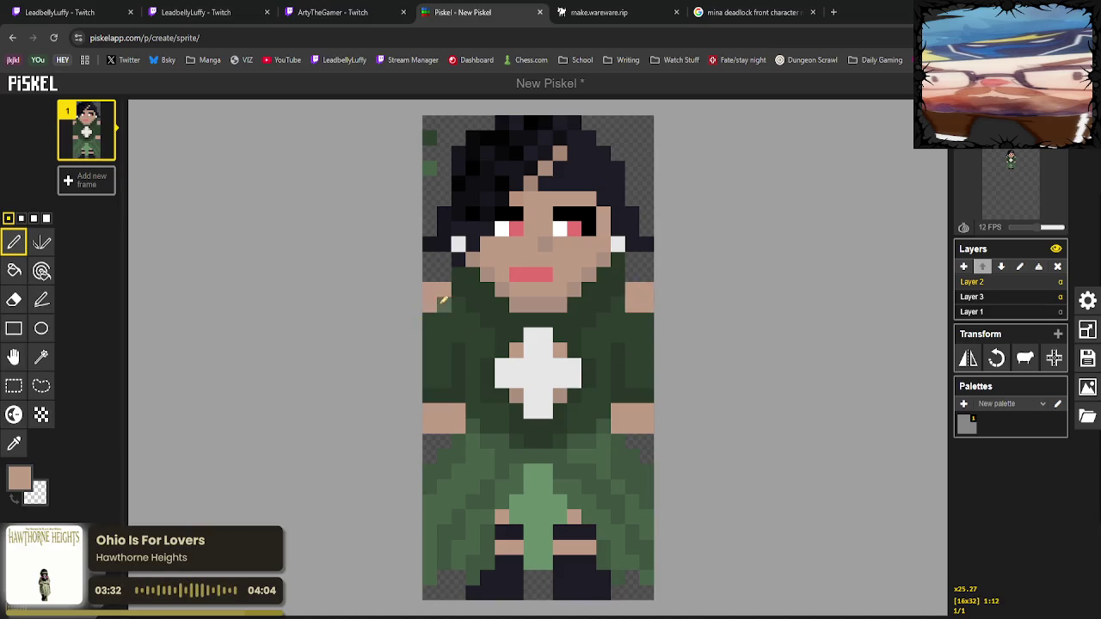
click(443, 305)
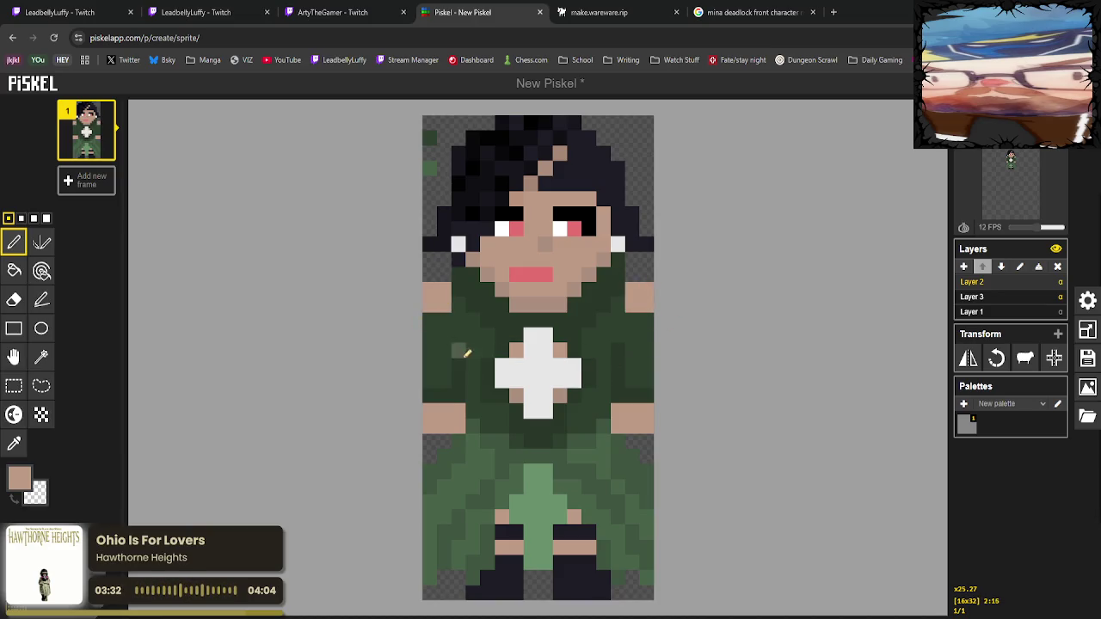
click(458, 303)
click(617, 304)
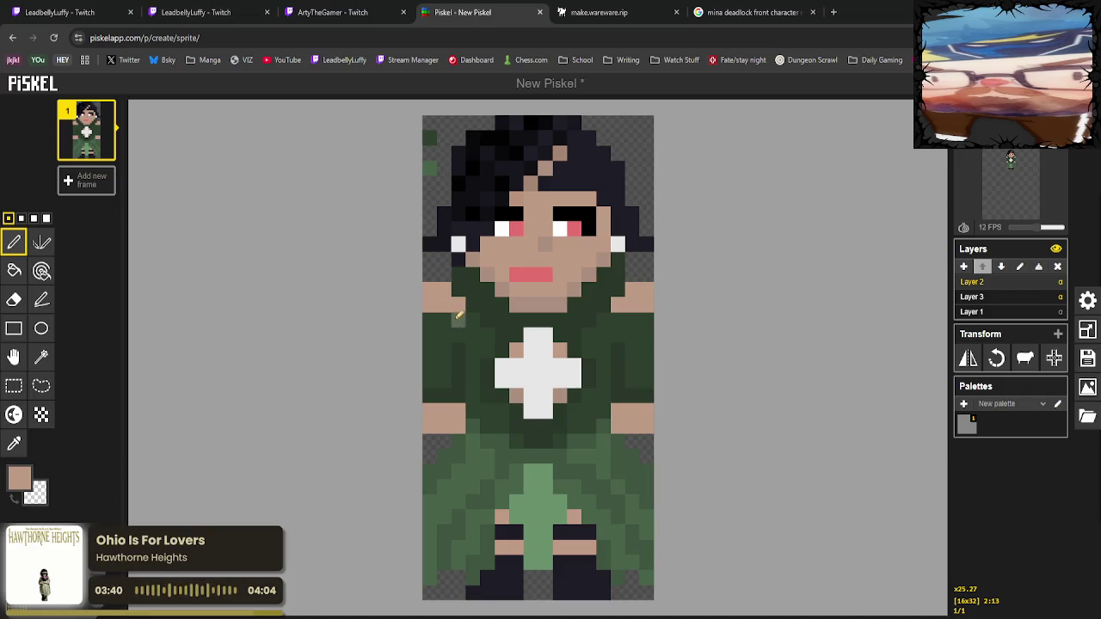
drag(458, 315, 459, 402)
mouse_move(429, 327)
mouse_down()
mouse_move(429, 387)
mouse_move(437, 320)
mouse_move(444, 402)
mouse_up()
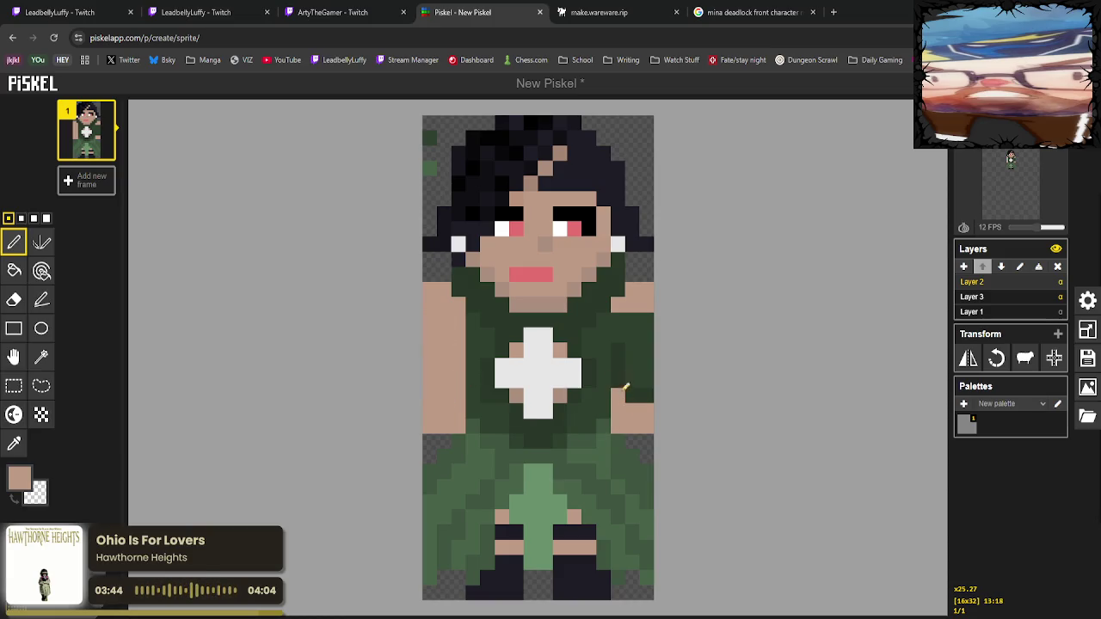
mouse_move(616, 401)
mouse_down()
mouse_move(630, 317)
mouse_move(645, 379)
mouse_move(651, 328)
mouse_move(638, 400)
mouse_up()
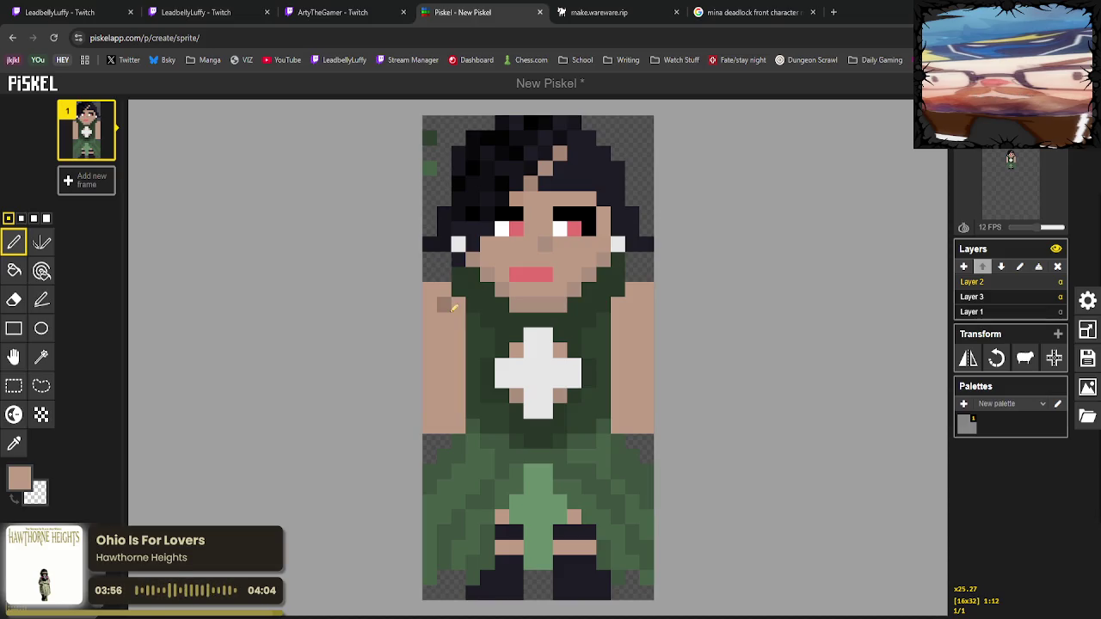
key(ctrl+z)
key(ctrl+z)
key(ctrl+z)
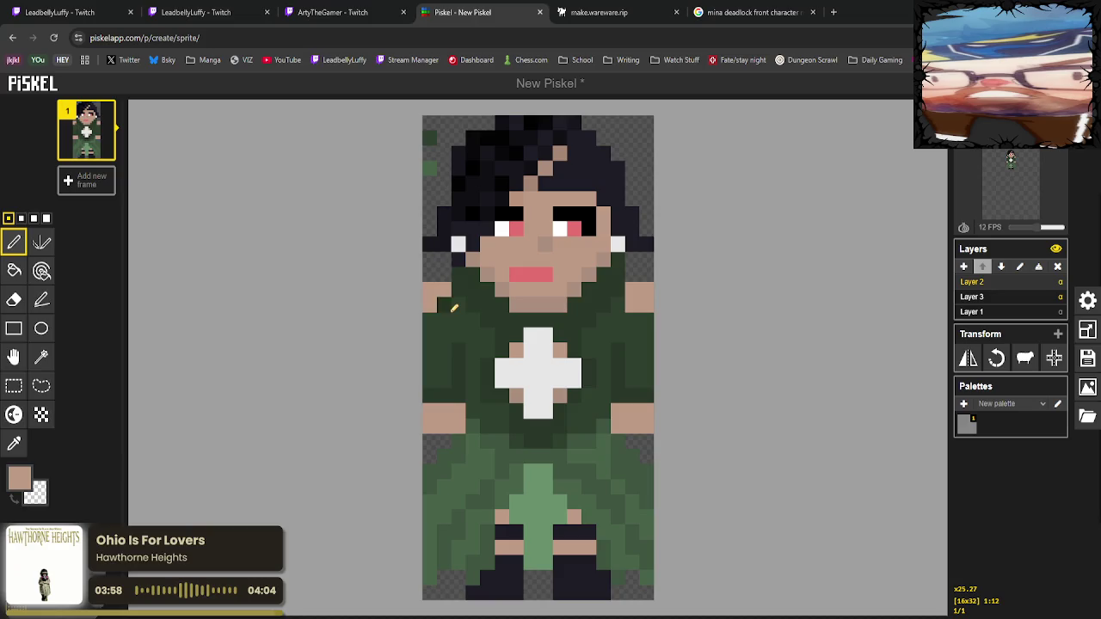
key(ctrl+z)
key(ctrl+z)
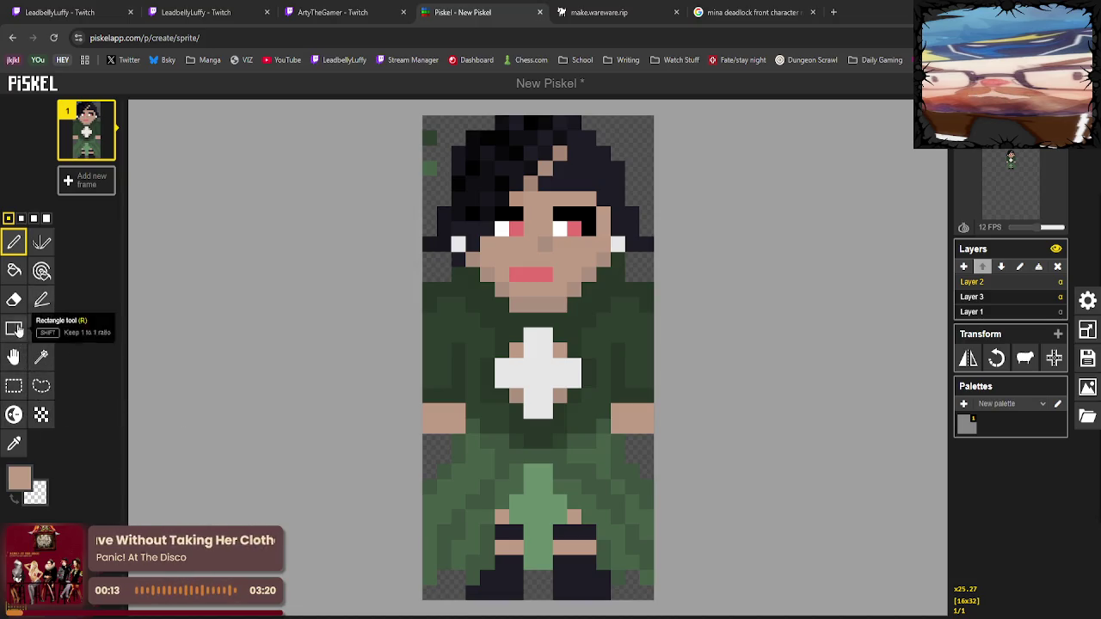
Paint skin-tone pixels on both shoulders, the left arm edge and the right hand corner.
click(12, 444)
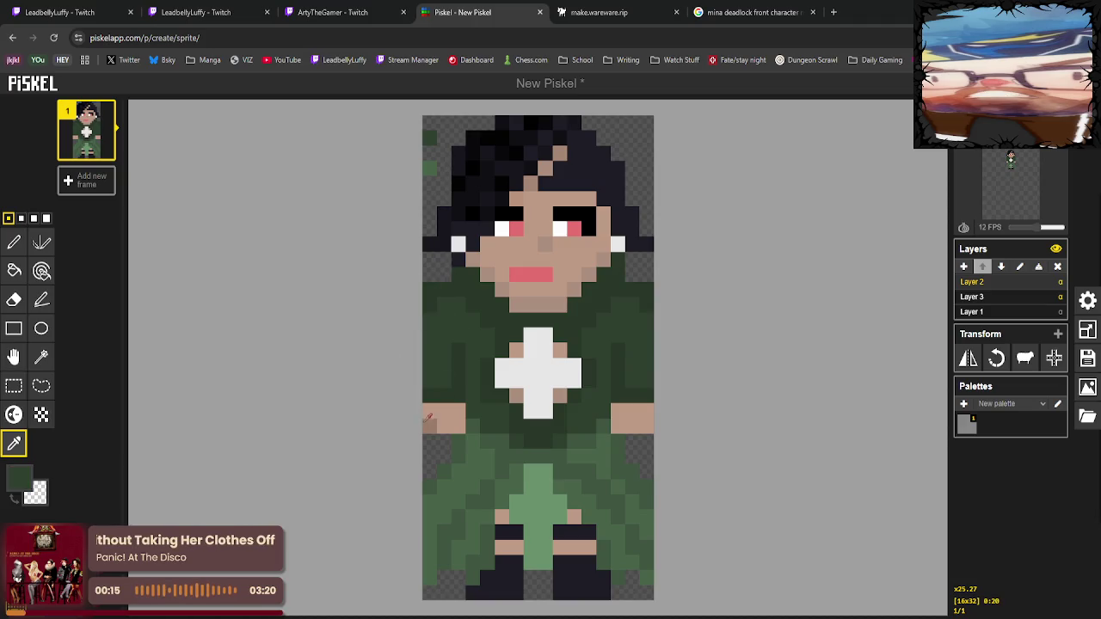
click(14, 243)
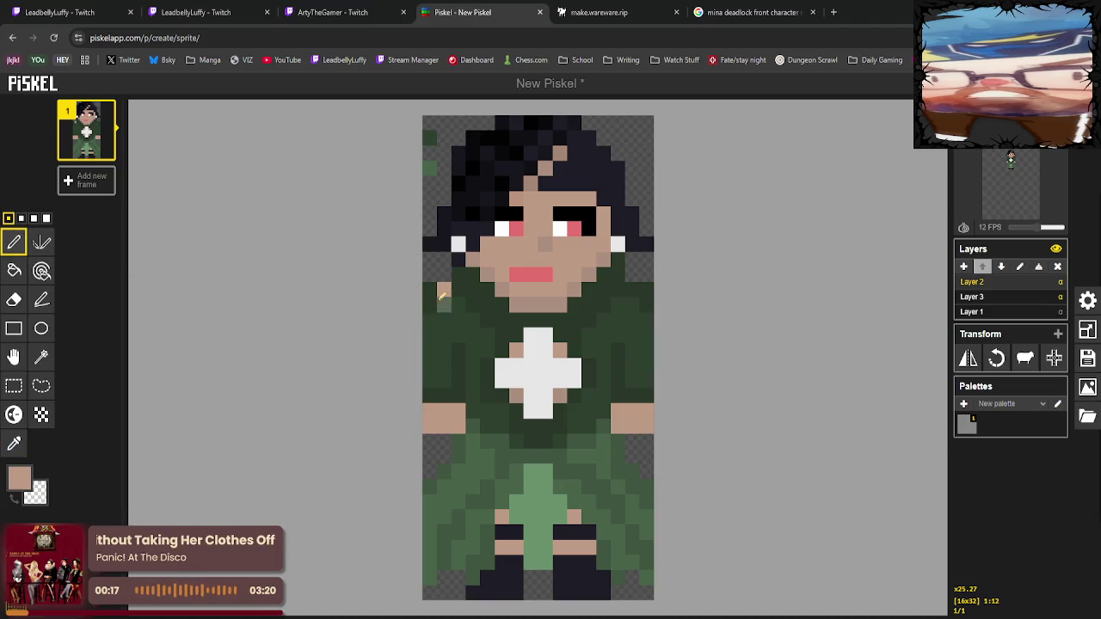
drag(434, 304, 436, 290)
drag(646, 305, 631, 289)
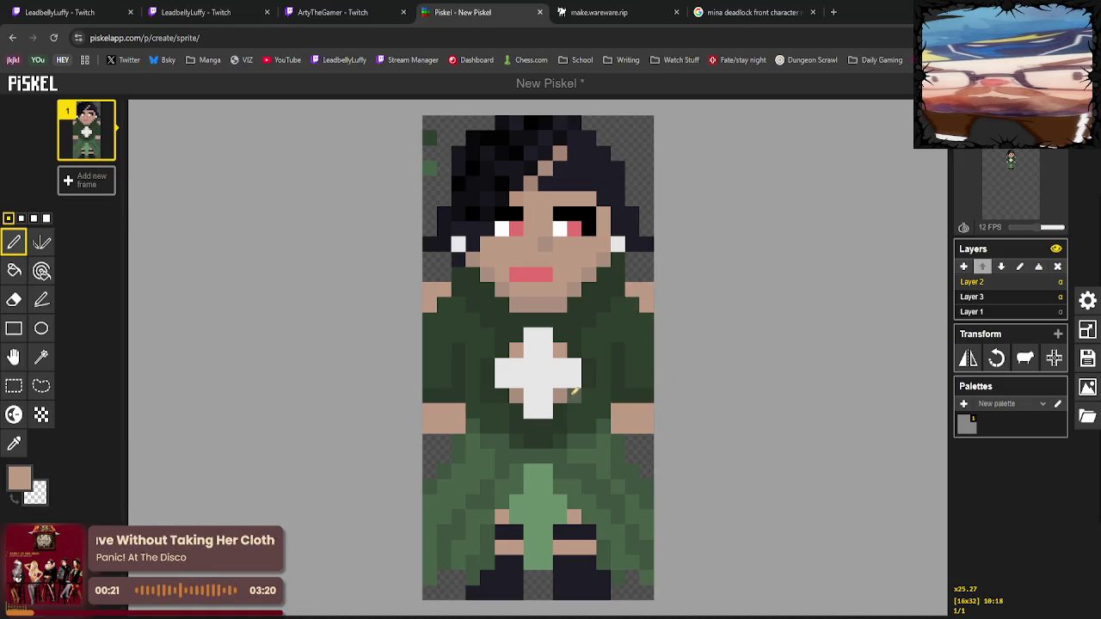
click(624, 308)
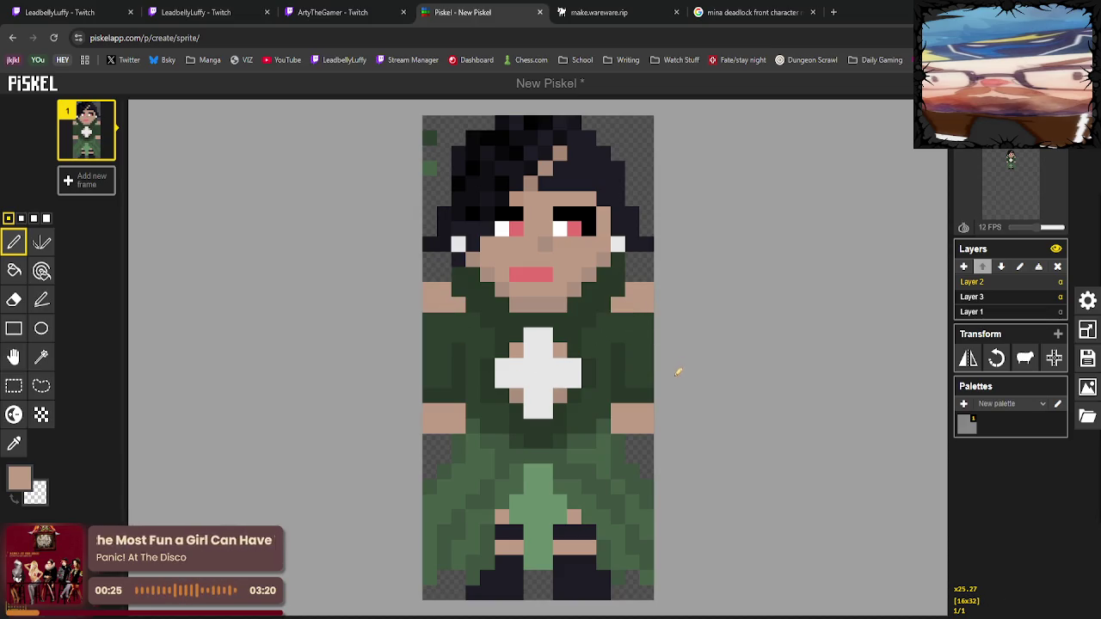
drag(429, 335, 429, 319)
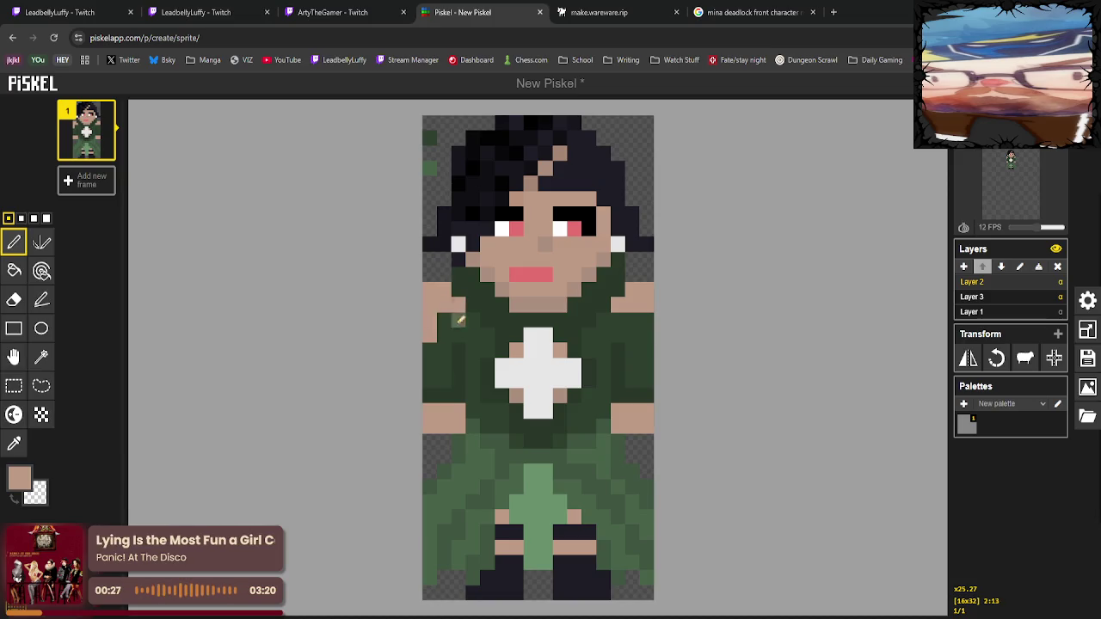
click(646, 318)
click(652, 419)
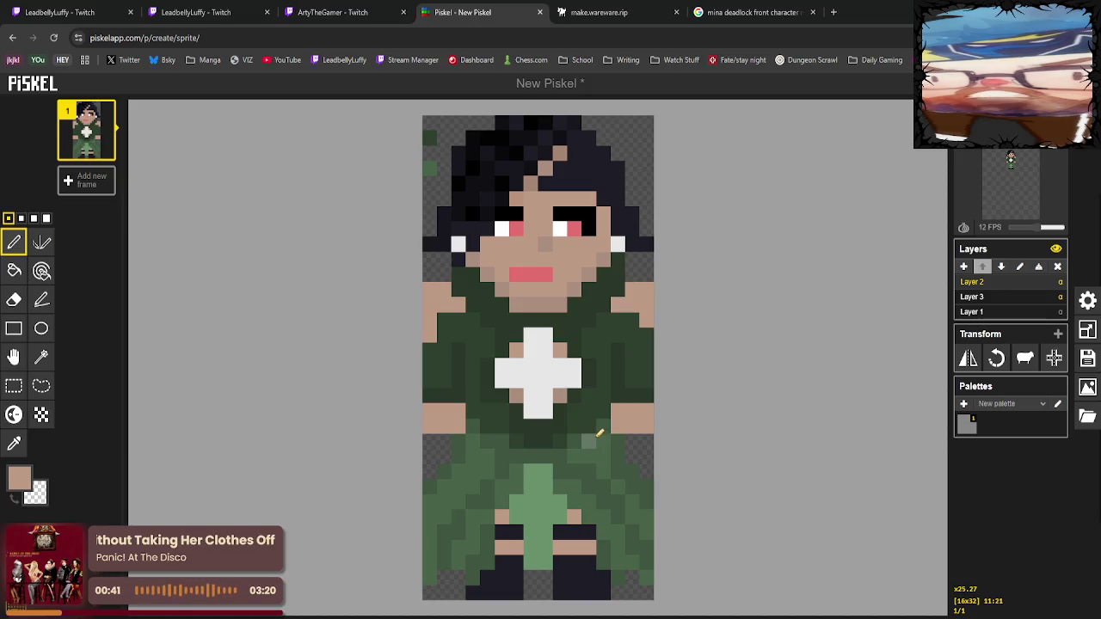
click(429, 335)
drag(435, 297, 444, 289)
Erase the outer shoulder pixels on both sides to transparency.
click(14, 299)
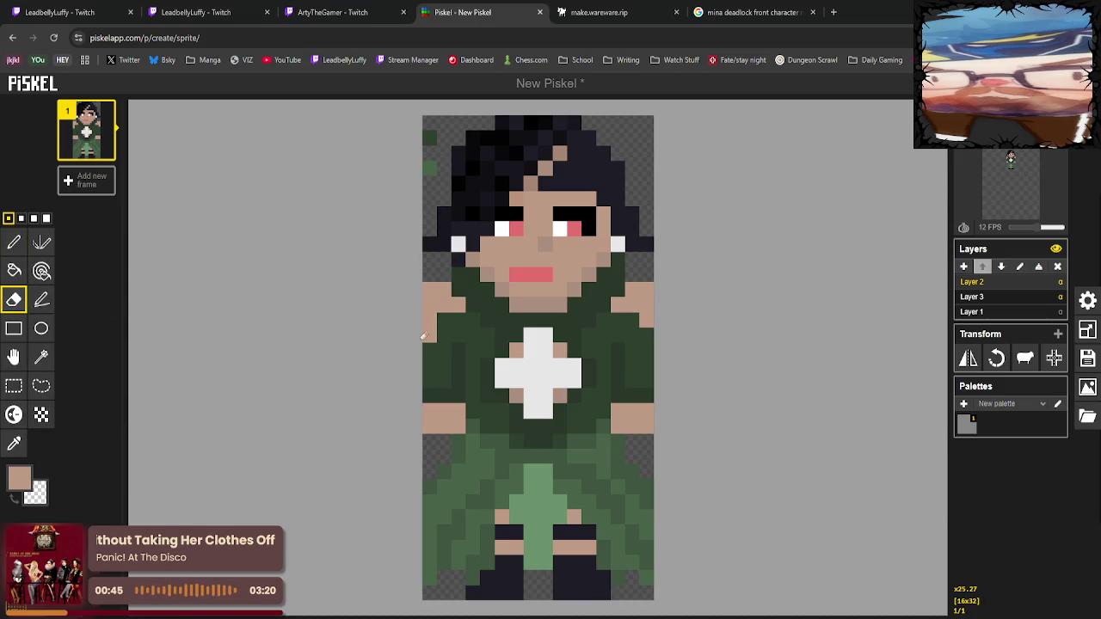
mouse_move(458, 302)
mouse_down()
mouse_move(430, 302)
mouse_move(440, 289)
mouse_up()
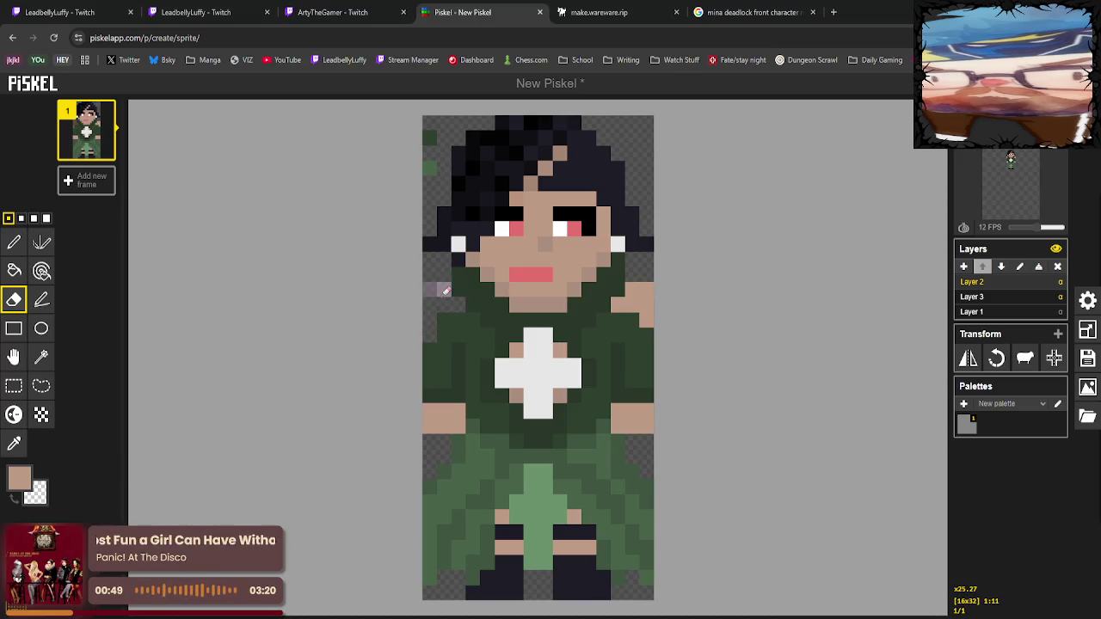
click(623, 306)
drag(626, 308, 639, 285)
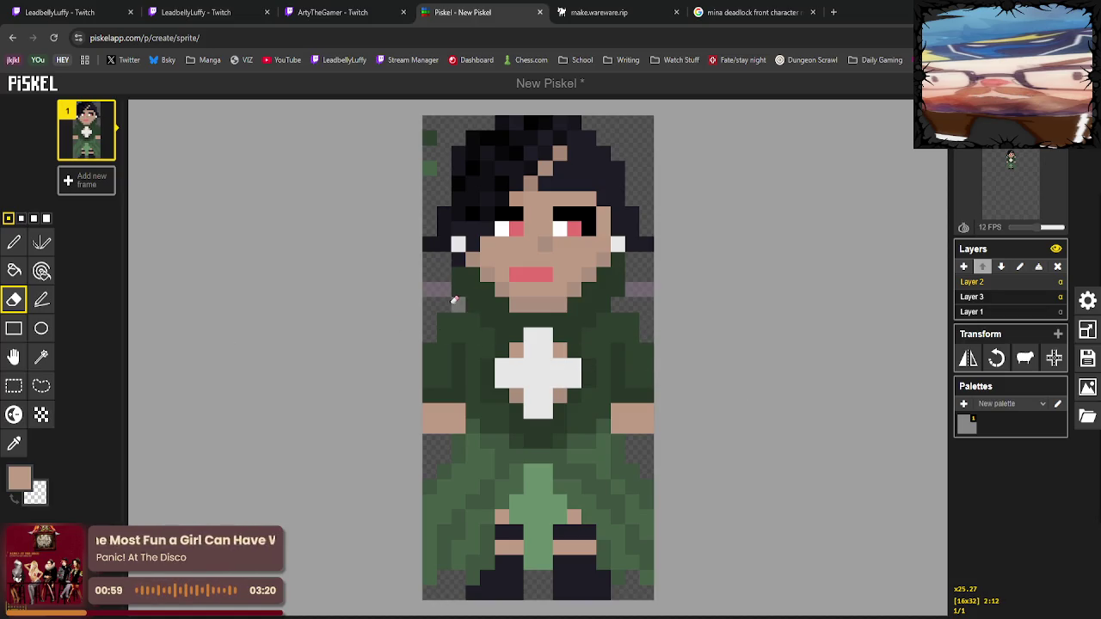
click(13, 442)
click(447, 335)
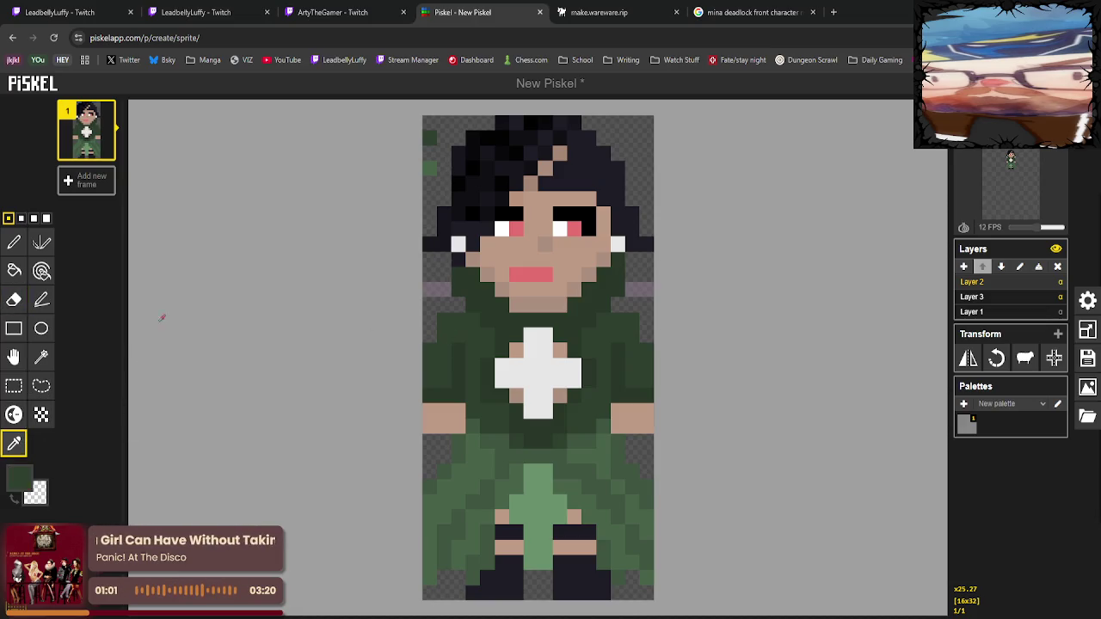
click(14, 242)
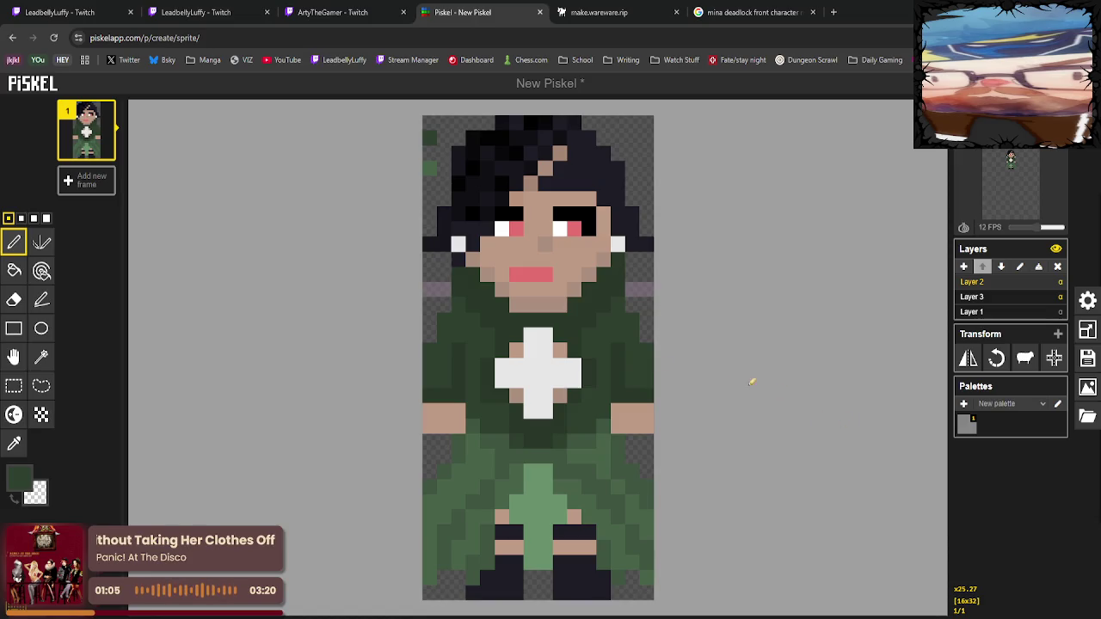
click(14, 443)
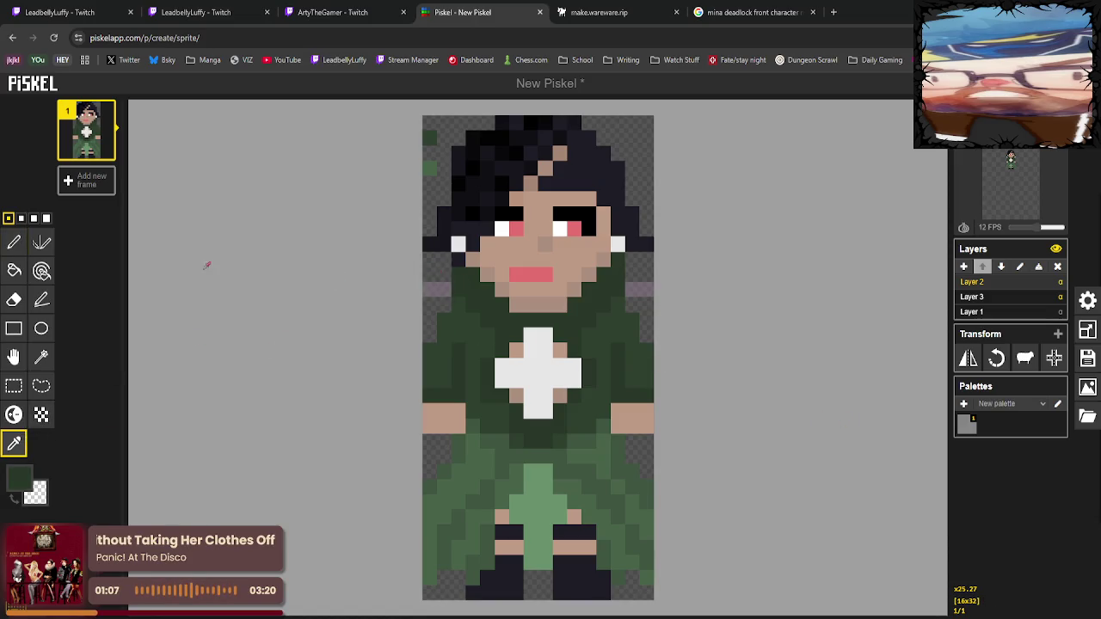
click(14, 242)
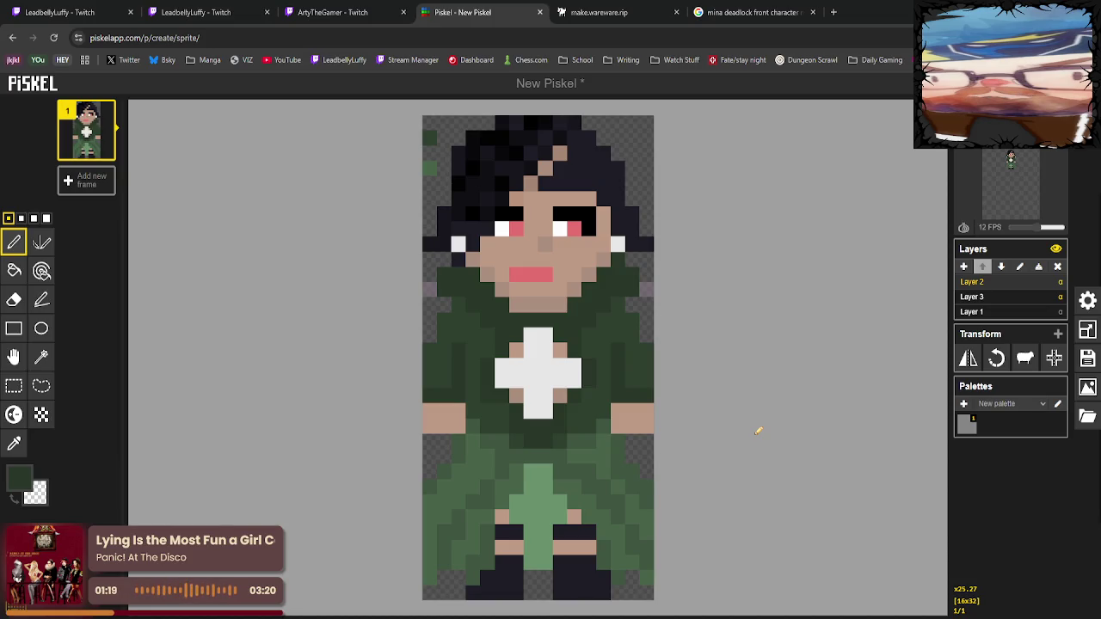
click(14, 444)
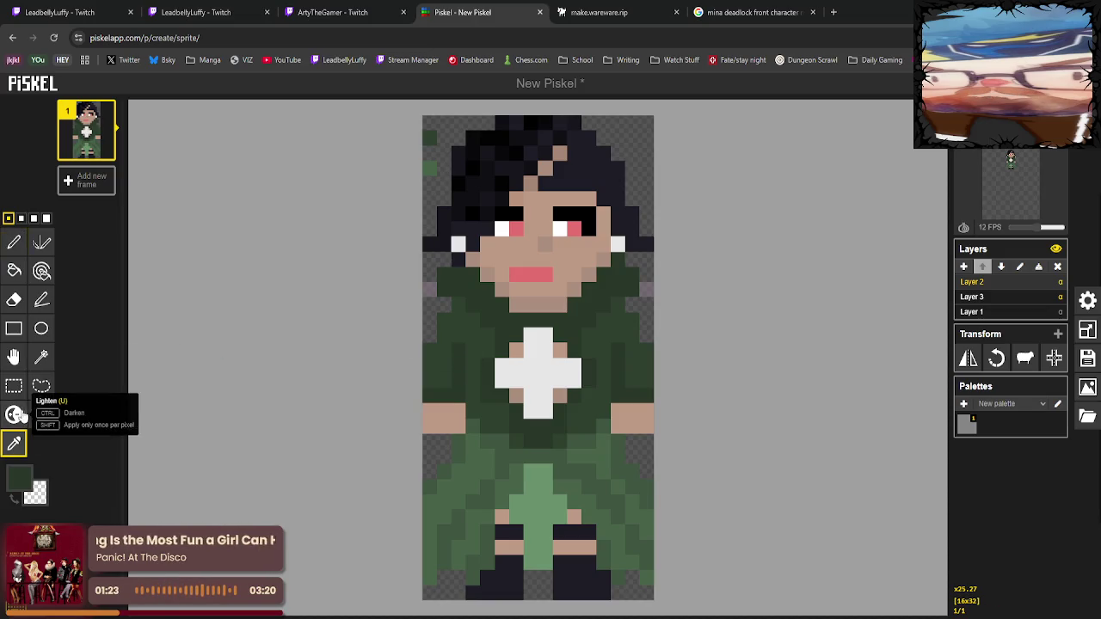
click(15, 247)
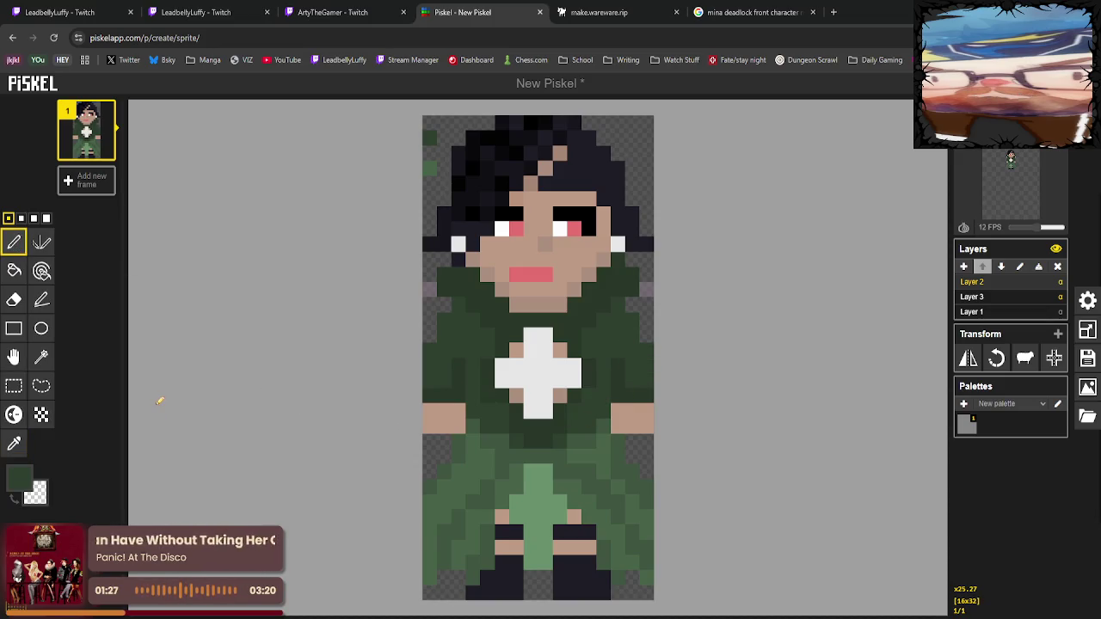
key(o)
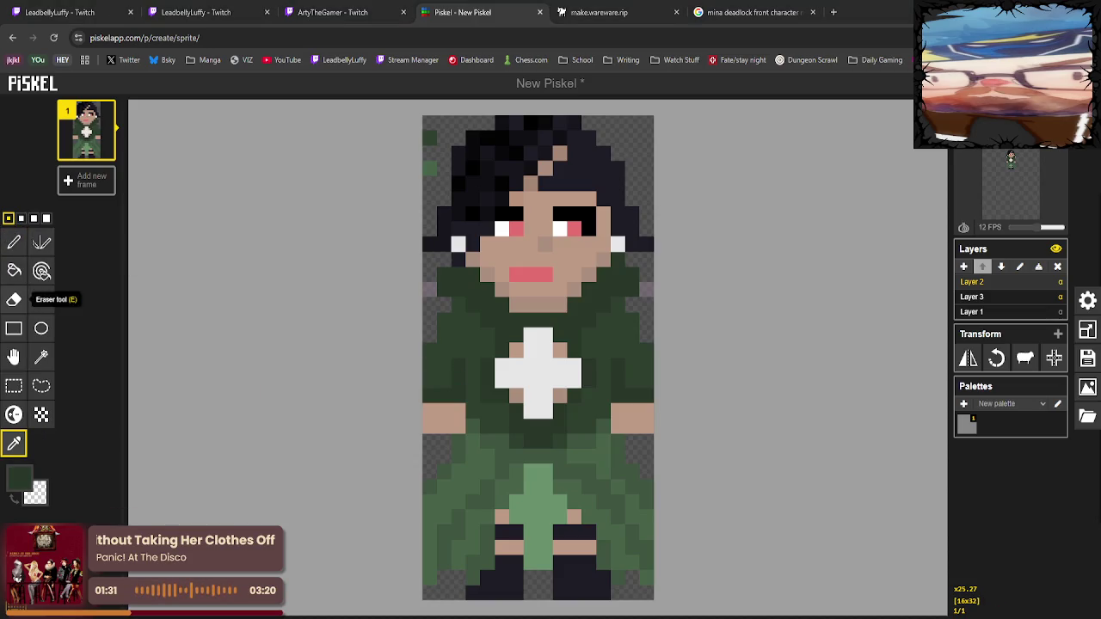
click(14, 243)
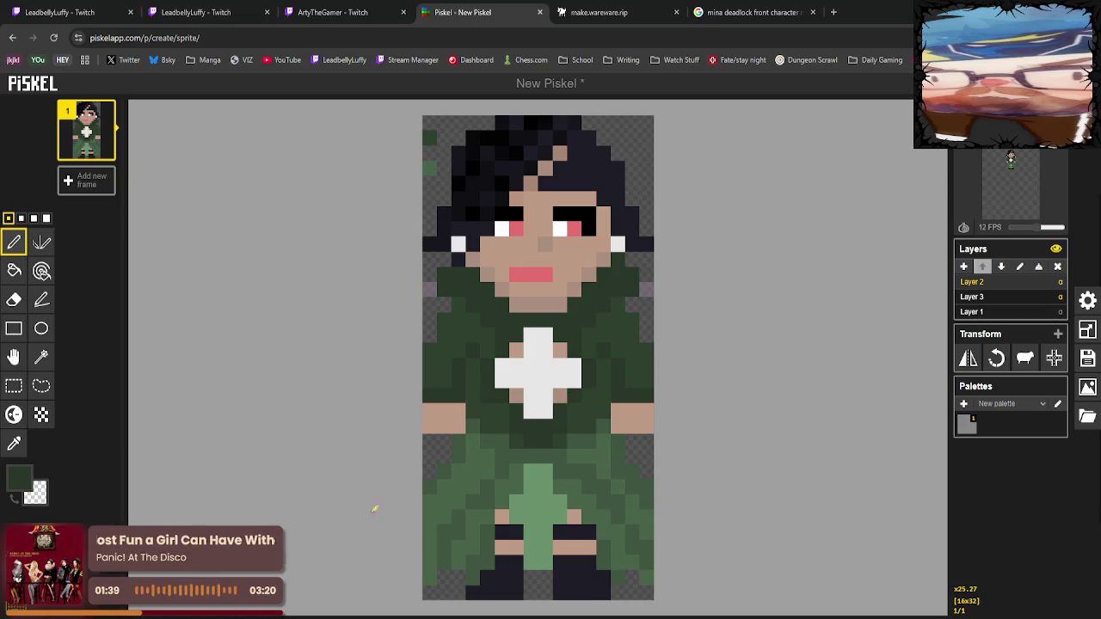
Paint a skirt-sampled dark green pixel just below the white cross.
click(14, 443)
click(508, 442)
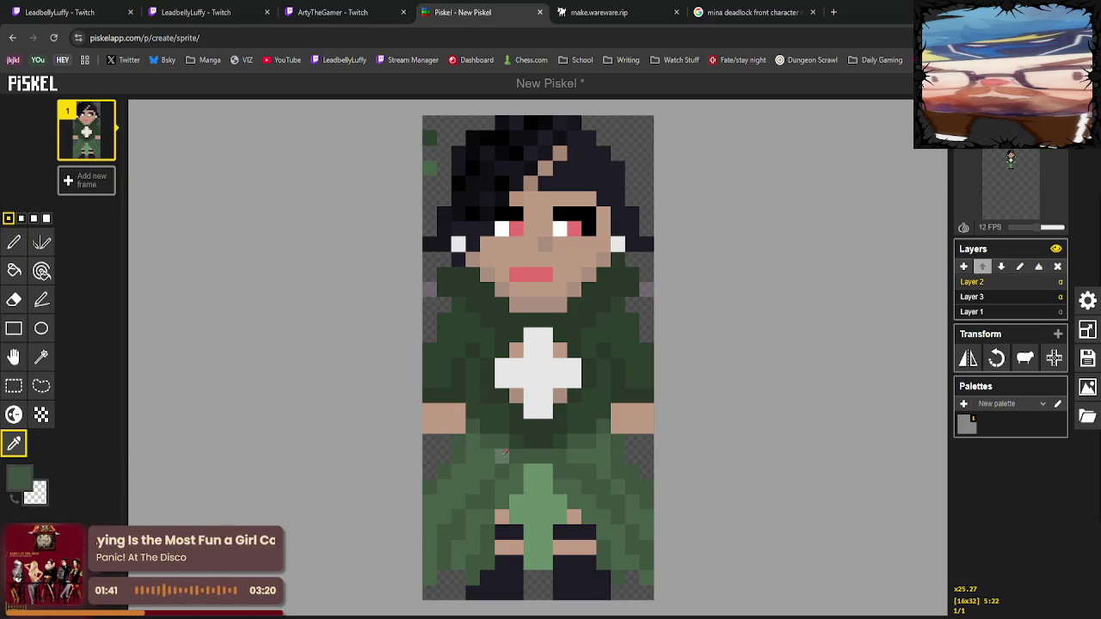
click(14, 241)
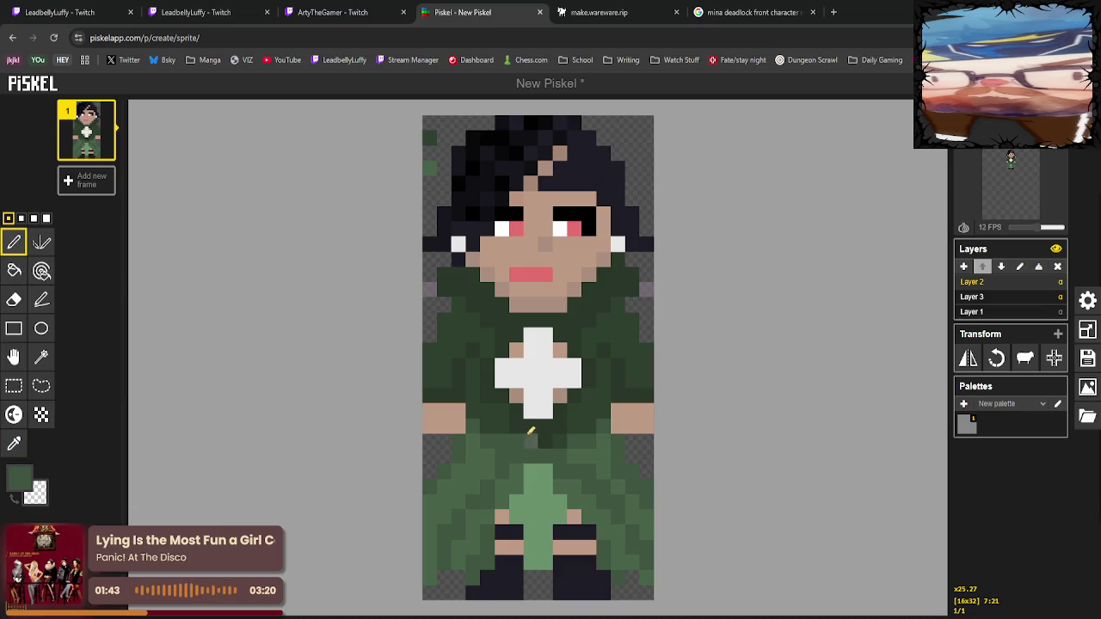
click(531, 439)
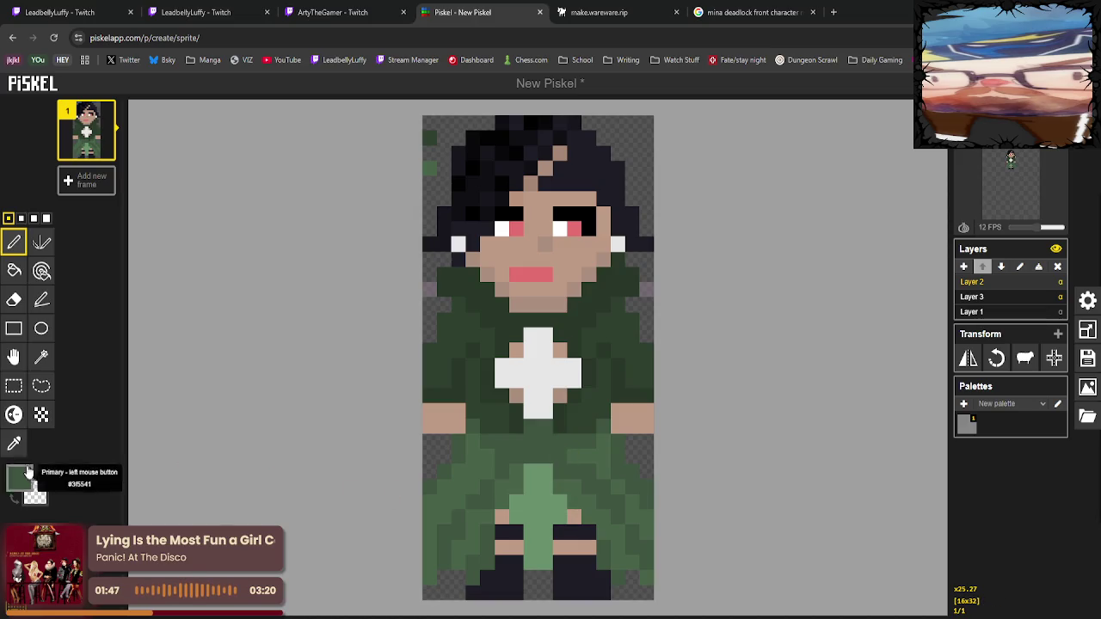
Sample a skirt colour, then erase the stray green pixels at the sprite's top-left corner.
click(14, 443)
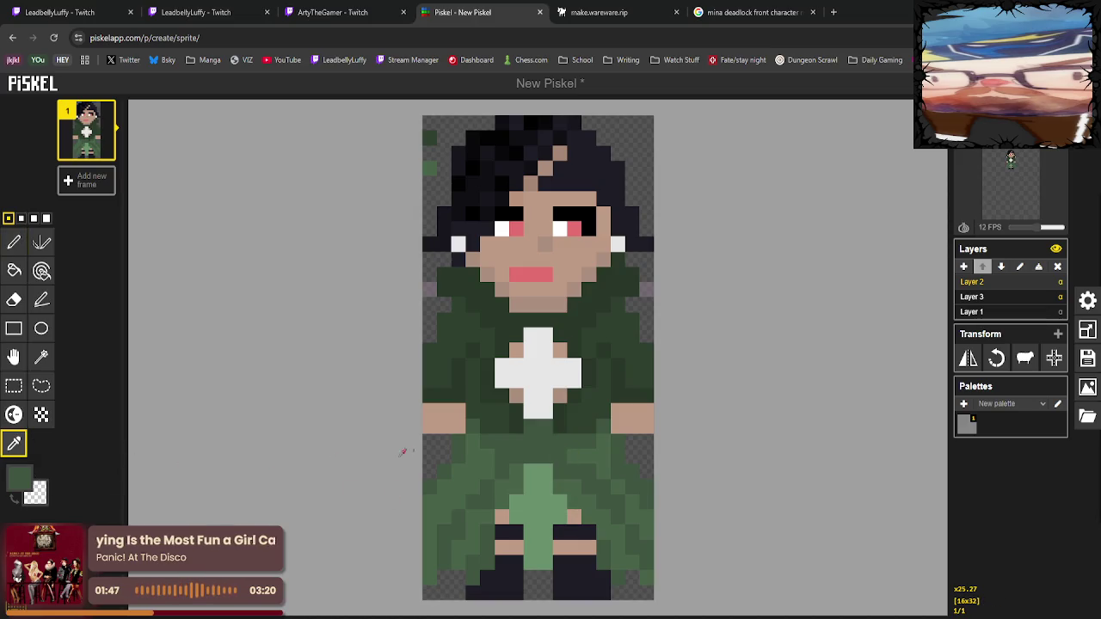
click(14, 243)
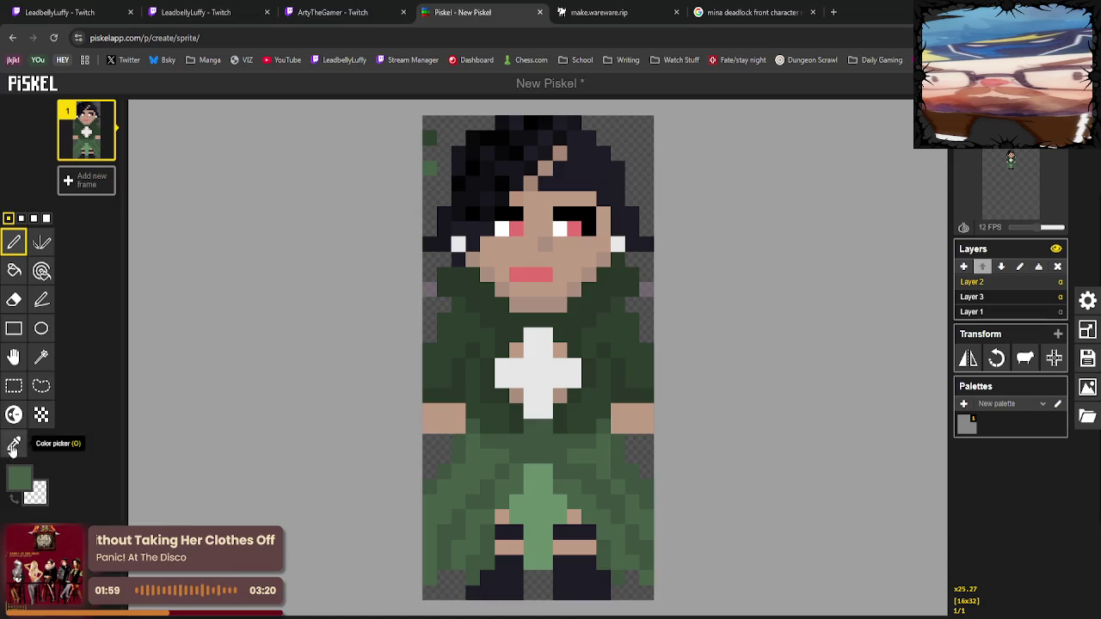
click(14, 443)
click(13, 242)
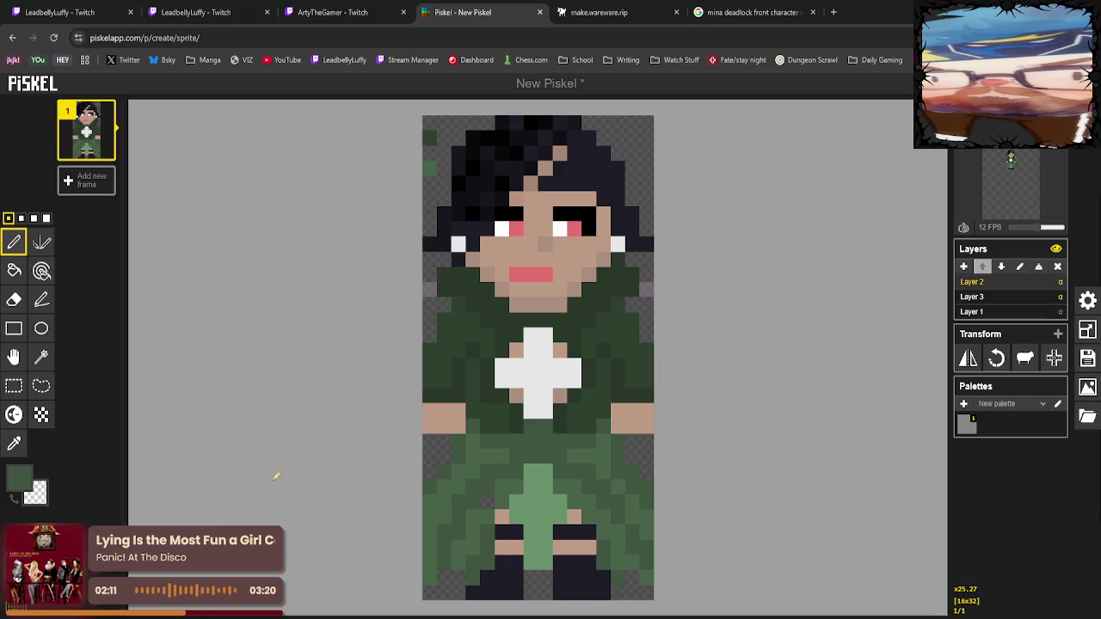
click(14, 443)
click(517, 501)
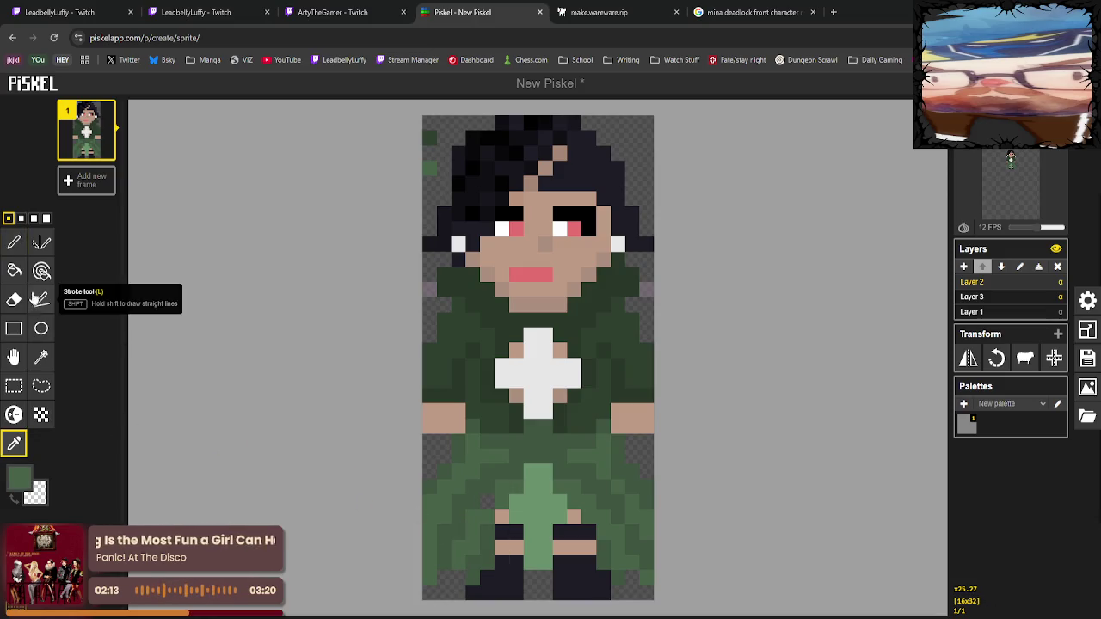
click(14, 243)
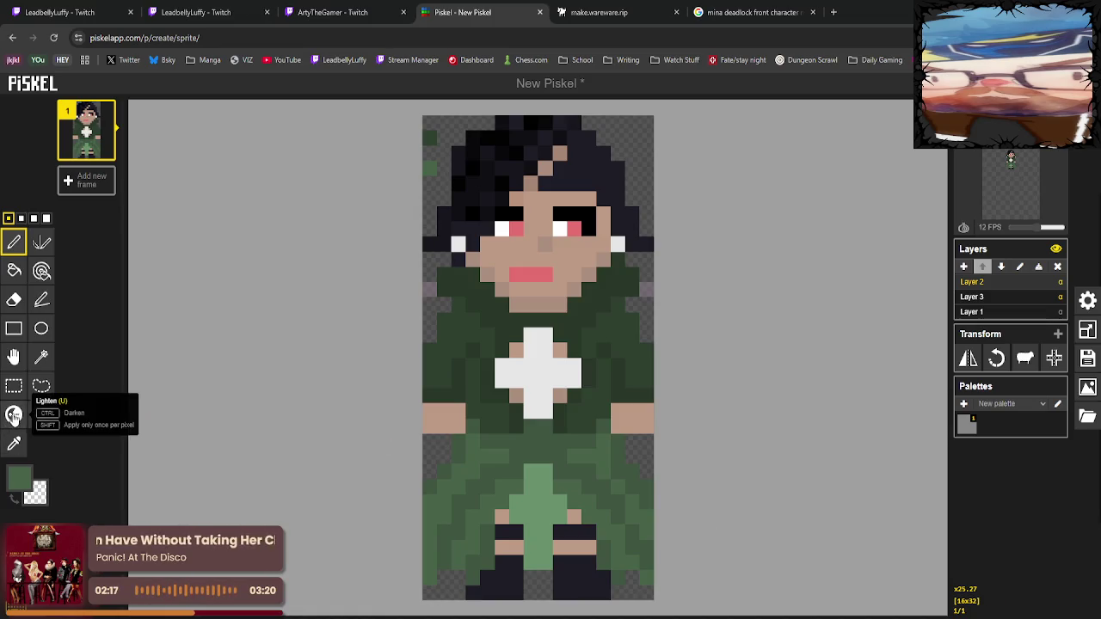
click(14, 299)
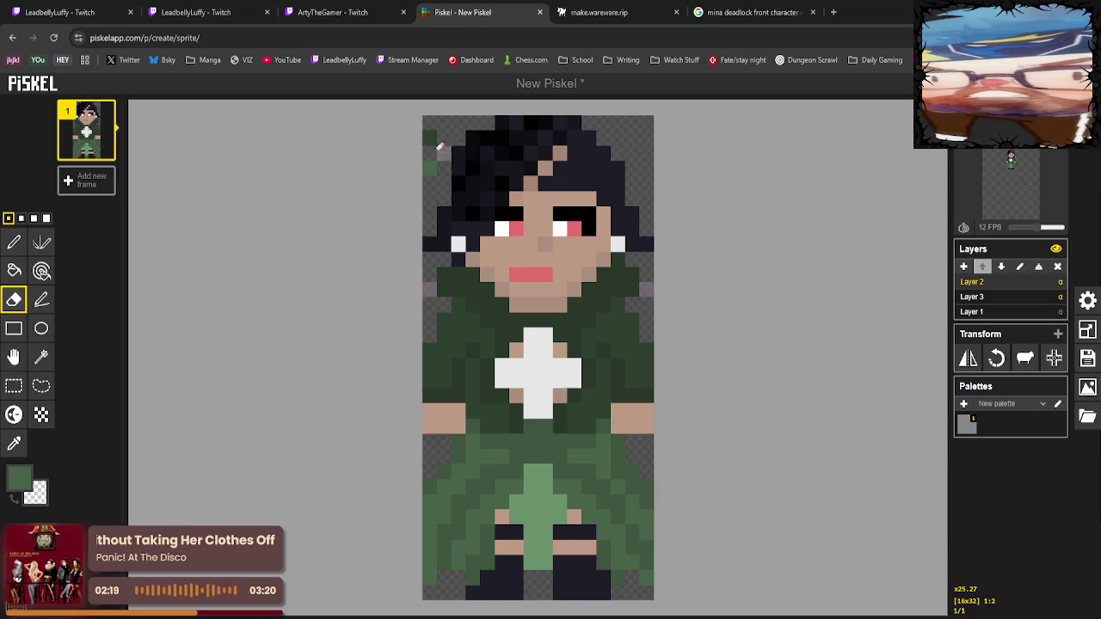
drag(429, 138, 429, 167)
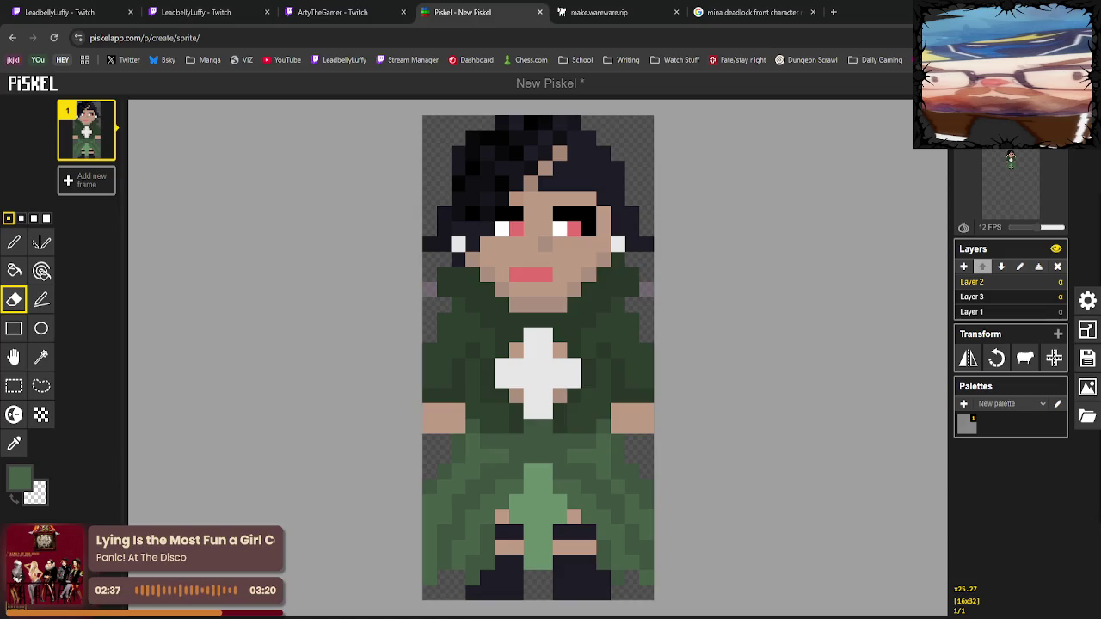
click(1060, 296)
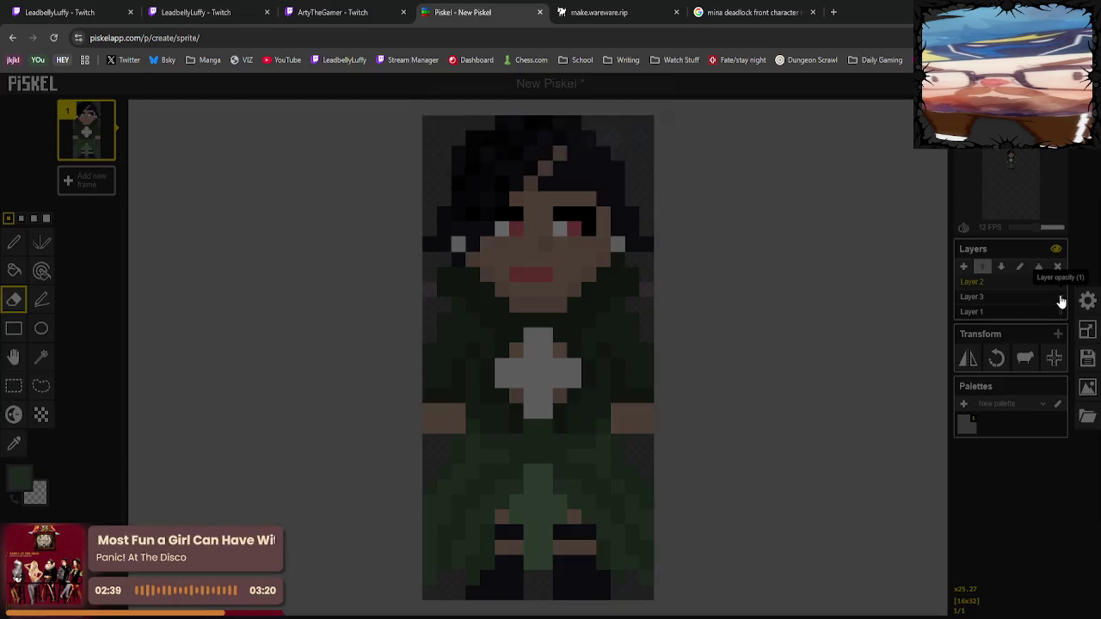
key(Return)
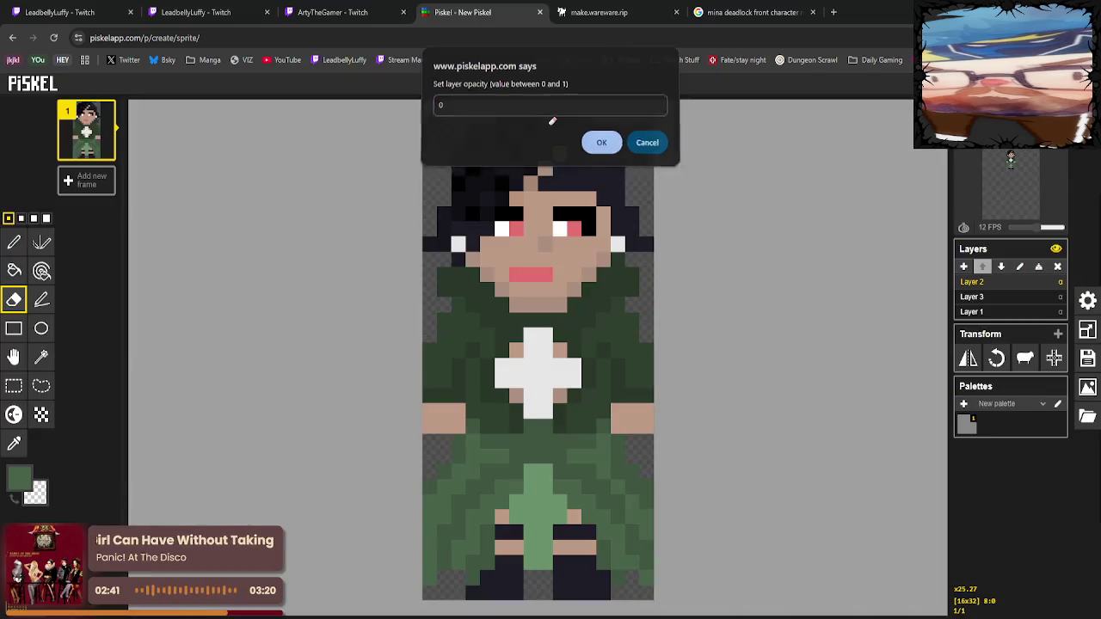
click(1020, 298)
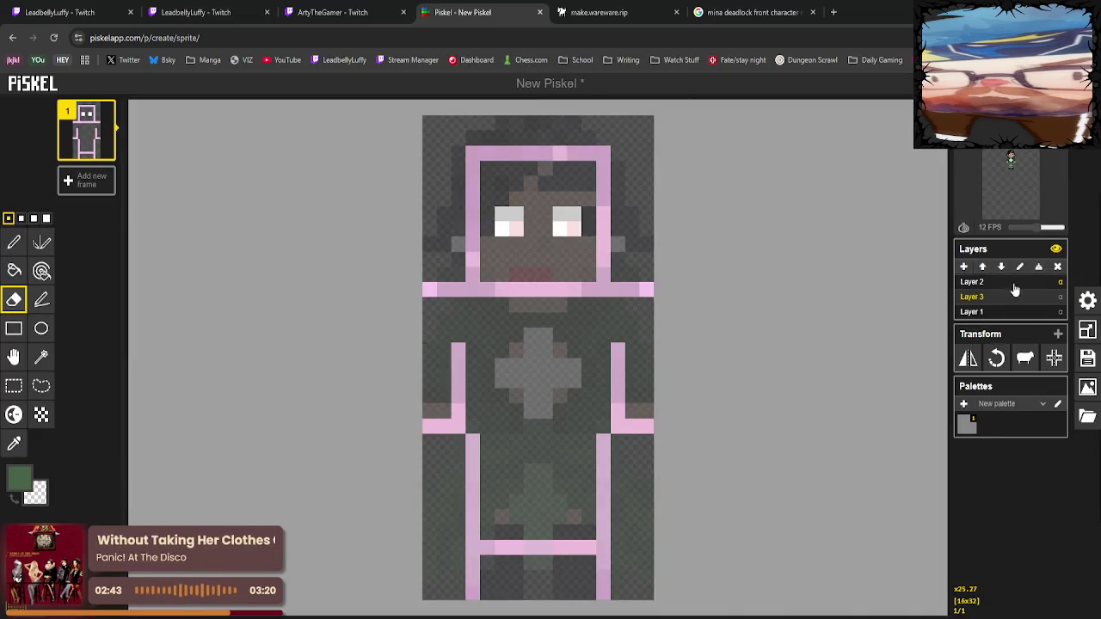
click(1007, 285)
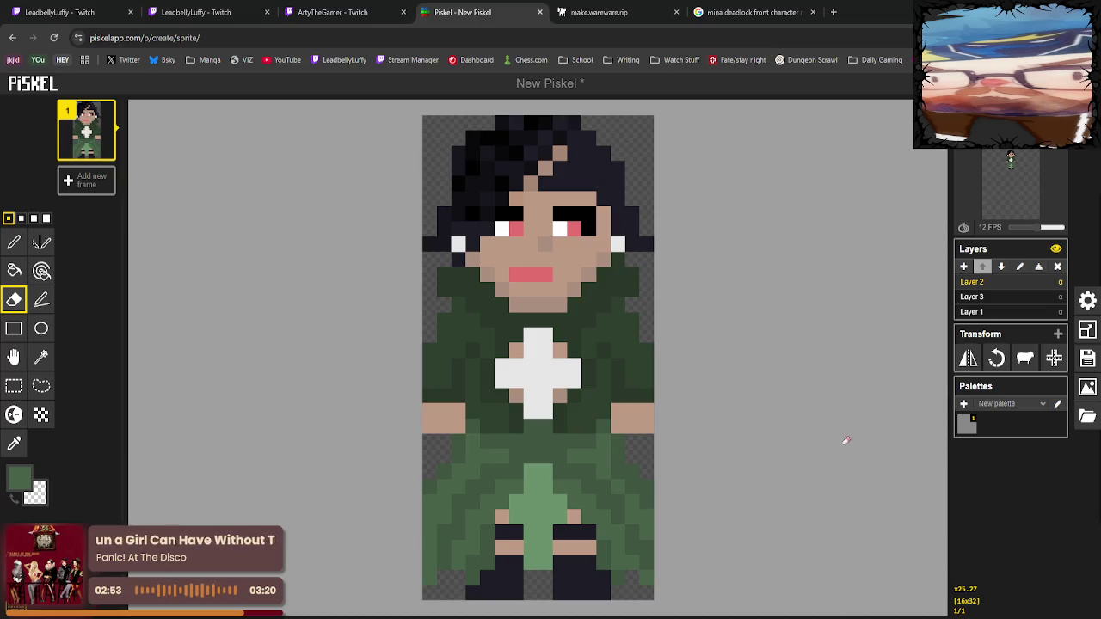
Open the Export panel showing PNG options at 16 x 32 resolution.
click(1087, 388)
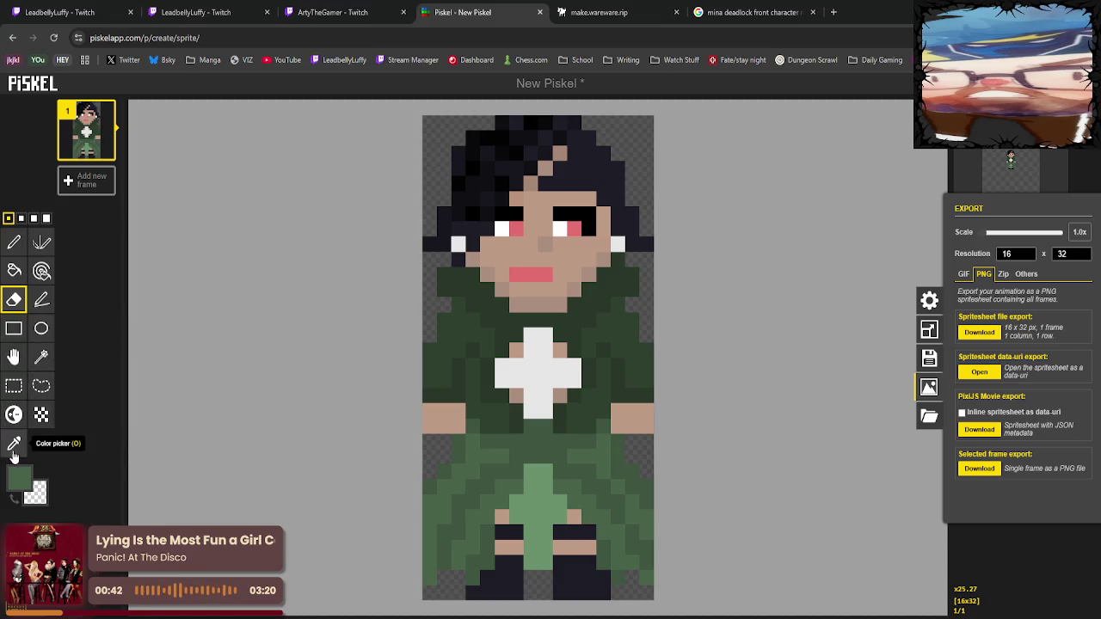
Sample the skin tone and paint it along the row at the top of the legs.
click(14, 445)
click(501, 578)
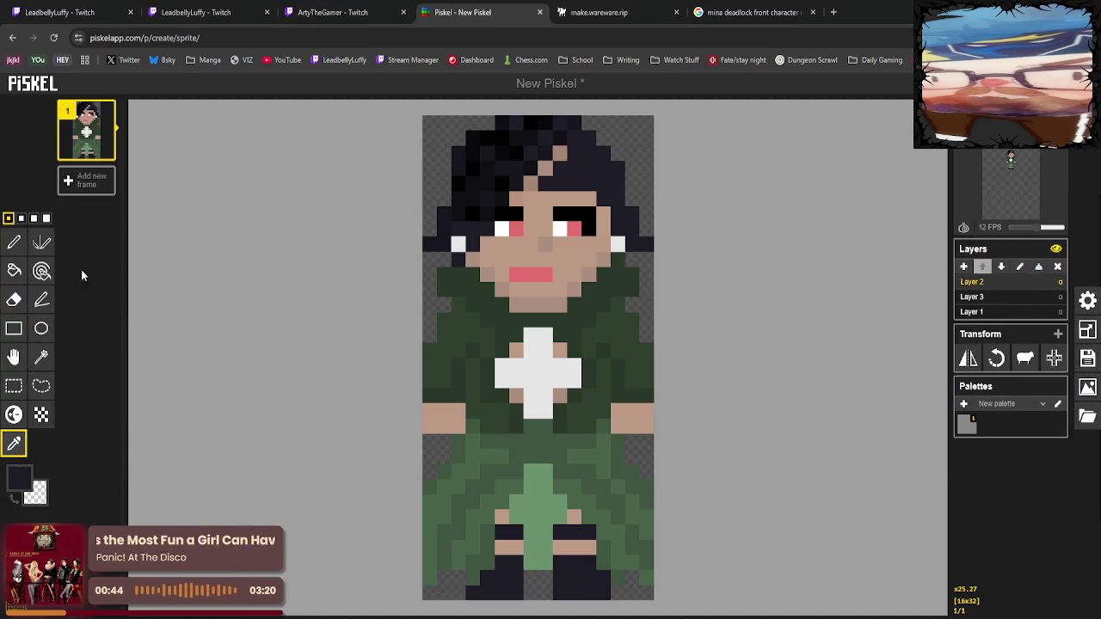
key(p)
alt+click(444, 419)
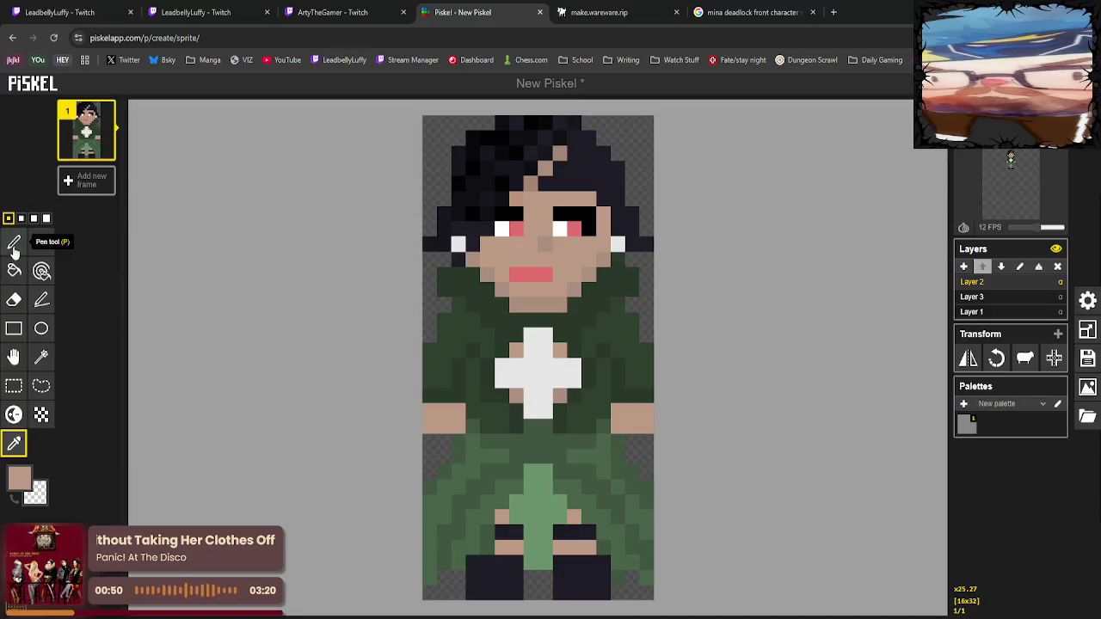
click(13, 242)
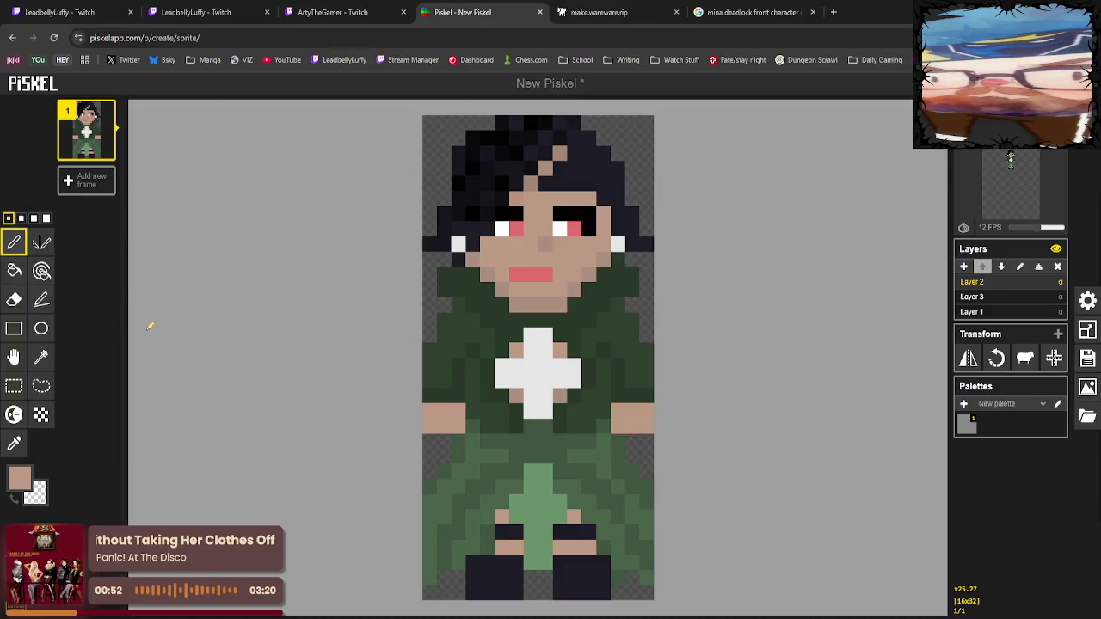
drag(507, 547, 471, 547)
click(602, 548)
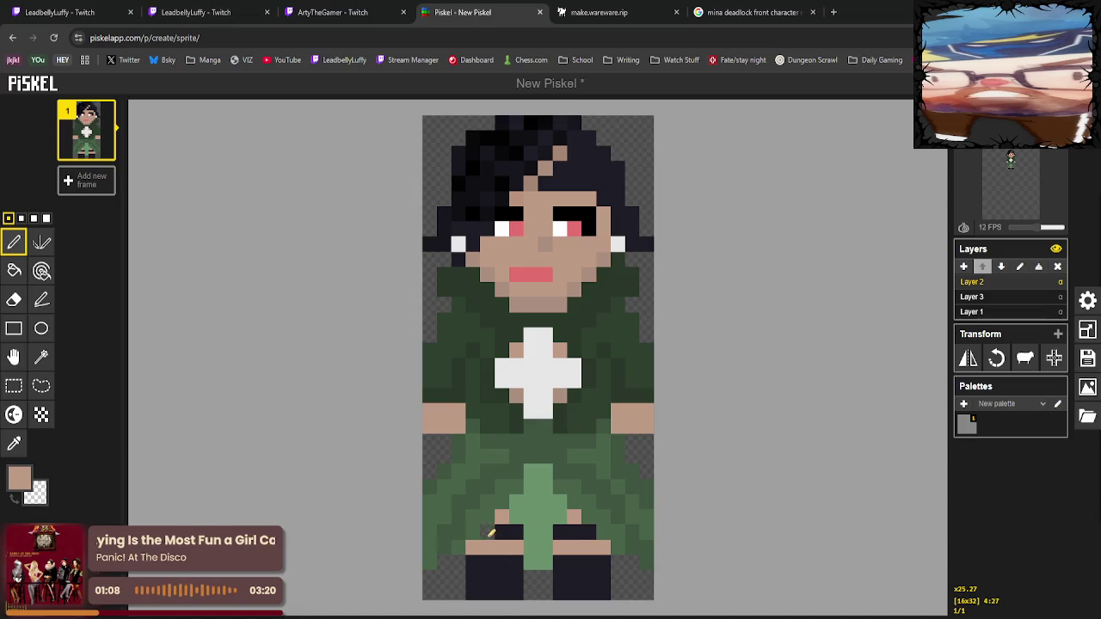
Paint one dark navy pixel on the shorts and select the whole sprite area.
click(14, 442)
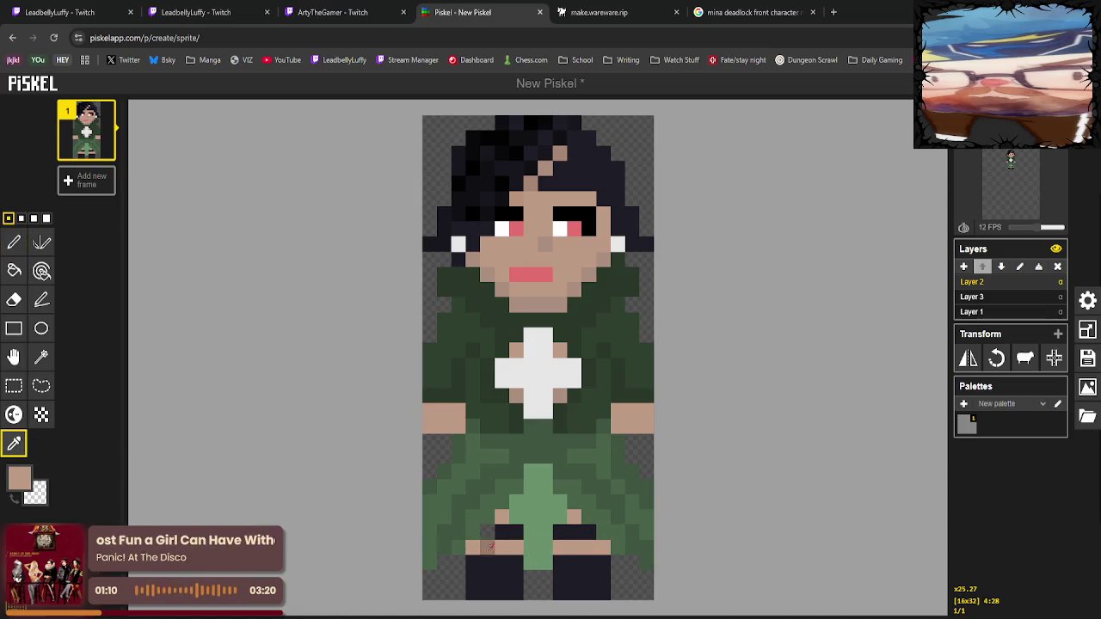
click(530, 532)
click(14, 243)
click(486, 532)
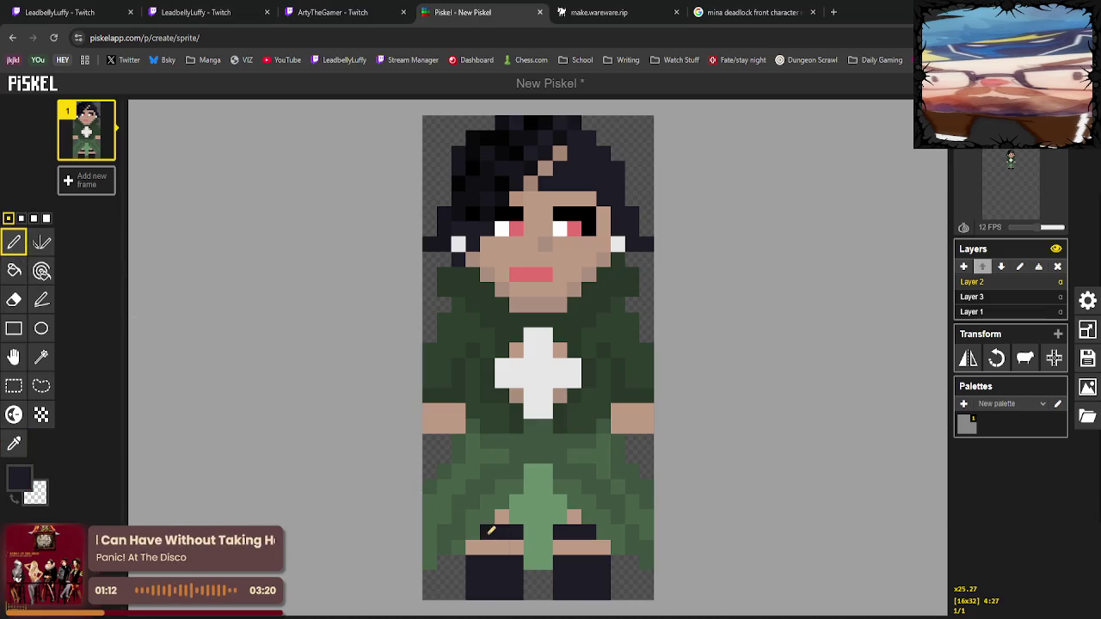
click(14, 386)
drag(423, 123, 668, 560)
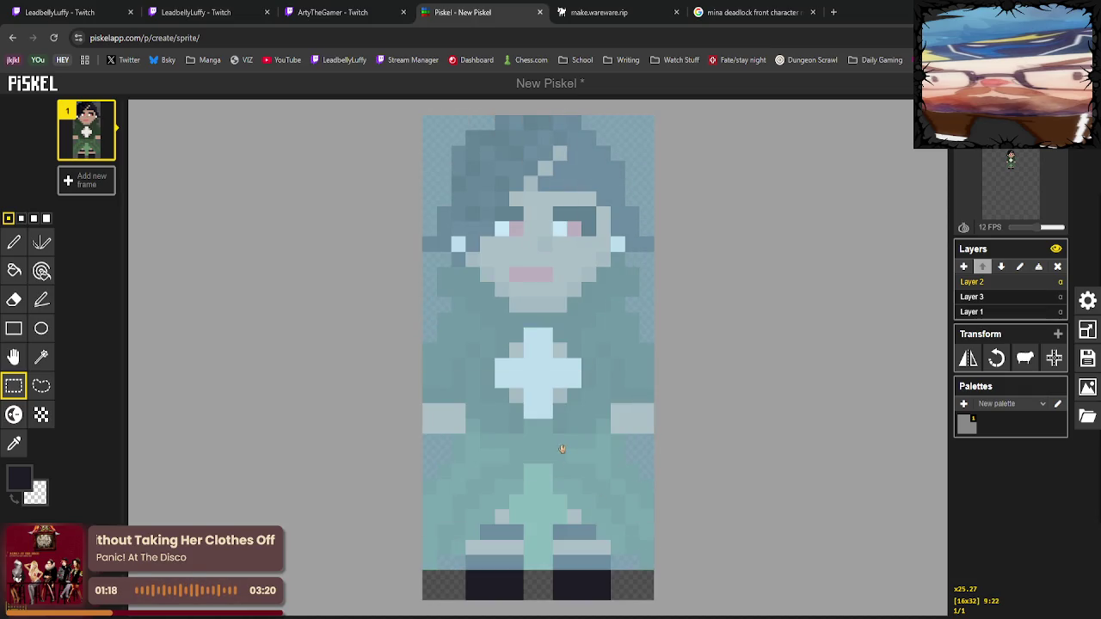
Drag the selected girl sprite down two pixels and release it.
click(544, 432)
drag(543, 429, 547, 458)
click(705, 479)
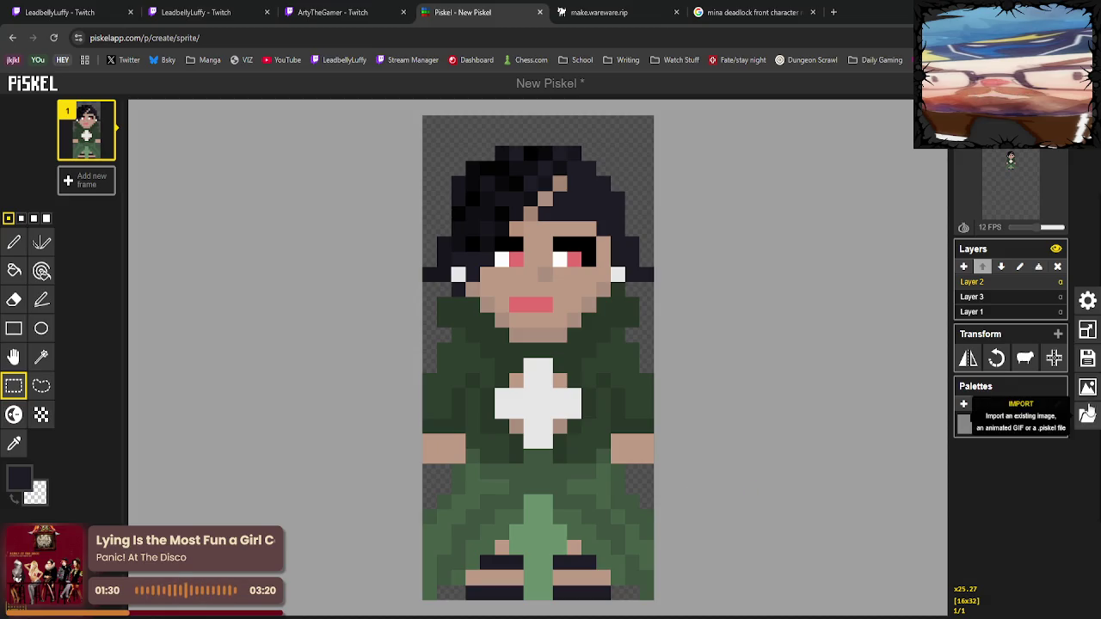
Open and dismiss the save settings, then bring up the PNG export options.
key(ctrl+s)
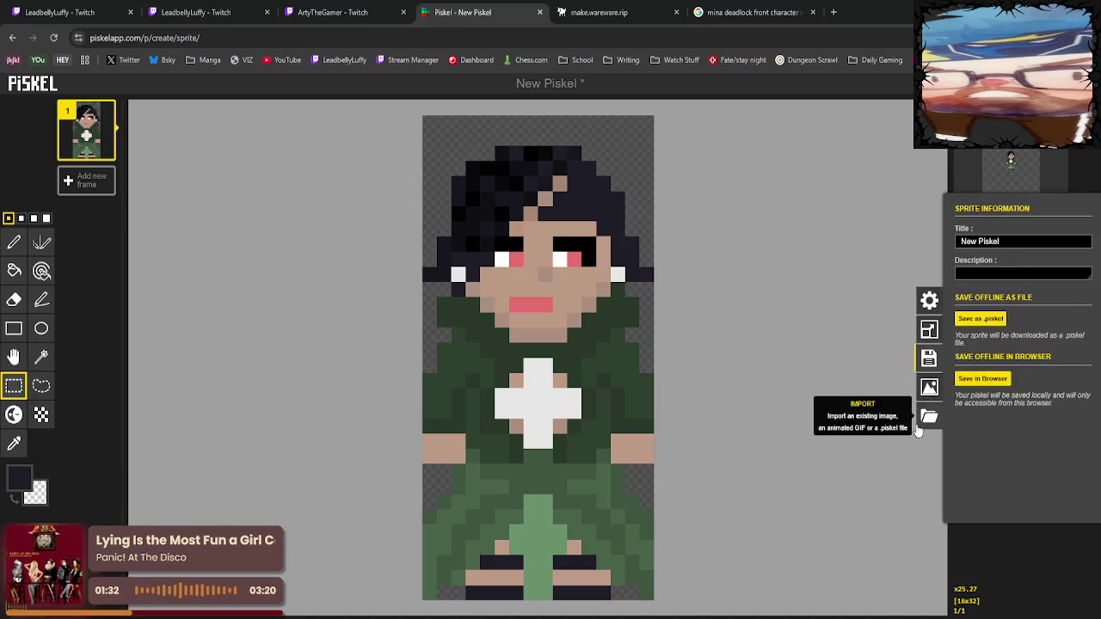
click(970, 444)
click(1088, 388)
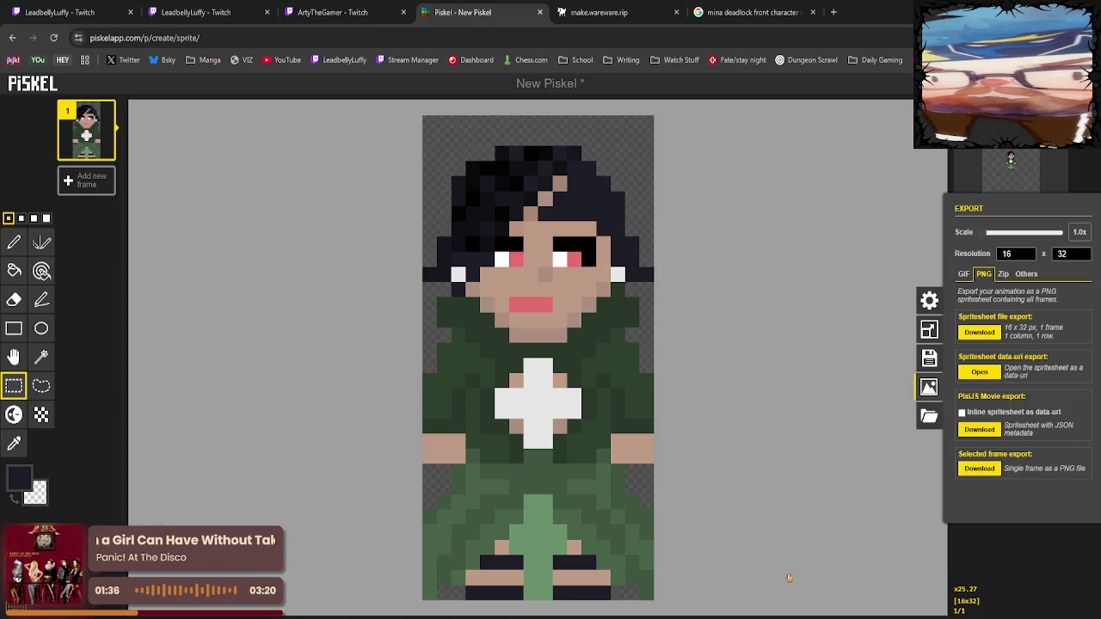
Undo and redo the sprite change, then switch to the make.wareware.rip editor tab.
key(ctrl+z)
key(ctrl+y)
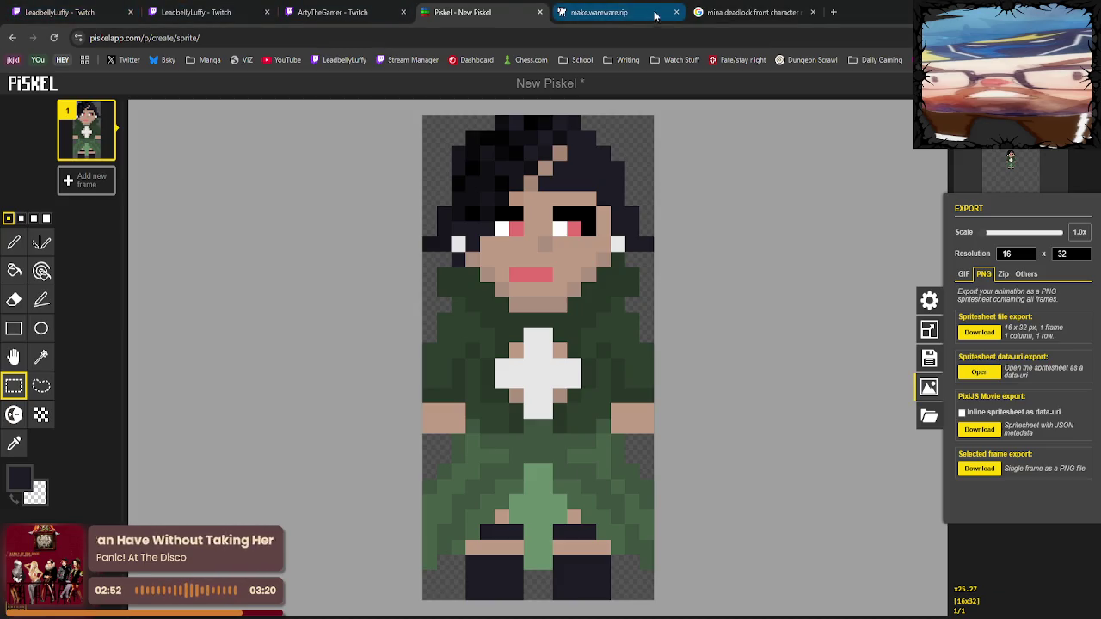
click(599, 12)
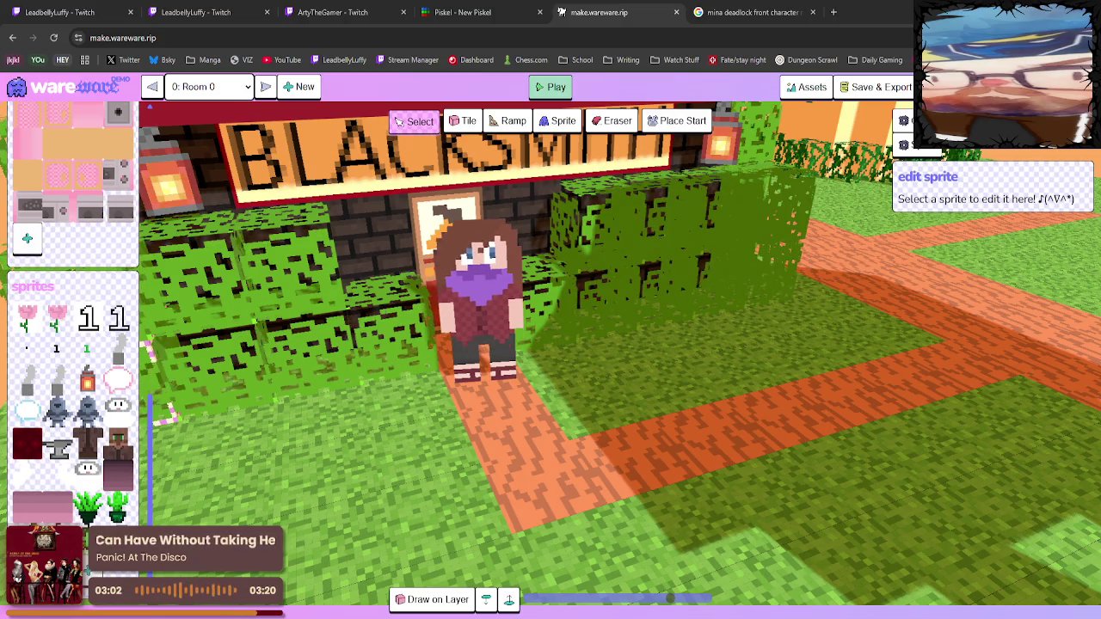
With the Sprite tool, place the girl graphic on the path beside the other character.
click(559, 134)
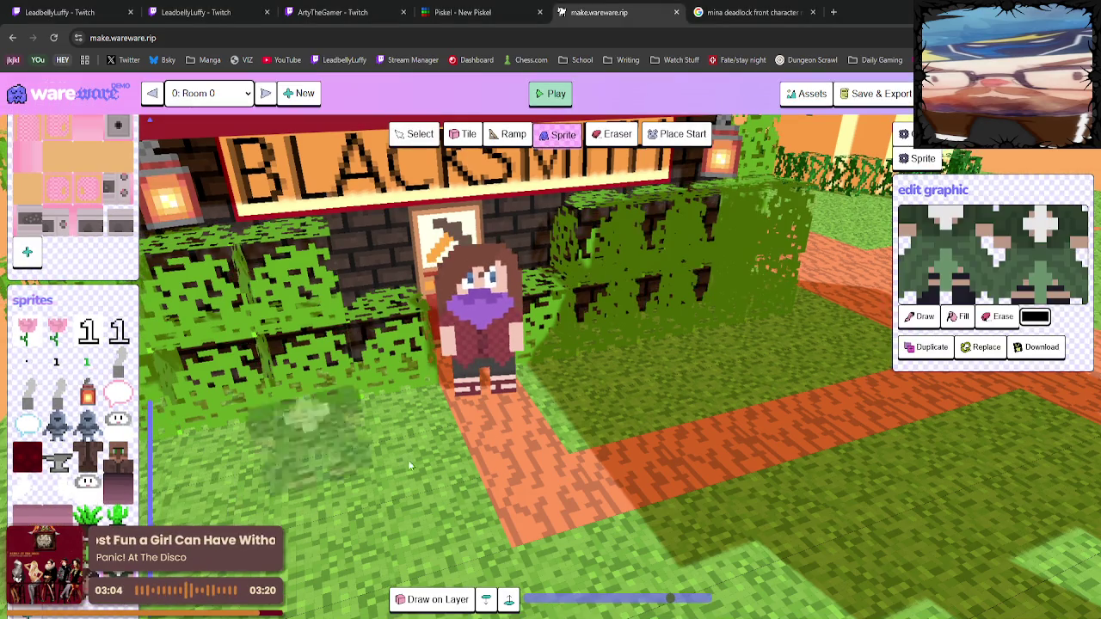
click(581, 407)
click(594, 355)
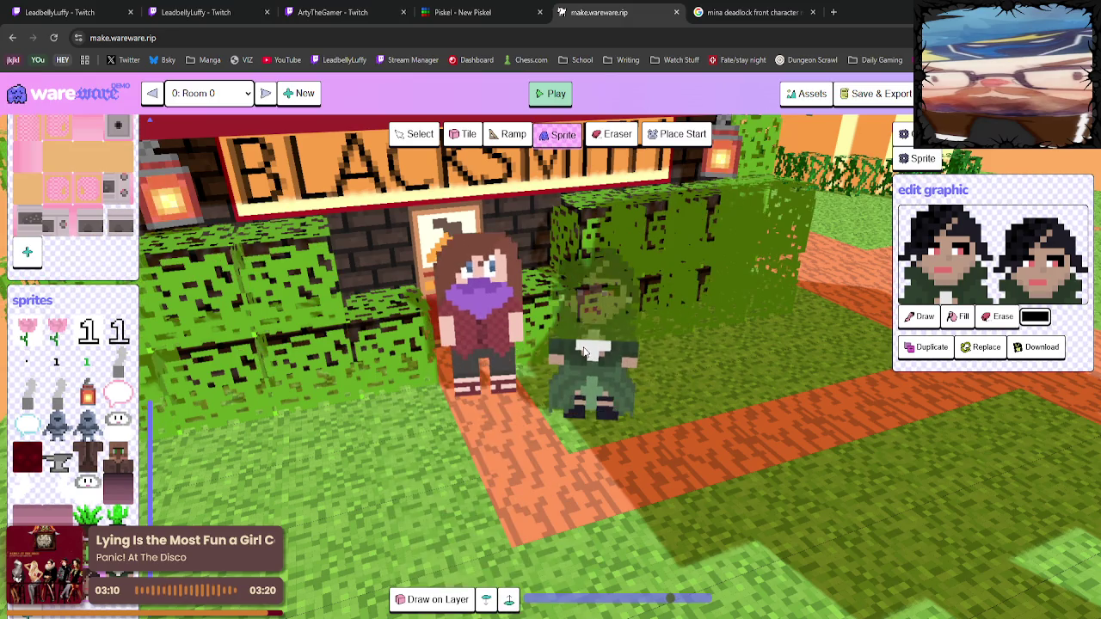
click(602, 455)
scroll(660, 449, up, 3)
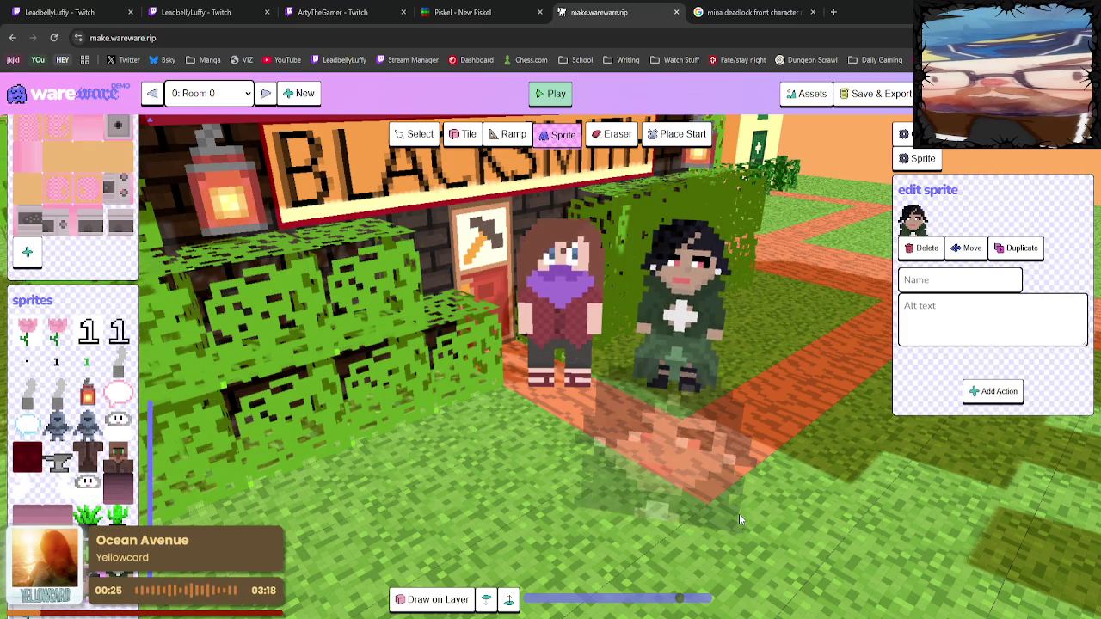
Orbit out to the whole blacksmith and clear the earlier girl sprite from the doorway.
mouse_move(680, 494)
mouse_down()
mouse_move(858, 474)
mouse_move(891, 499)
mouse_up()
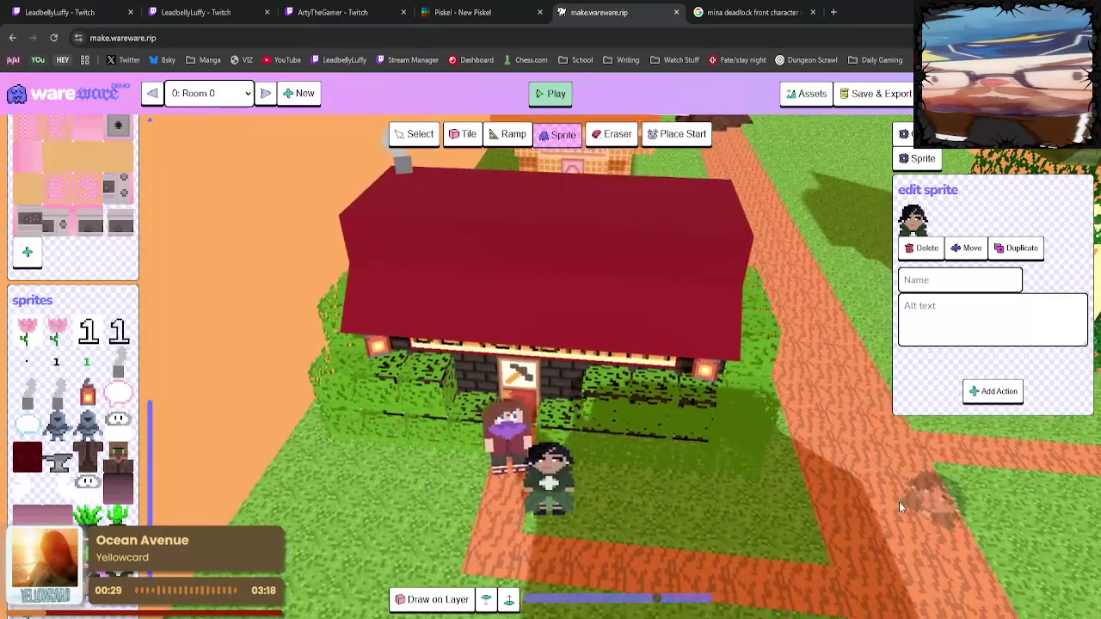
click(967, 248)
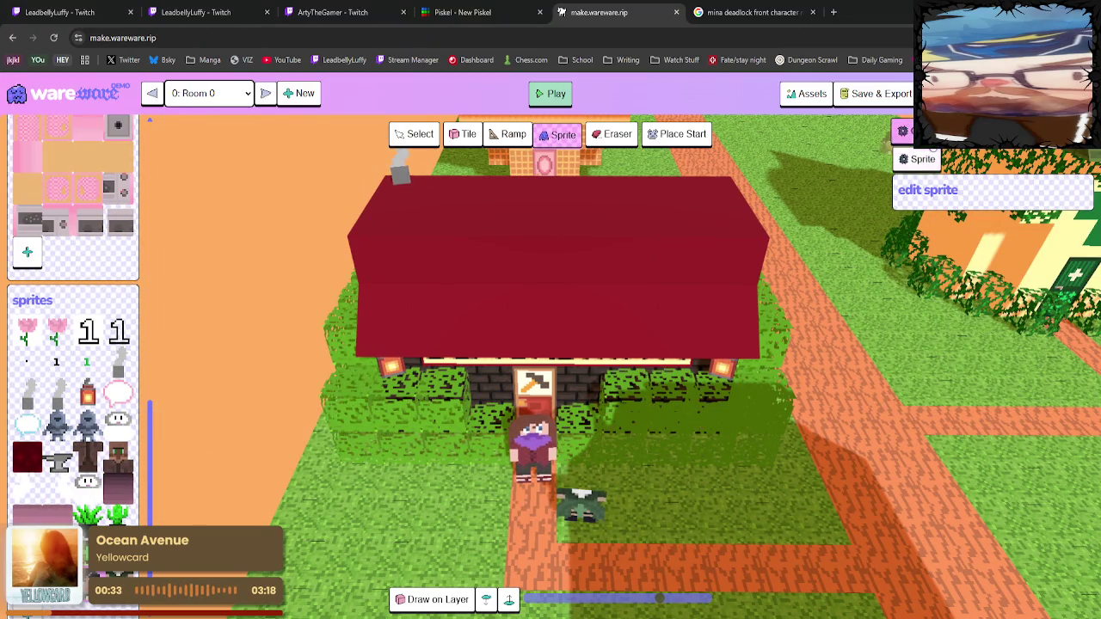
click(413, 134)
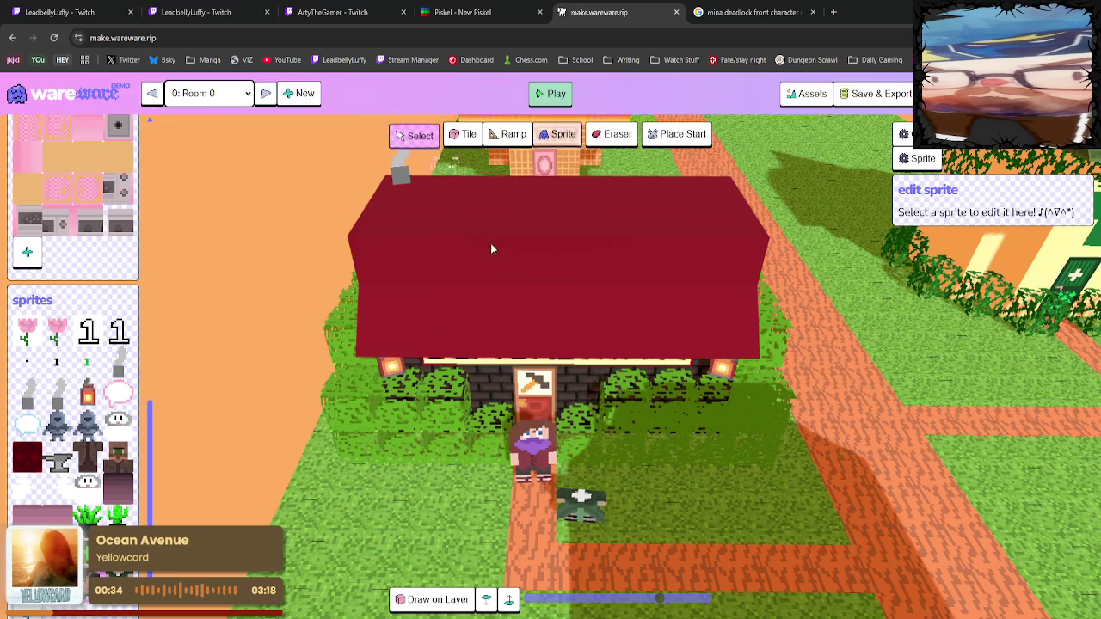
click(589, 514)
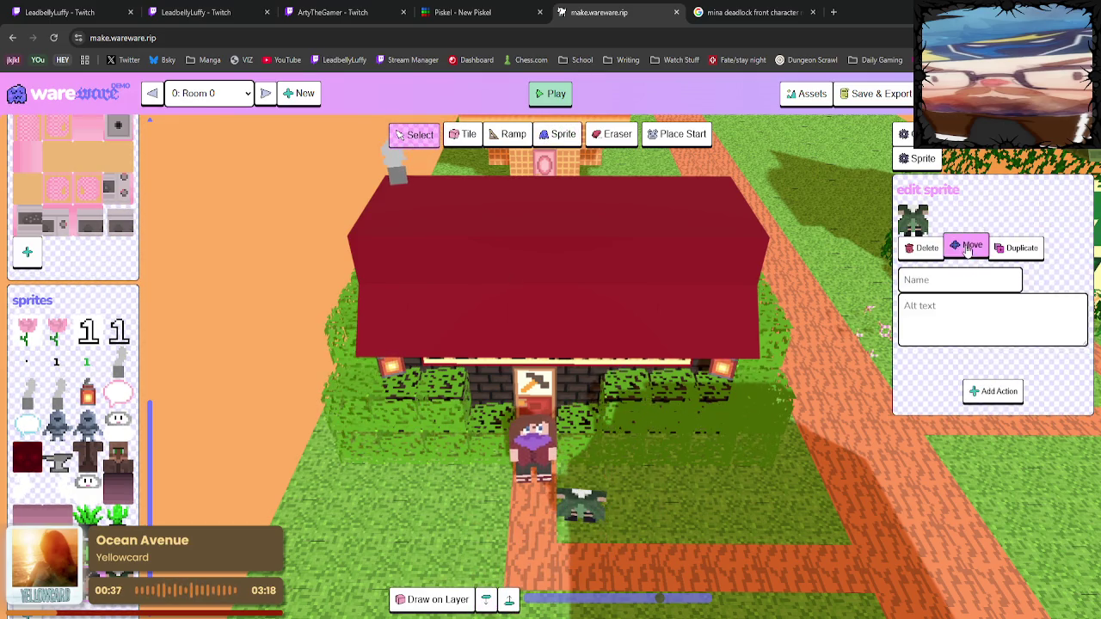
click(549, 459)
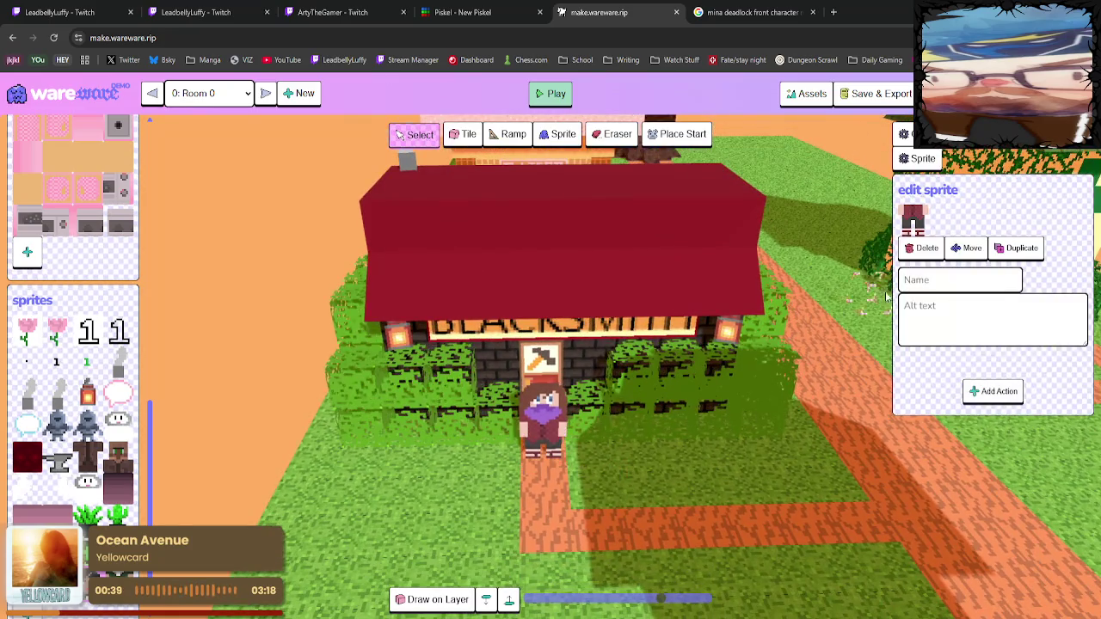
click(557, 412)
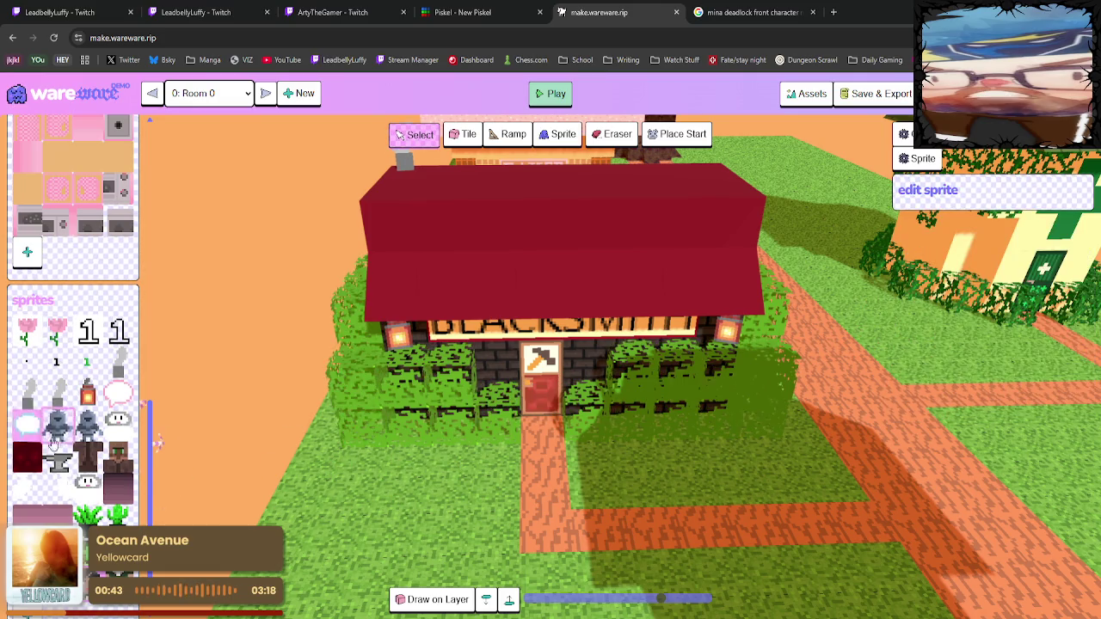
Place both girls' bodies beside the path and stack the dark-haired and pink heads on them.
click(118, 460)
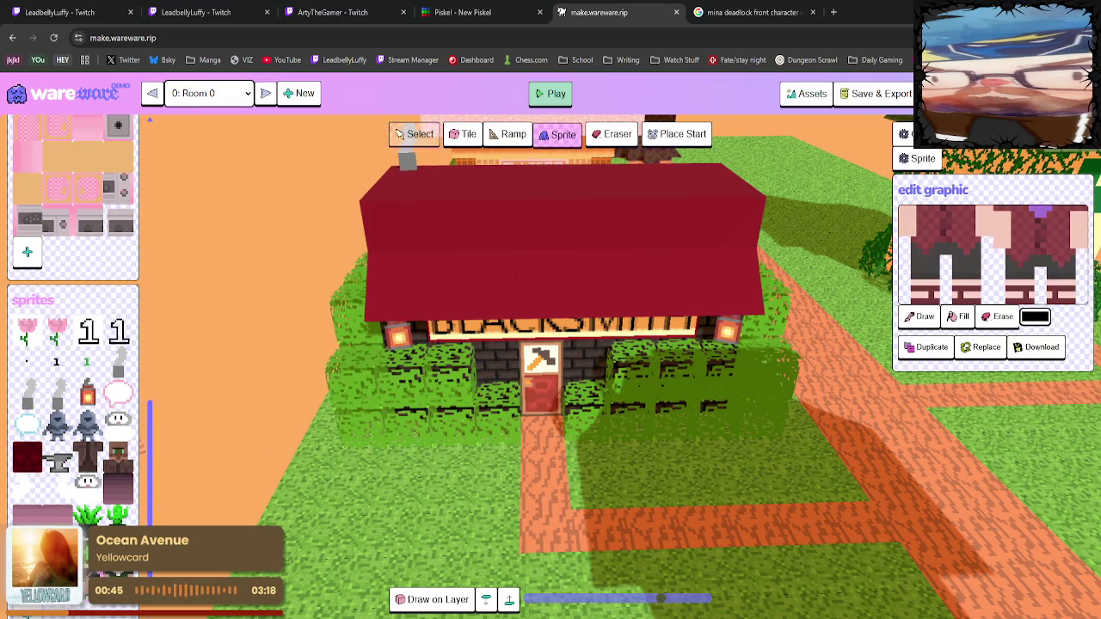
click(487, 495)
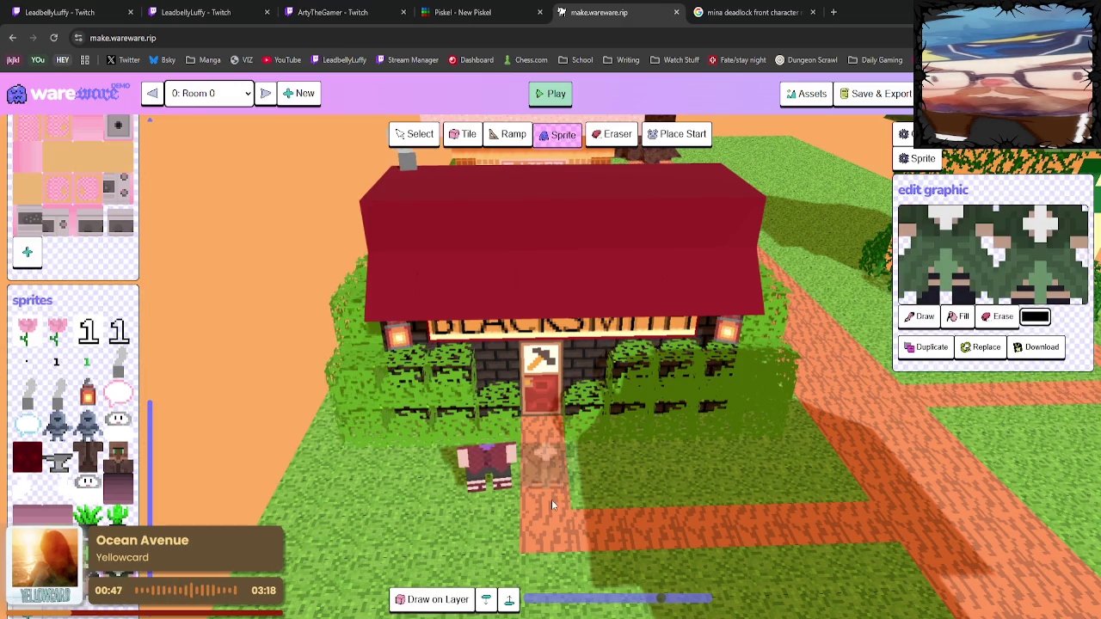
click(593, 493)
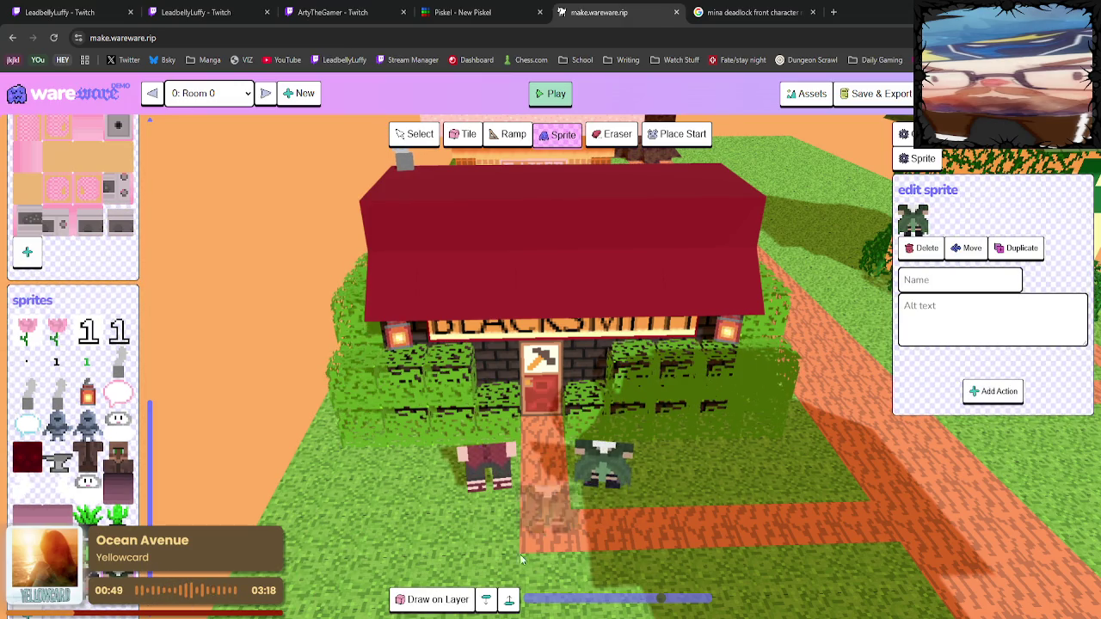
click(912, 220)
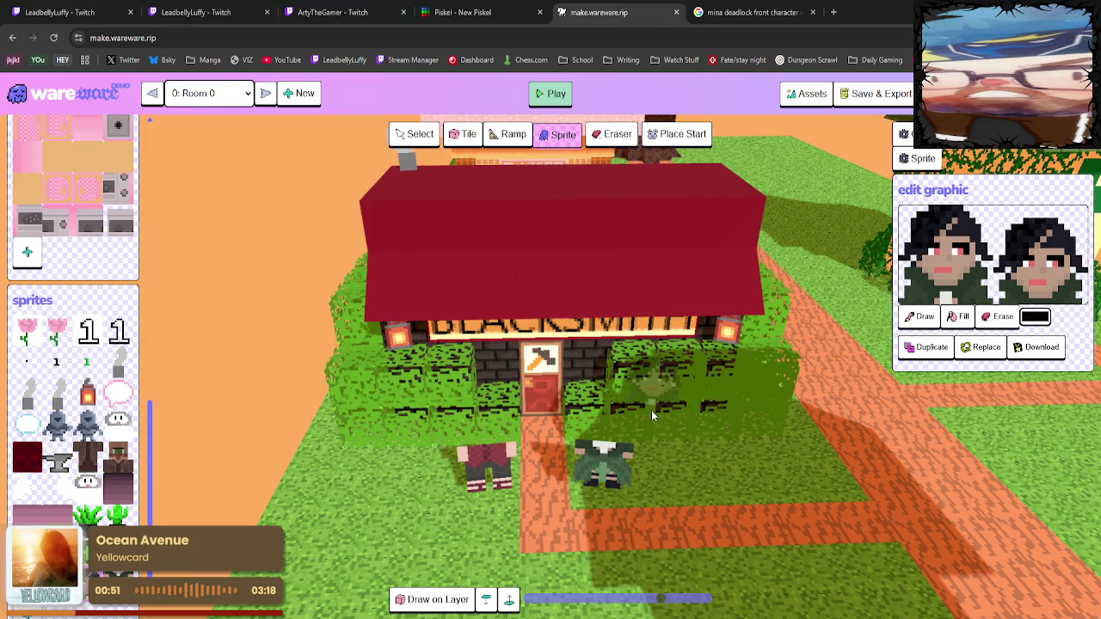
click(608, 453)
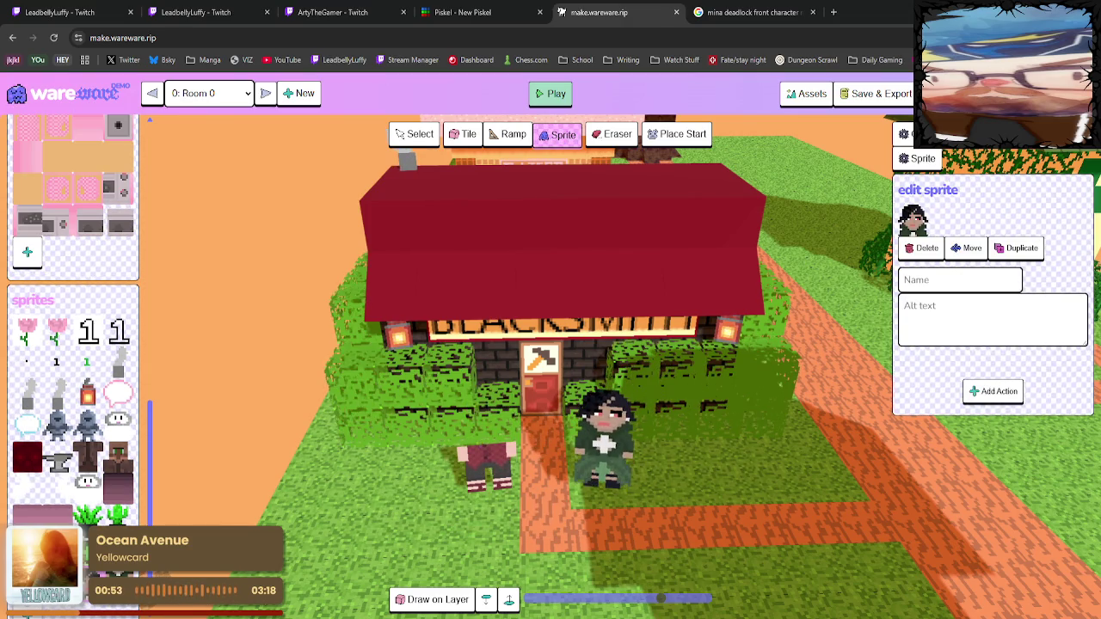
click(455, 456)
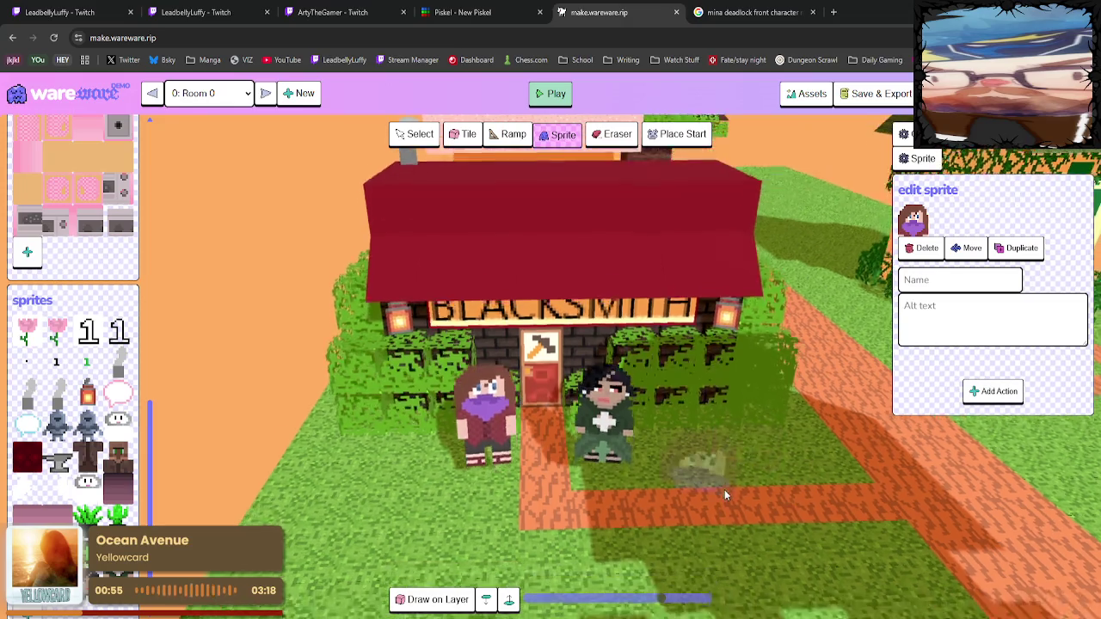
scroll(722, 482, up, 5)
scroll(781, 464, down, 5)
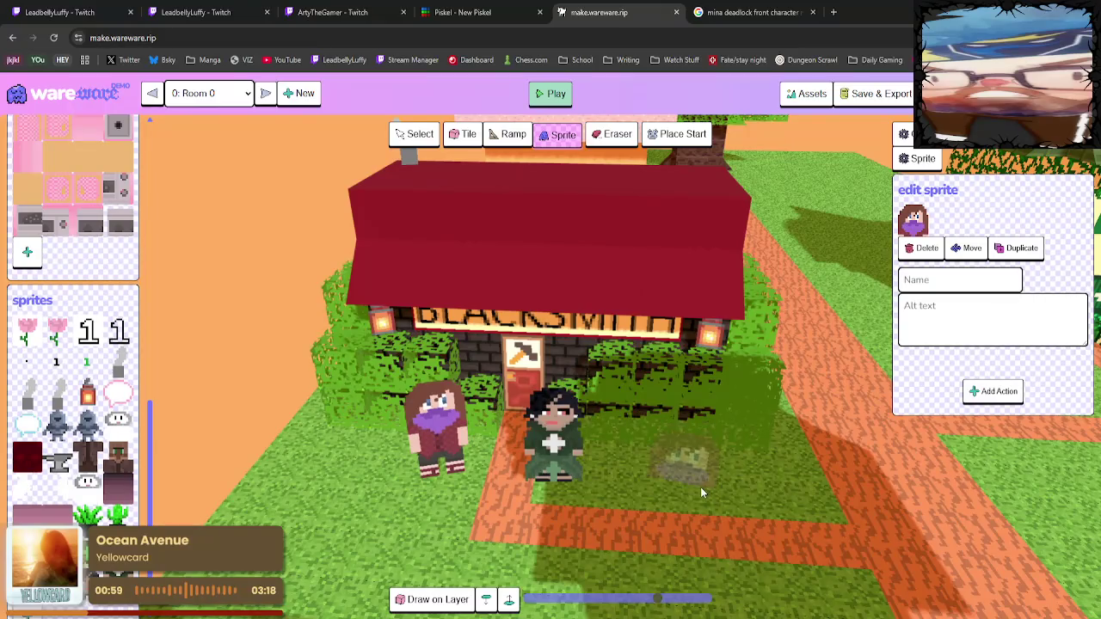
scroll(692, 482, up, 2)
scroll(692, 474, up, 3)
scroll(722, 480, down, 5)
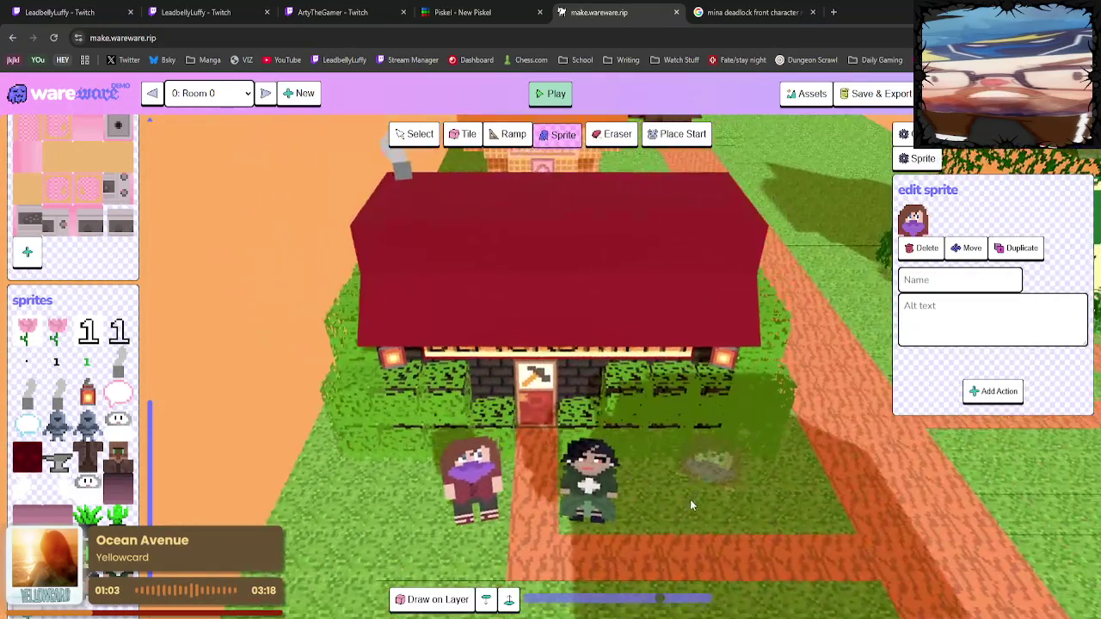
Delete the old girl sprites: upper body, head, green dress and red lower body.
drag(689, 499, 659, 475)
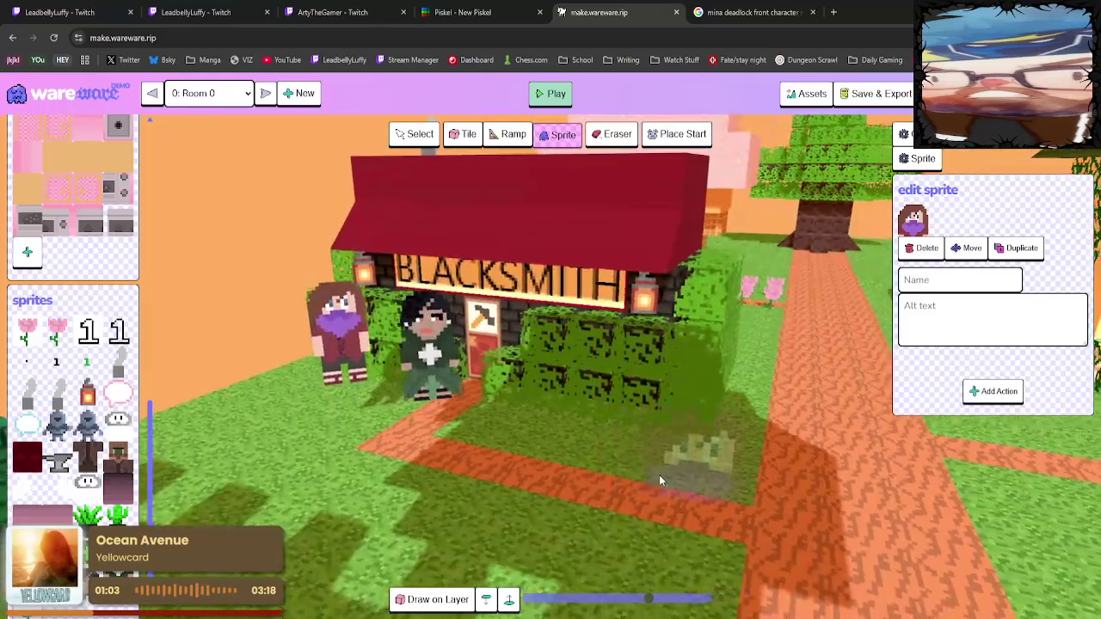
click(920, 248)
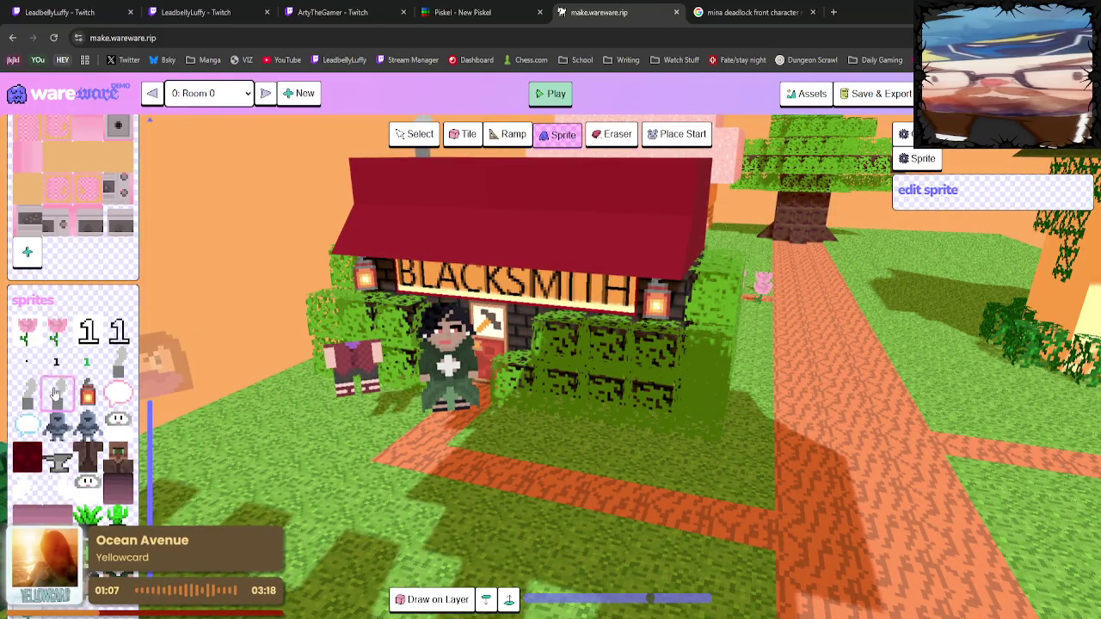
click(391, 137)
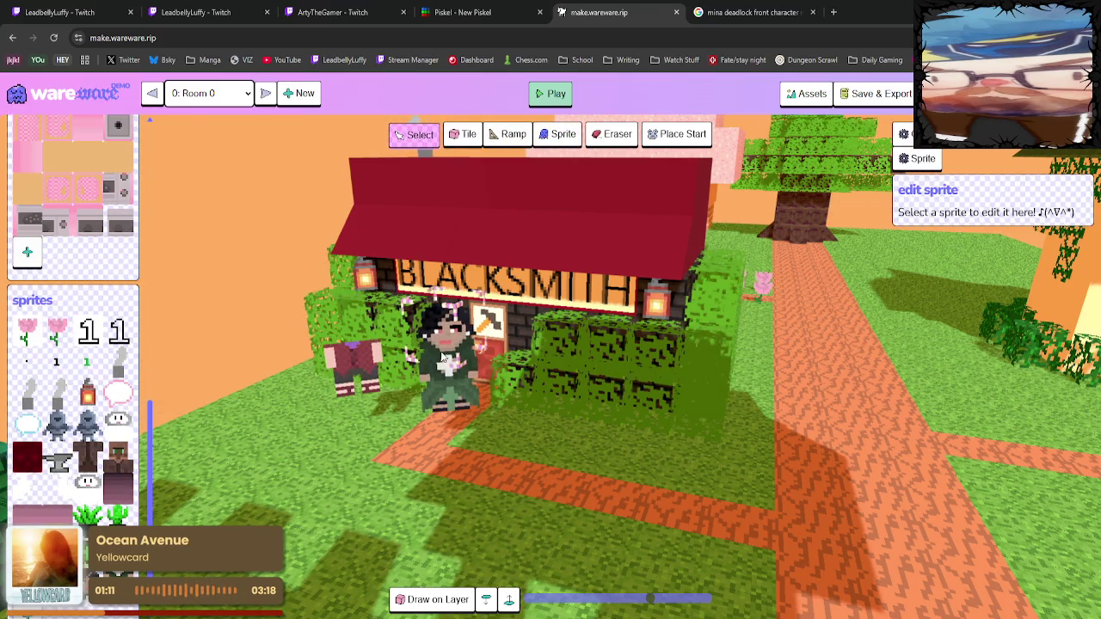
click(447, 325)
click(918, 248)
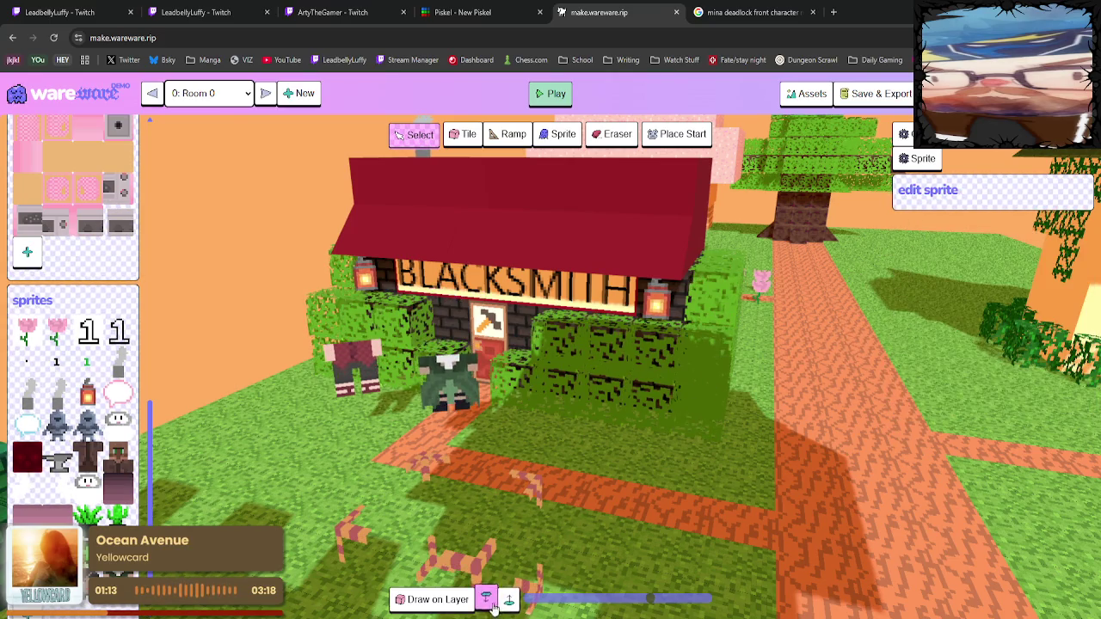
click(446, 415)
click(932, 253)
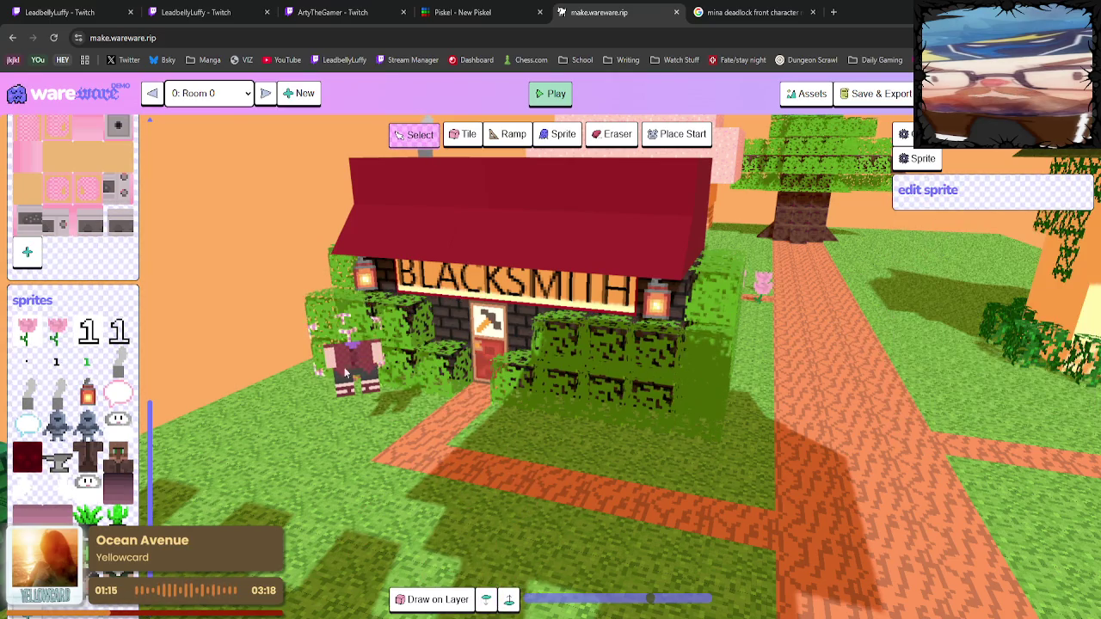
click(355, 365)
click(924, 251)
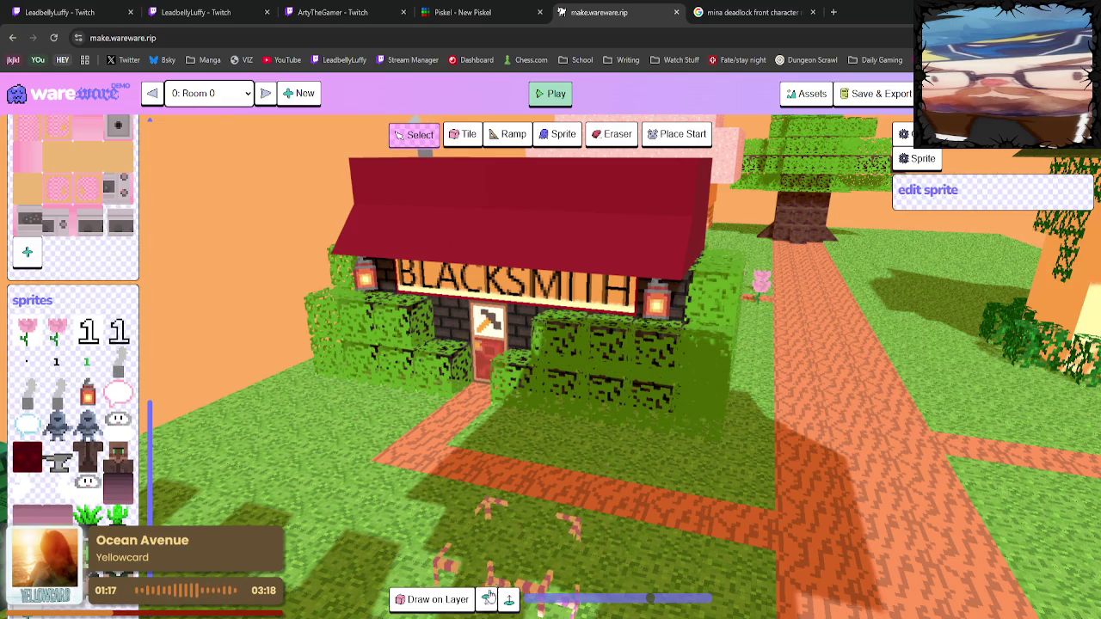
Place the red body left of the path and the green dress on it, each with its head.
click(118, 462)
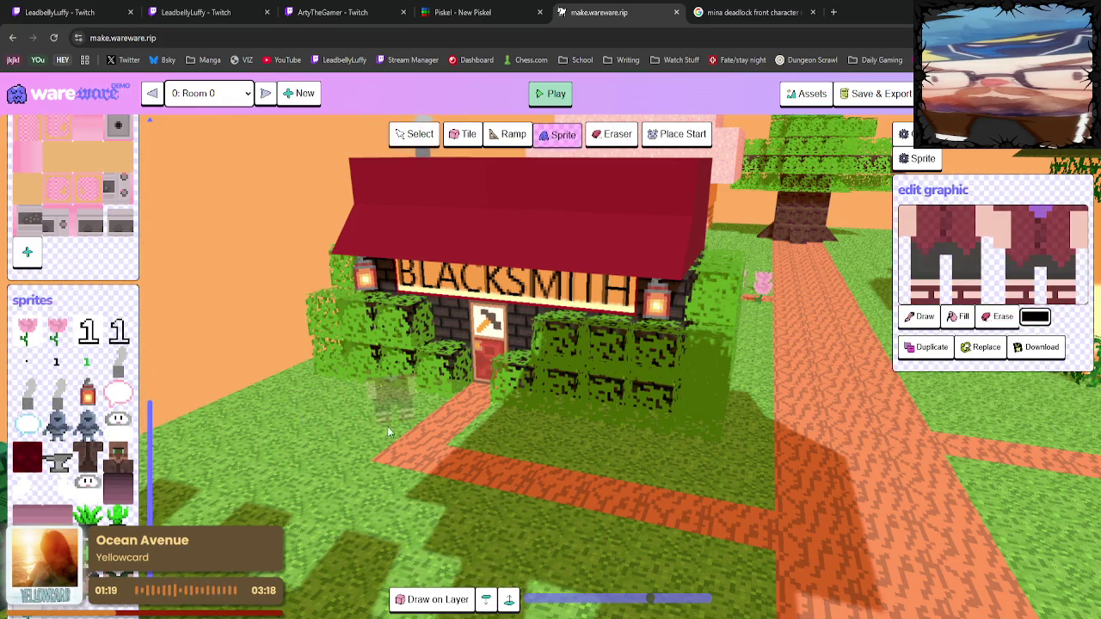
click(362, 439)
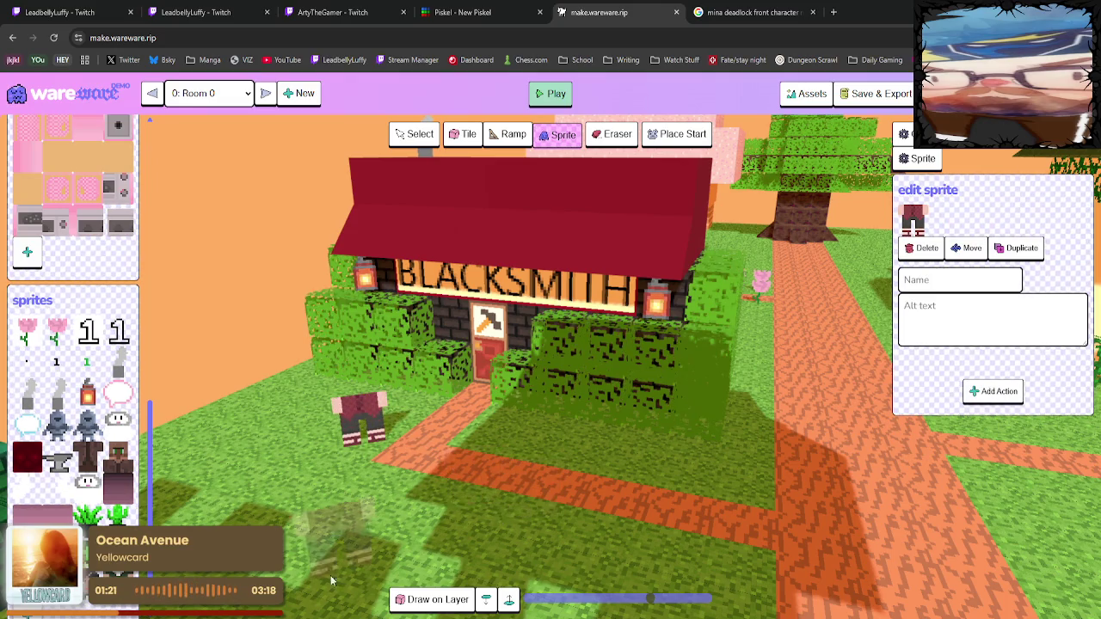
click(424, 462)
click(459, 471)
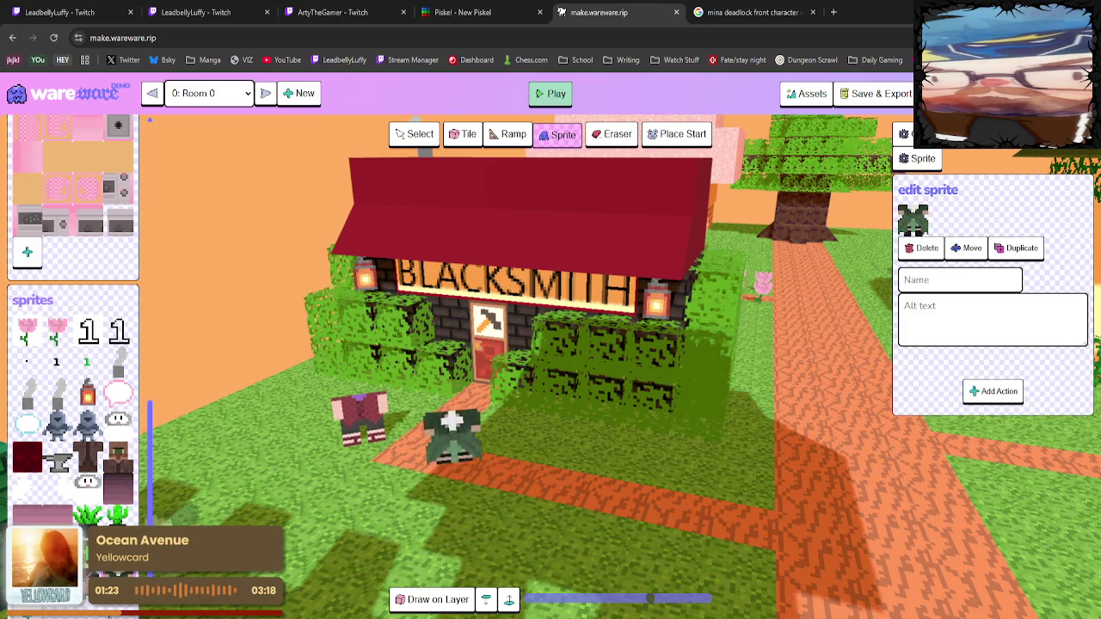
click(454, 455)
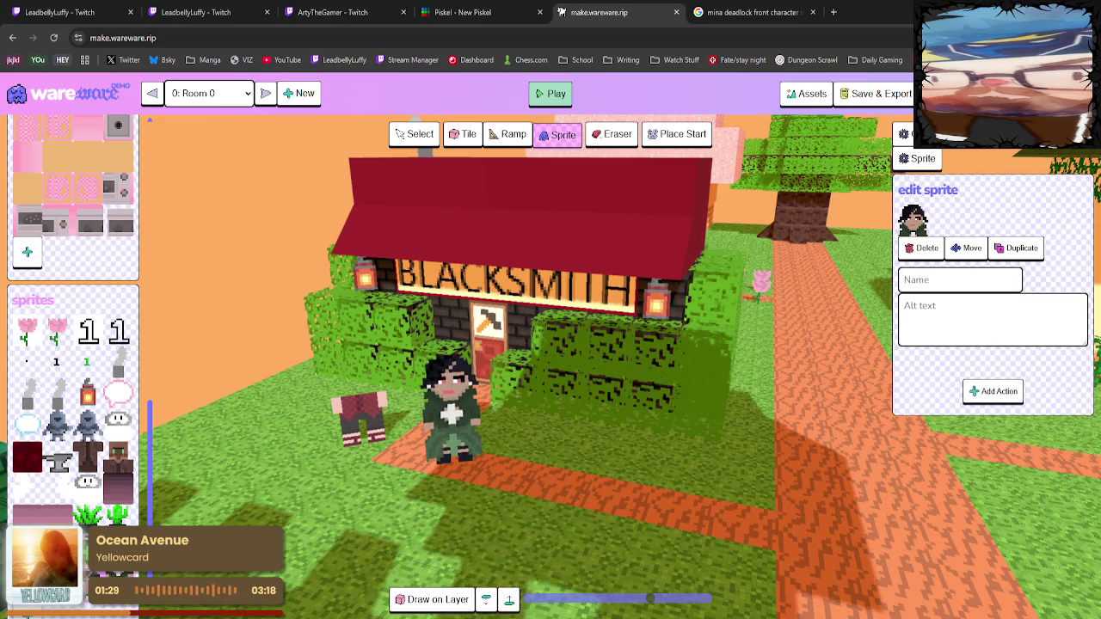
click(358, 418)
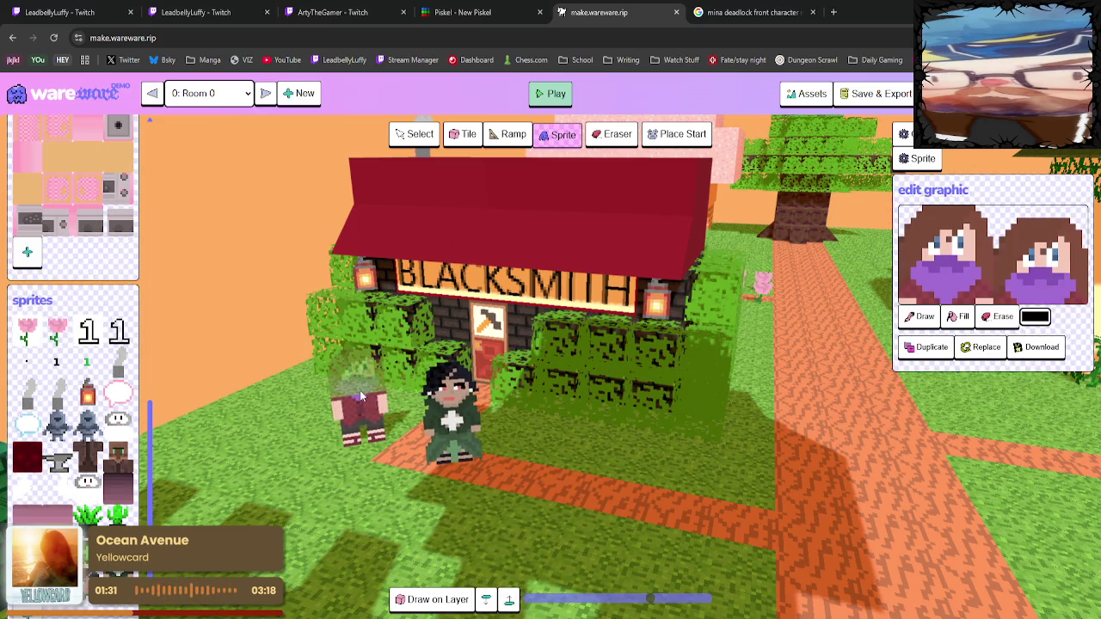
click(358, 418)
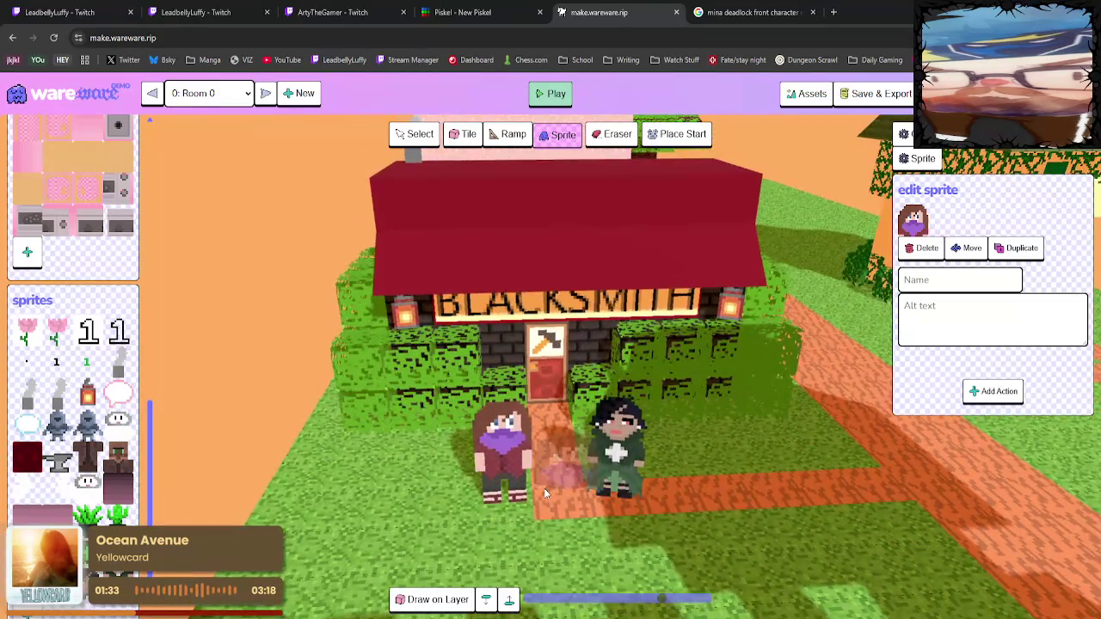
Zoom in and rotate the camera to check both girls beside the blacksmith door.
scroll(662, 508, up, 3)
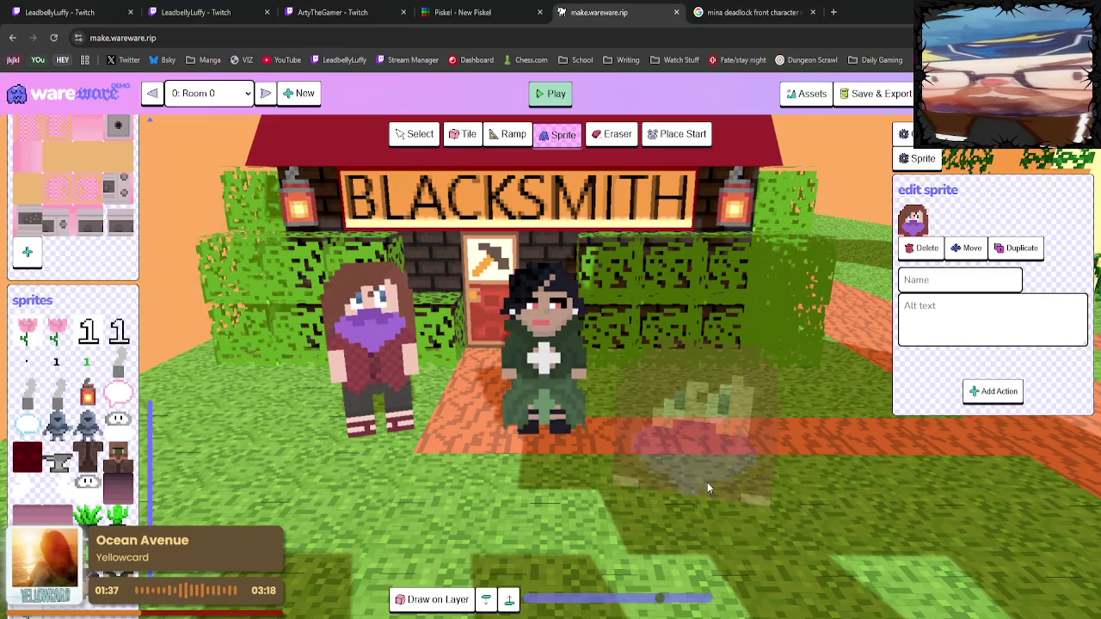
key(e)
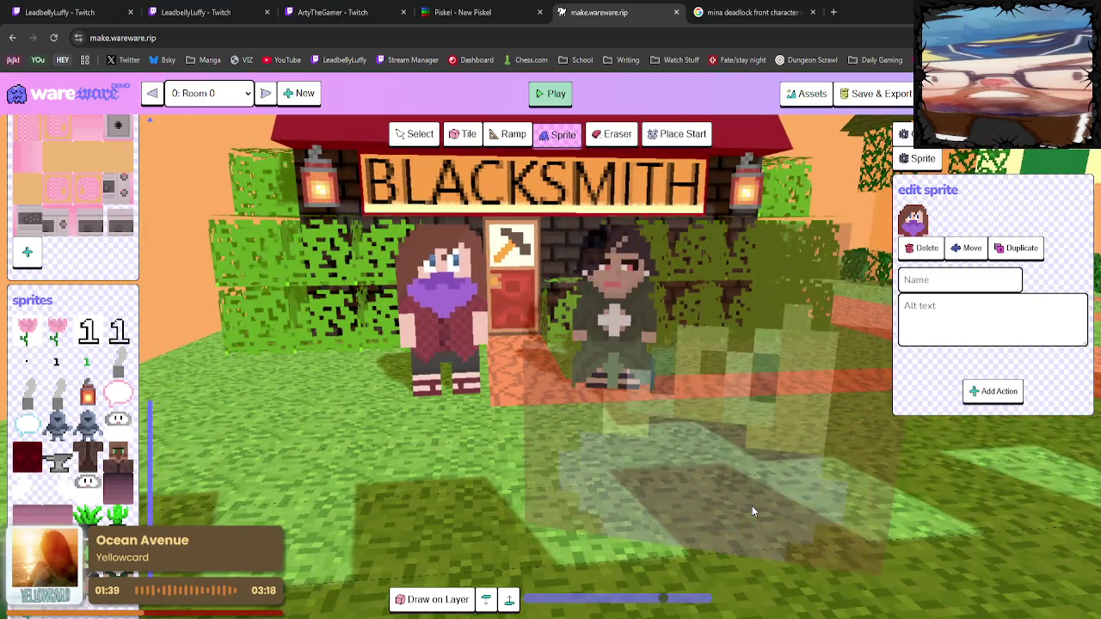
key(q)
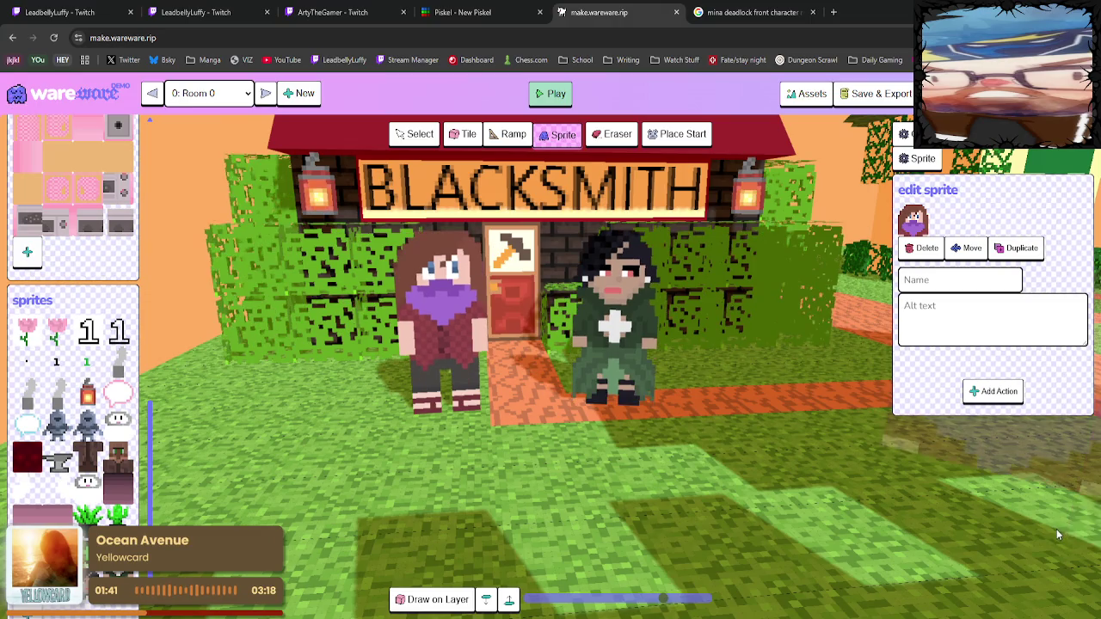
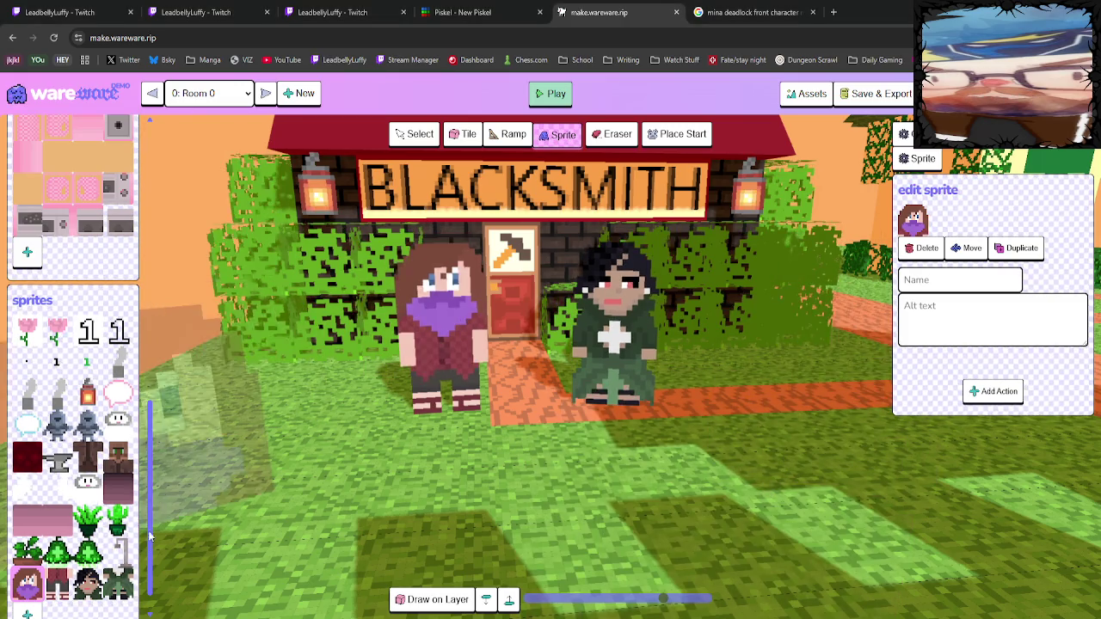
Open the dark-haired green-dress character's graphic for editing and zoom toward the blacksmith.
click(912, 220)
scroll(986, 337, down, 1)
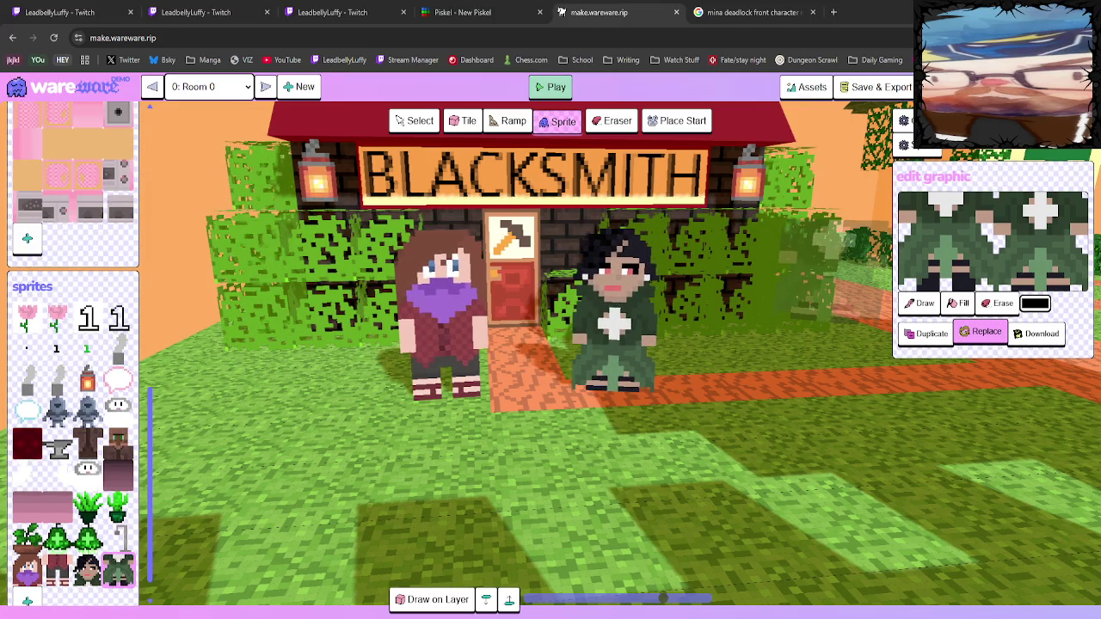
scroll(986, 331, up, 1)
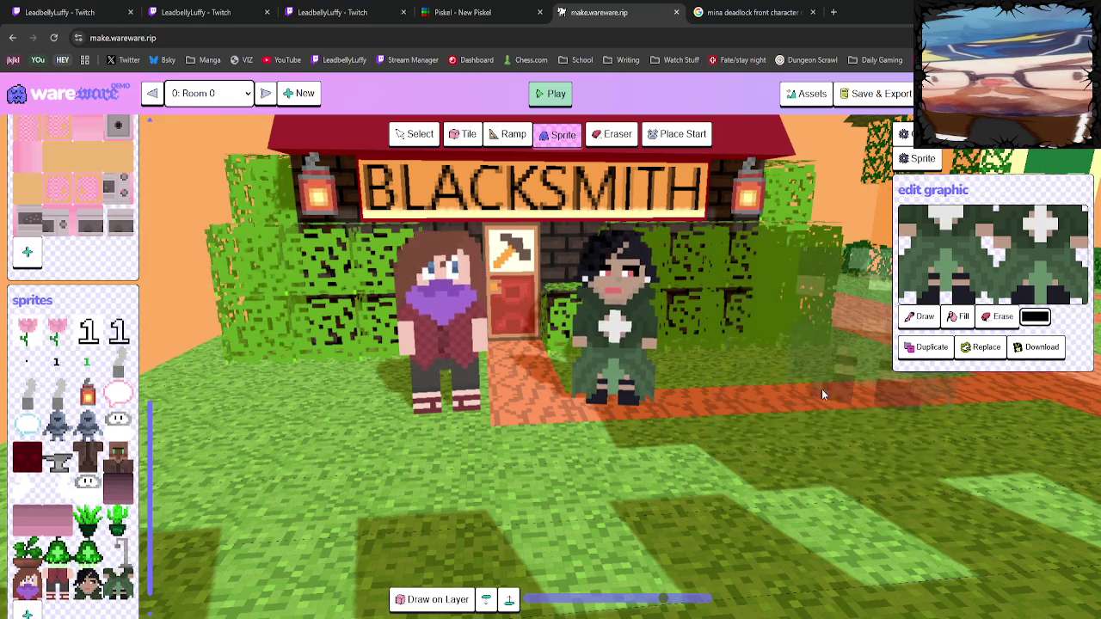
scroll(817, 404, up, 5)
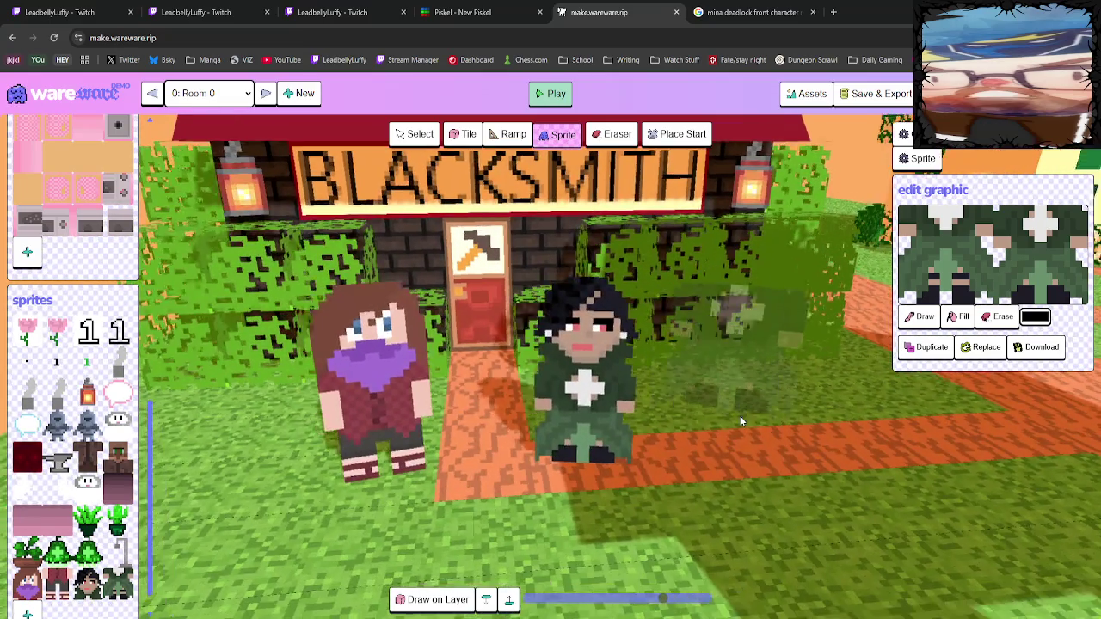
scroll(739, 415, up, 3)
scroll(742, 407, down, 2)
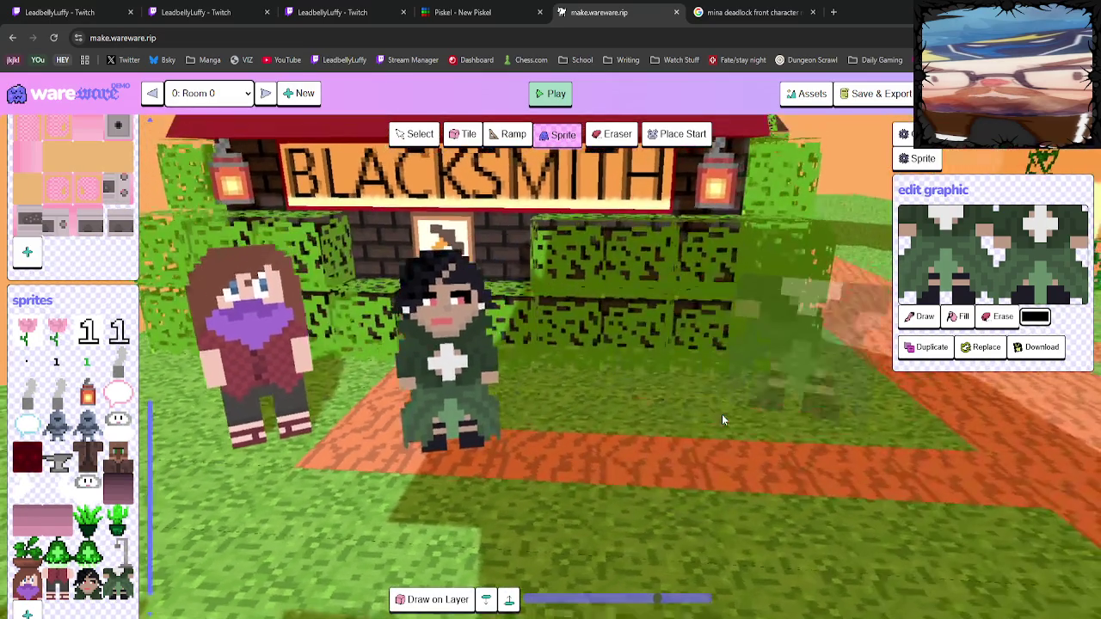
scroll(720, 415, up, 3)
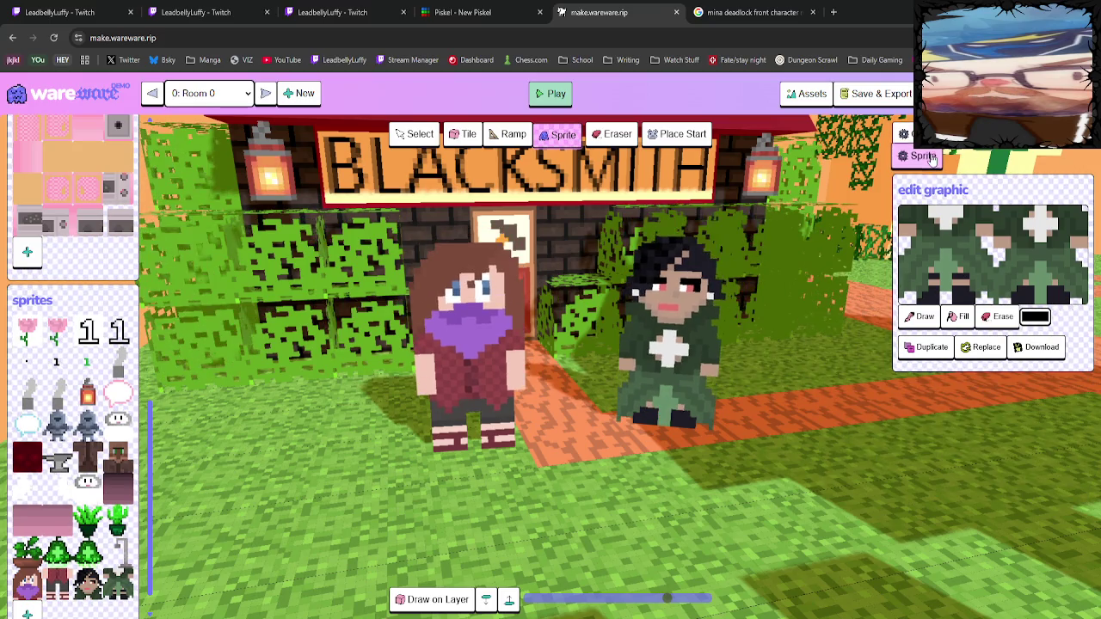
Close the character graphic and orbit around the blacksmith and its two characters.
key(Escape)
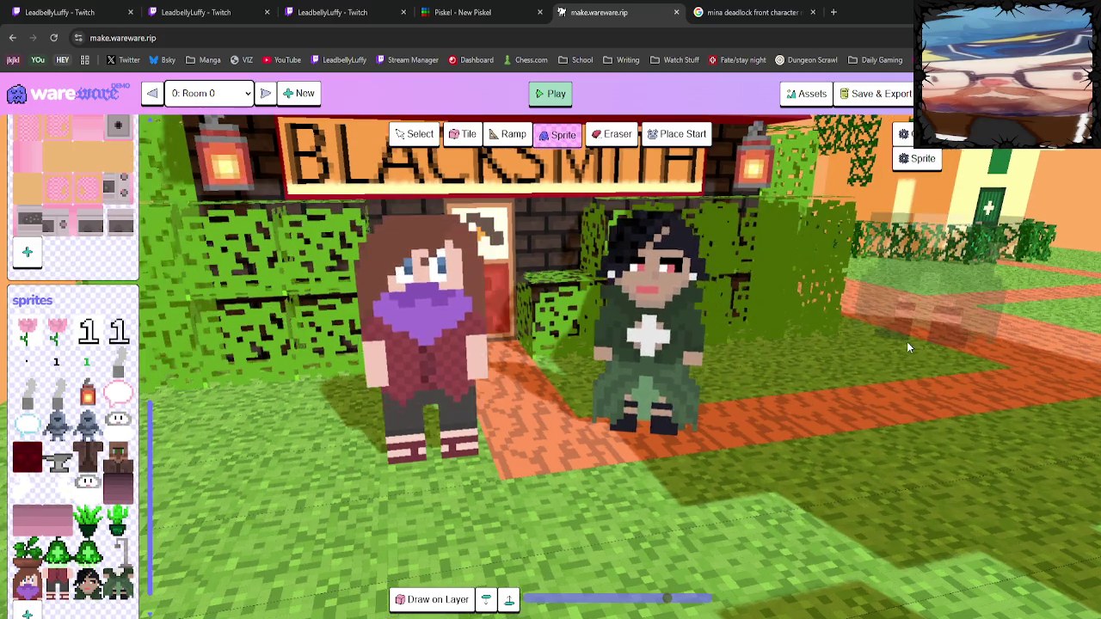
scroll(829, 415, down, 2)
scroll(821, 415, up, 1)
mouse_move(822, 426)
mouse_down()
mouse_move(666, 428)
mouse_move(765, 430)
mouse_move(809, 417)
mouse_move(743, 445)
mouse_up()
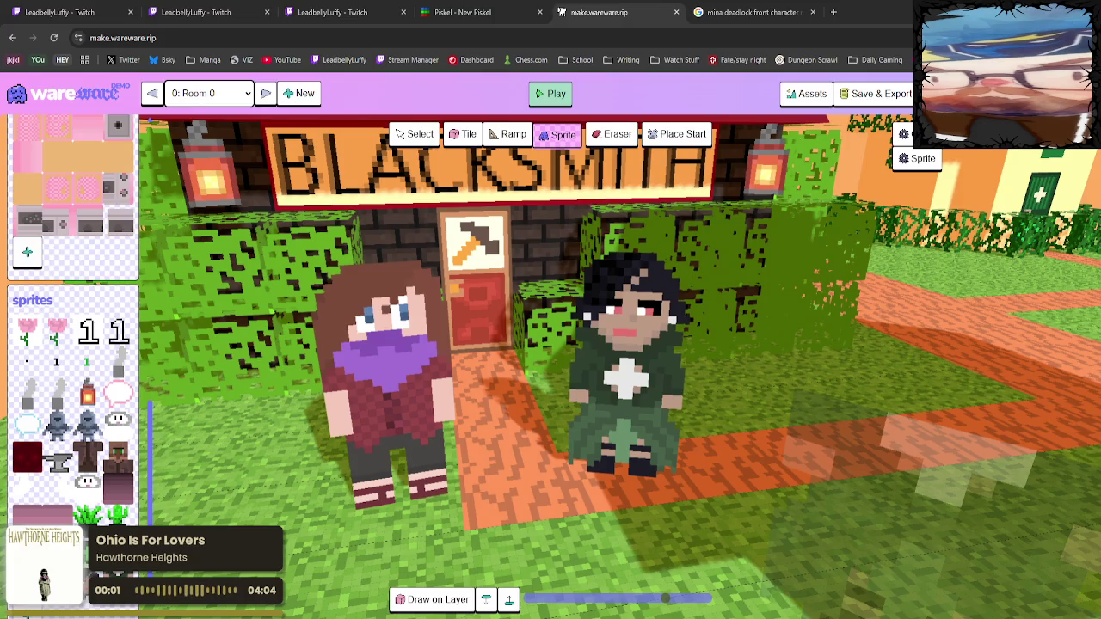
scroll(791, 453, up, 2)
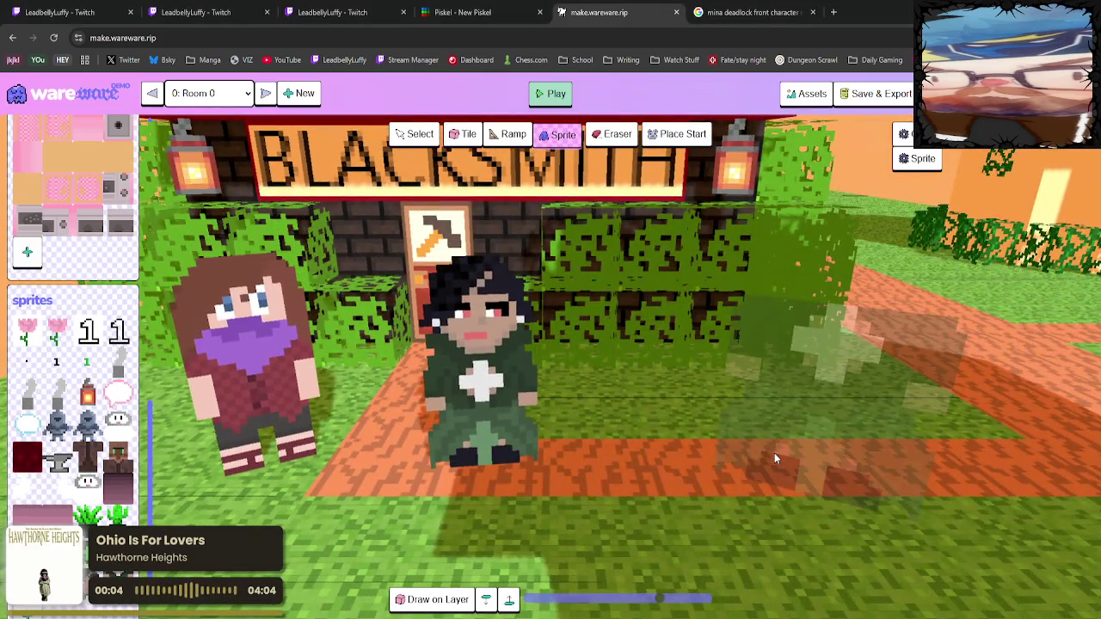
drag(774, 453, 805, 456)
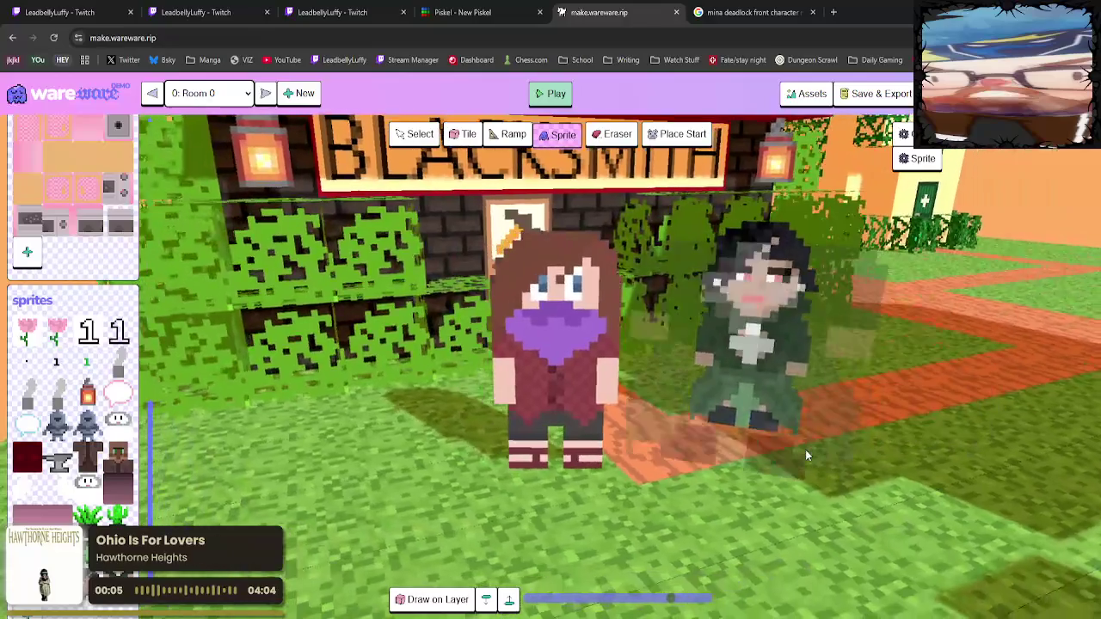
scroll(804, 450, up, 2)
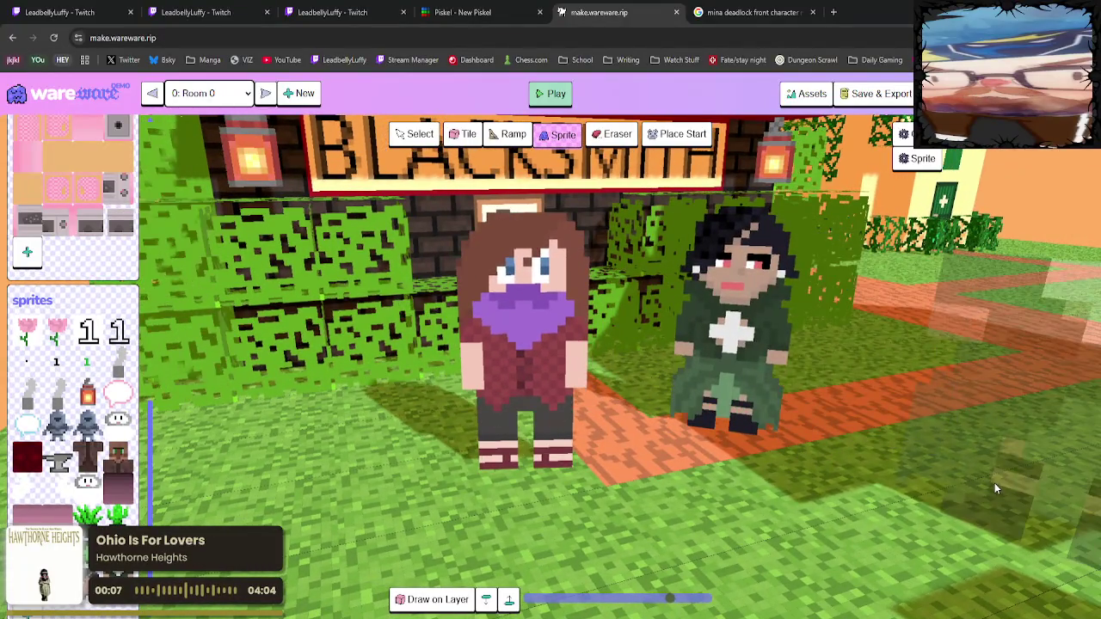
scroll(980, 480, up, 2)
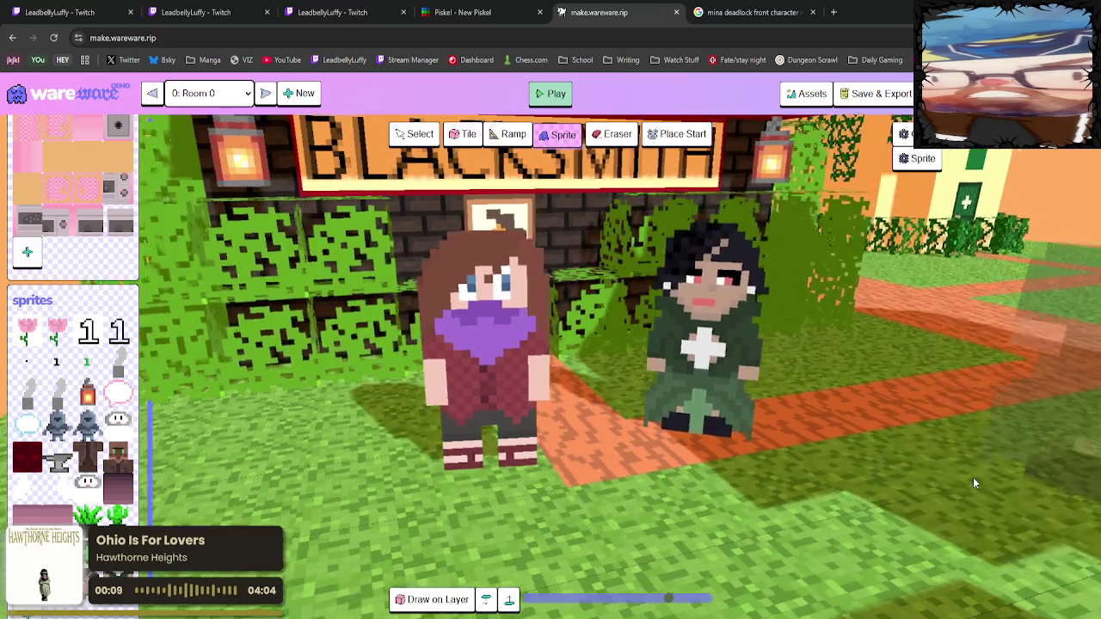
mouse_move(972, 481)
mouse_down()
mouse_move(939, 487)
mouse_move(971, 470)
mouse_move(1007, 479)
mouse_move(968, 490)
mouse_move(906, 453)
mouse_up()
scroll(912, 449, up, 2)
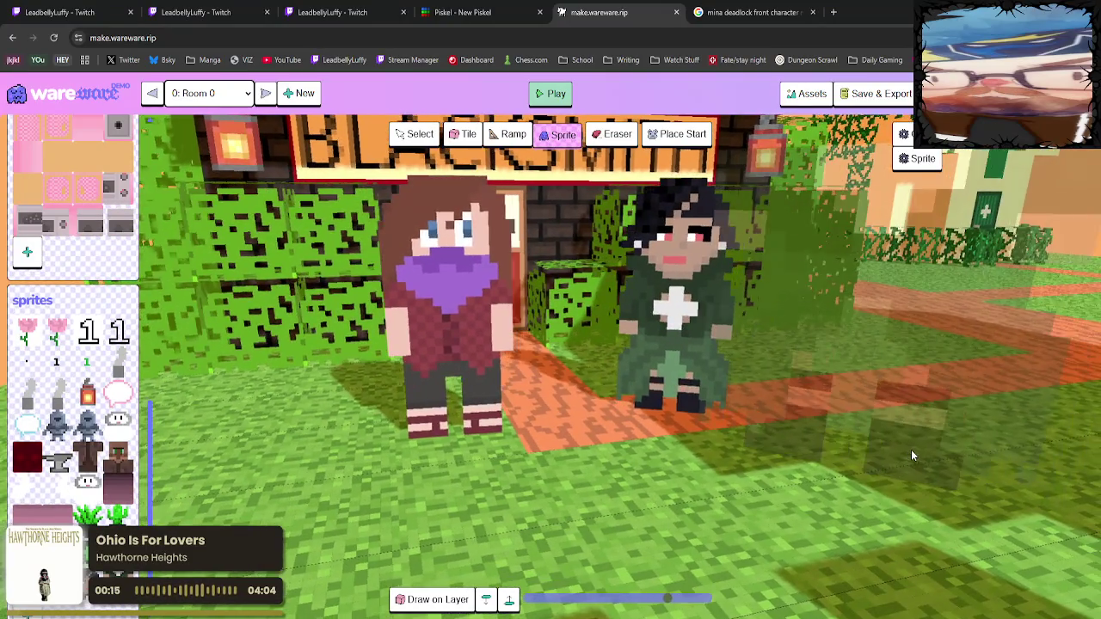
scroll(910, 450, down, 2)
scroll(901, 460, down, 1)
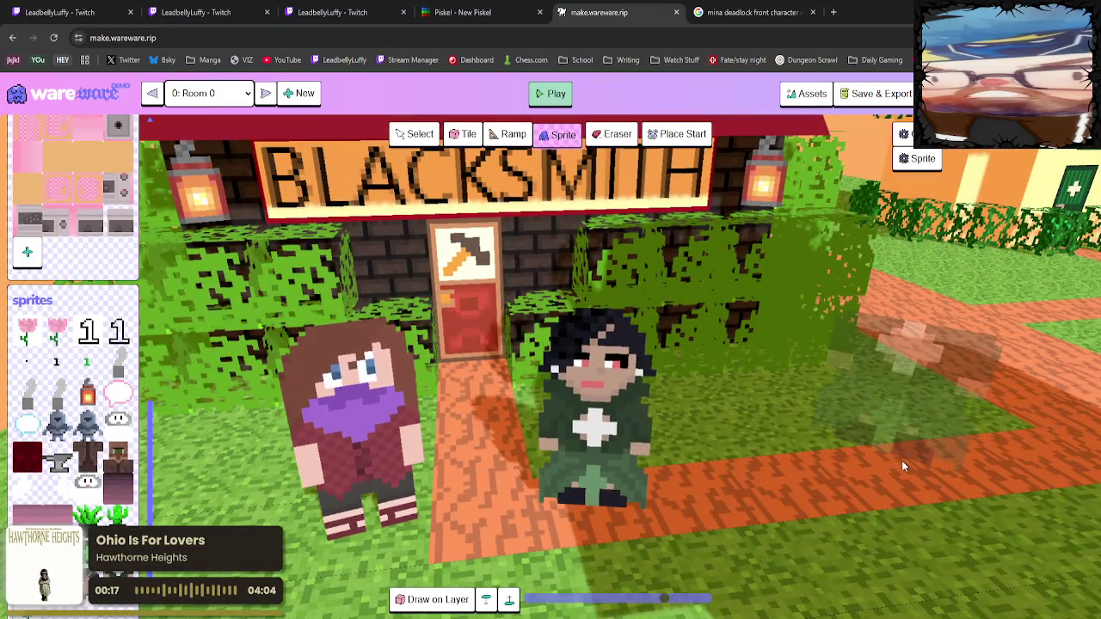
Look down the path, tilt over the blacksmith, then pull back to view the town walls.
mouse_move(902, 460)
mouse_down()
mouse_move(852, 465)
mouse_move(931, 428)
mouse_up()
scroll(896, 443, up, 3)
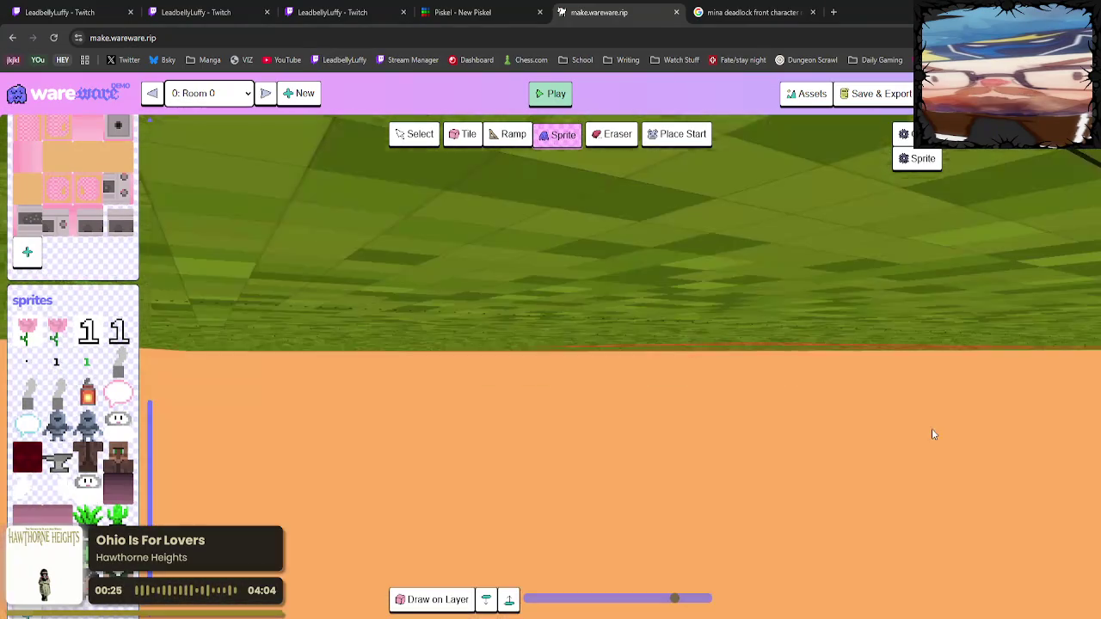
scroll(933, 430, down, 3)
scroll(536, 338, up, 2)
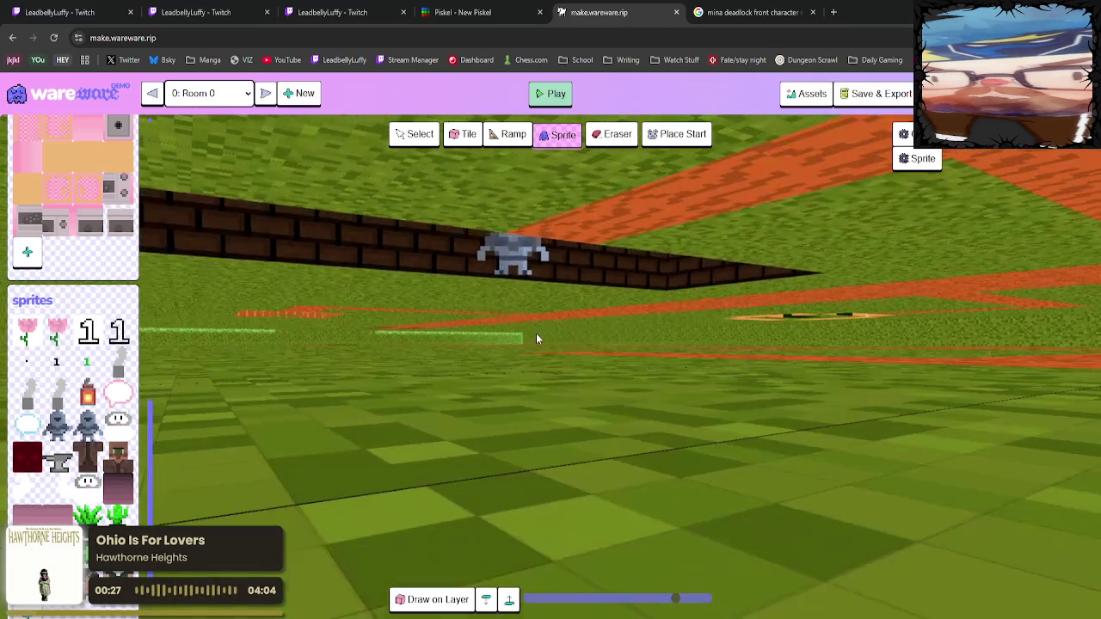
scroll(550, 335, up, 3)
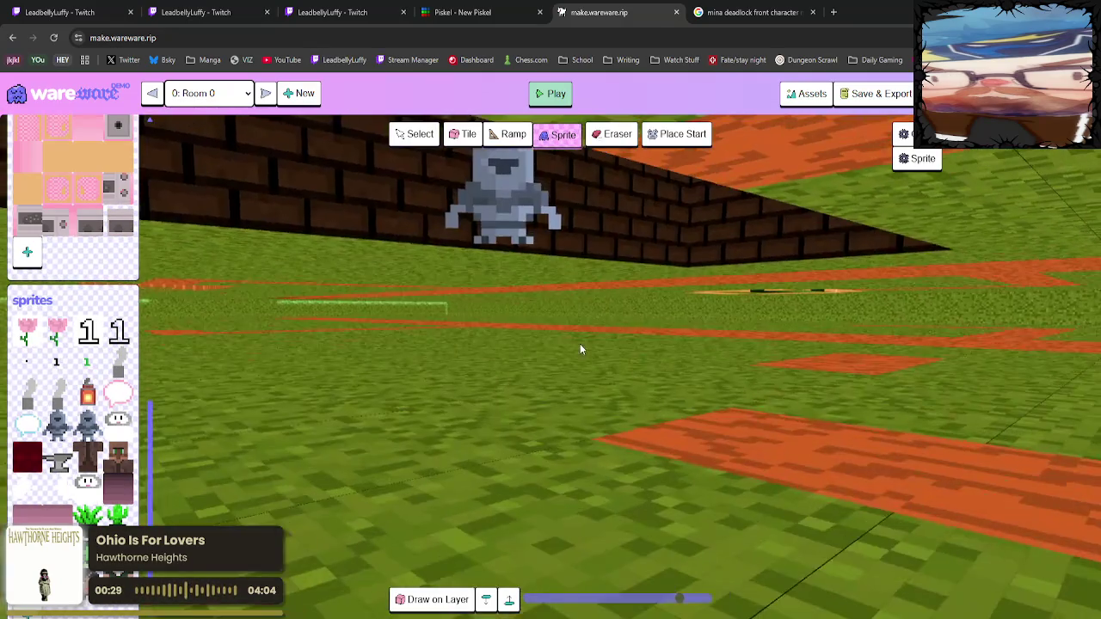
scroll(602, 353, up, 3)
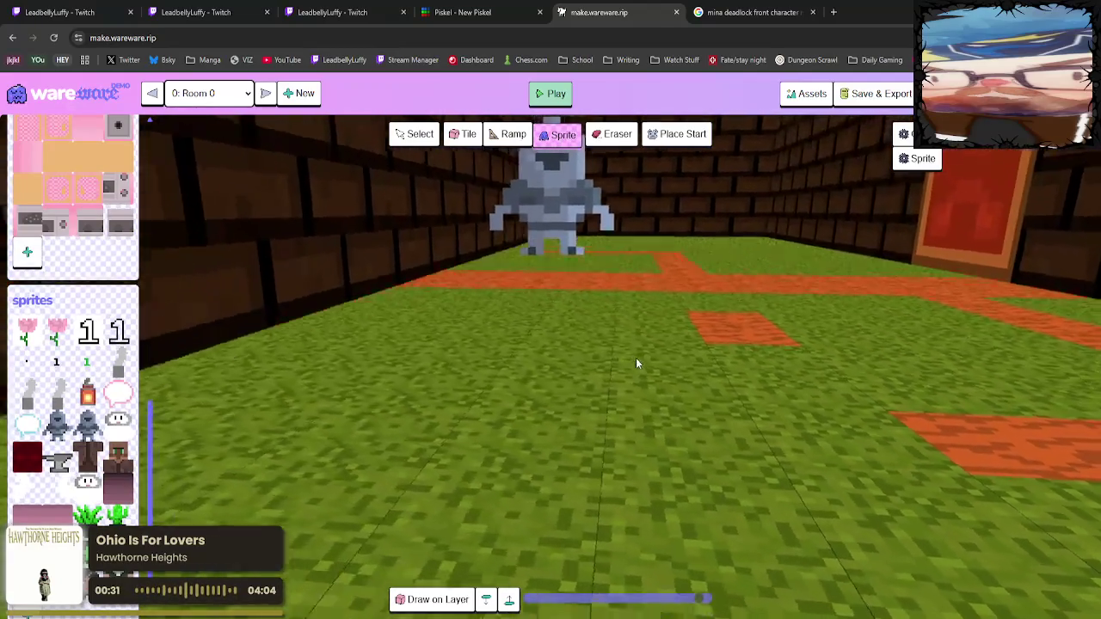
scroll(638, 363, down, 2)
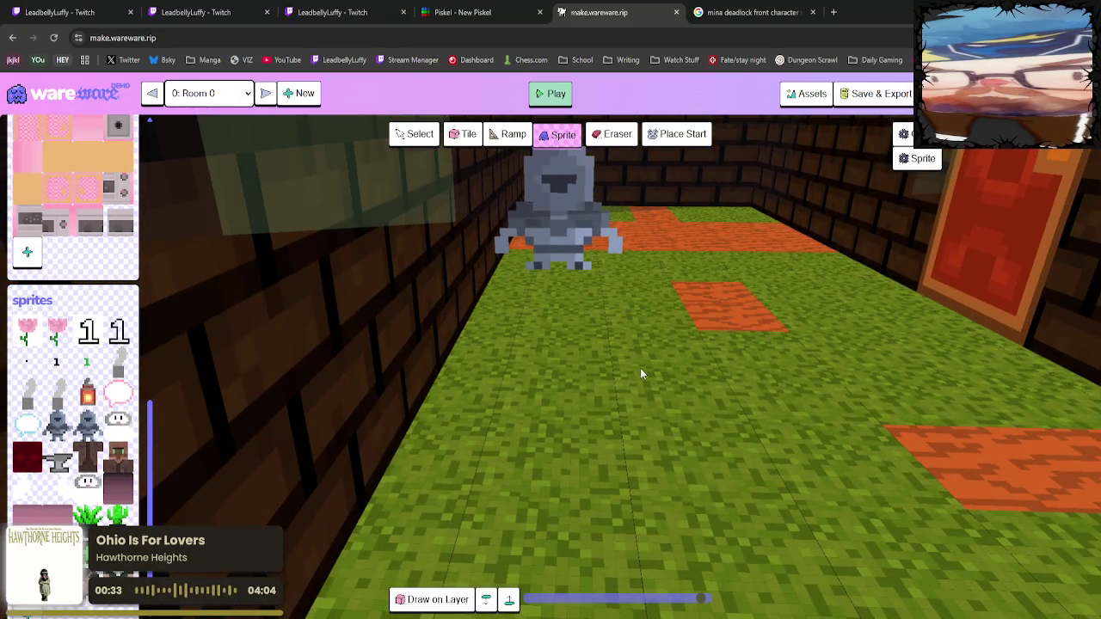
scroll(640, 374, up, 5)
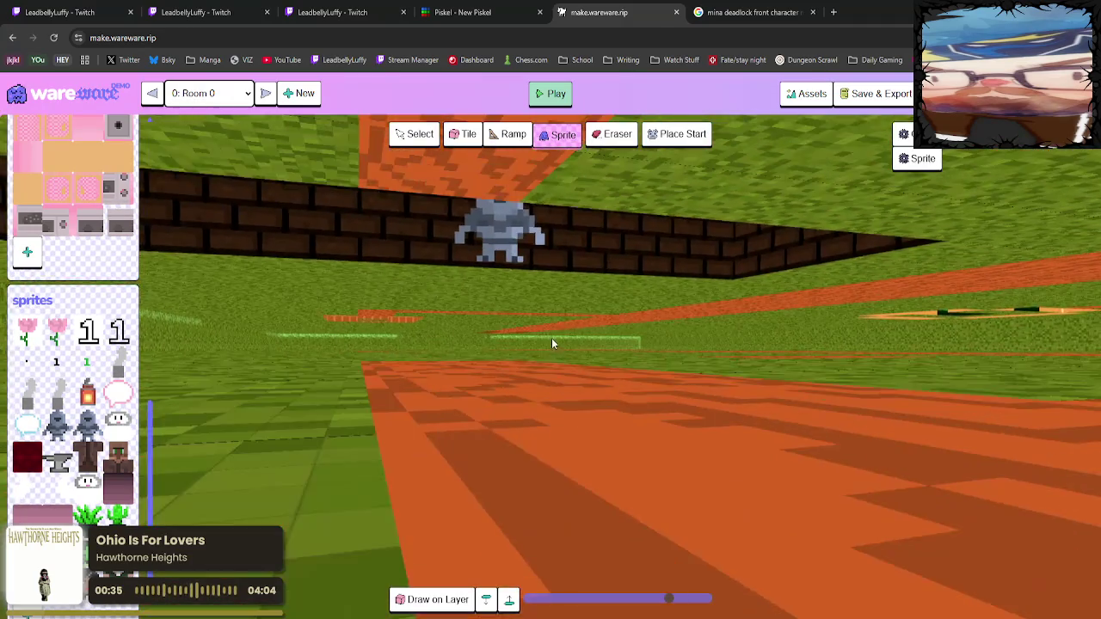
scroll(577, 284, up, 5)
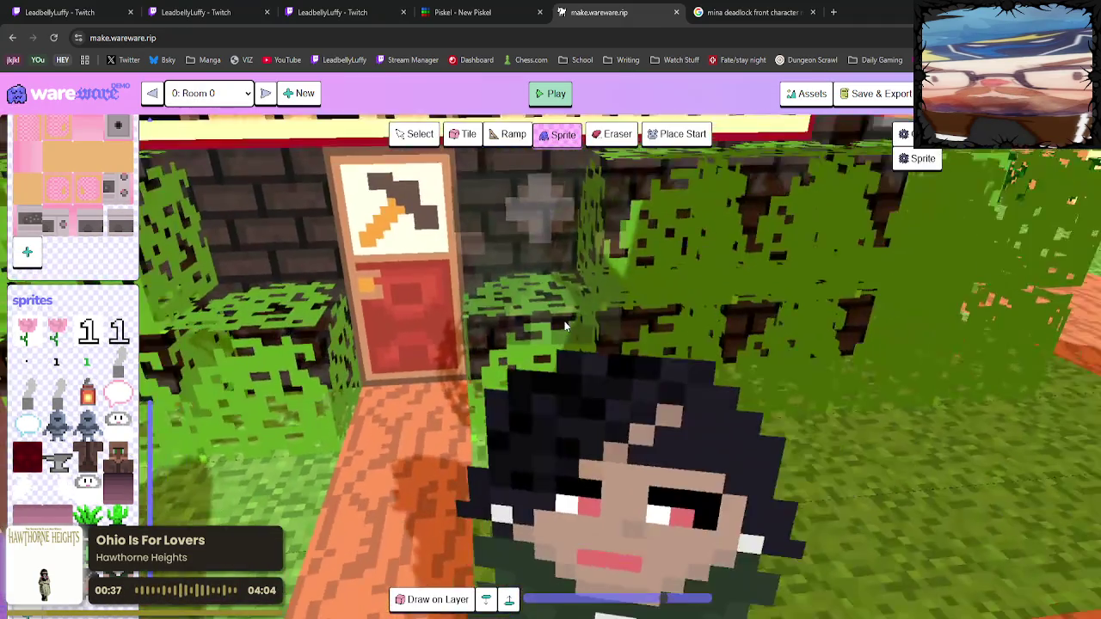
scroll(563, 323, down, 5)
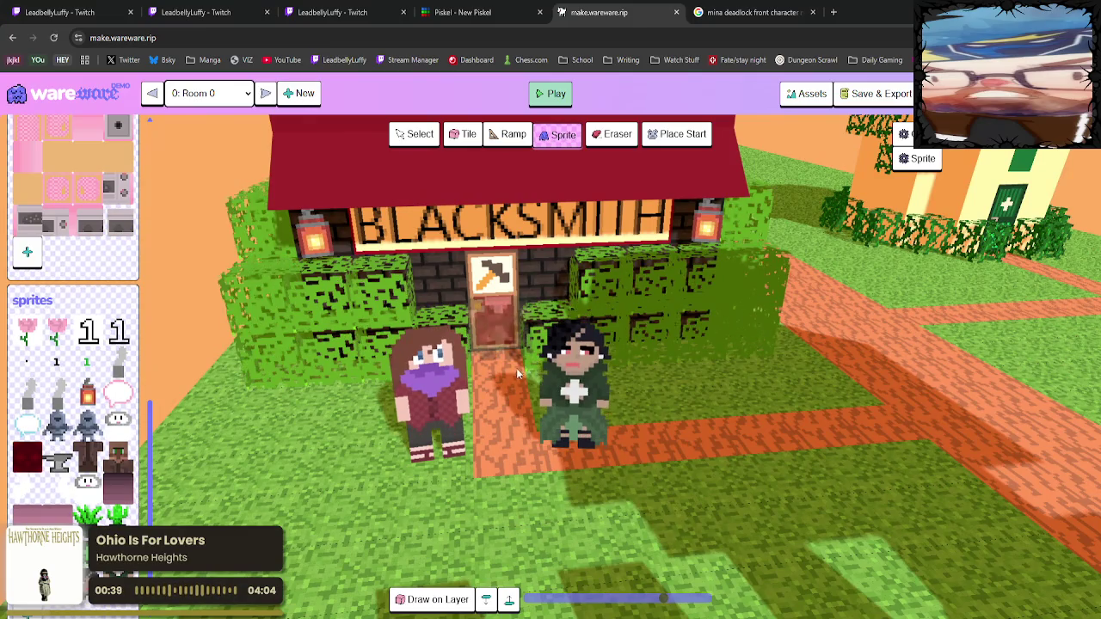
drag(758, 445, 755, 457)
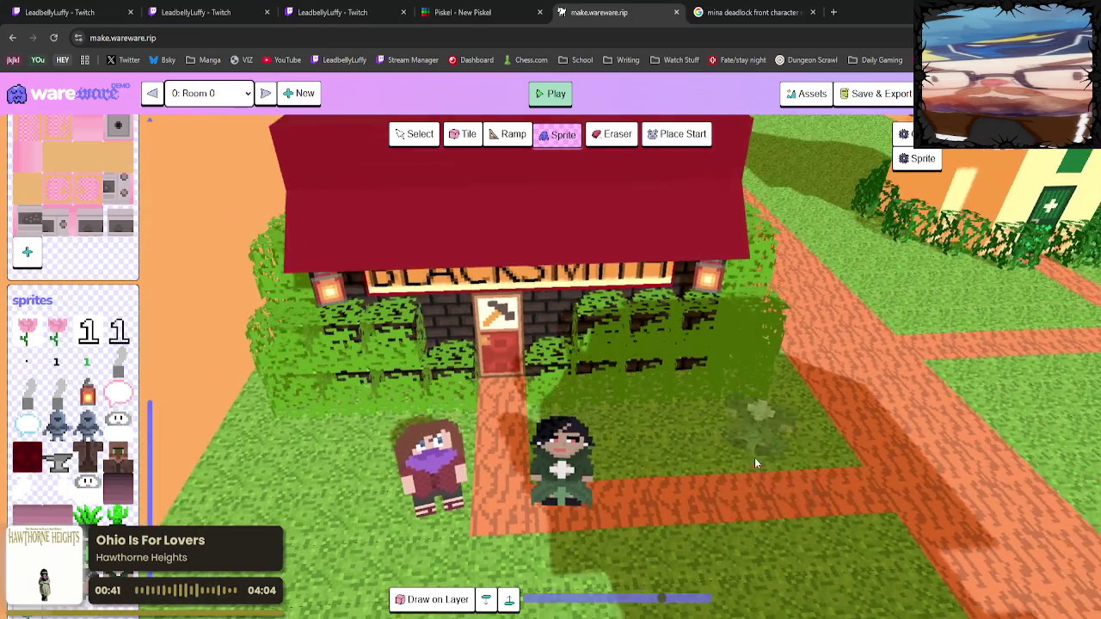
scroll(754, 457, down, 3)
scroll(799, 510, up, 5)
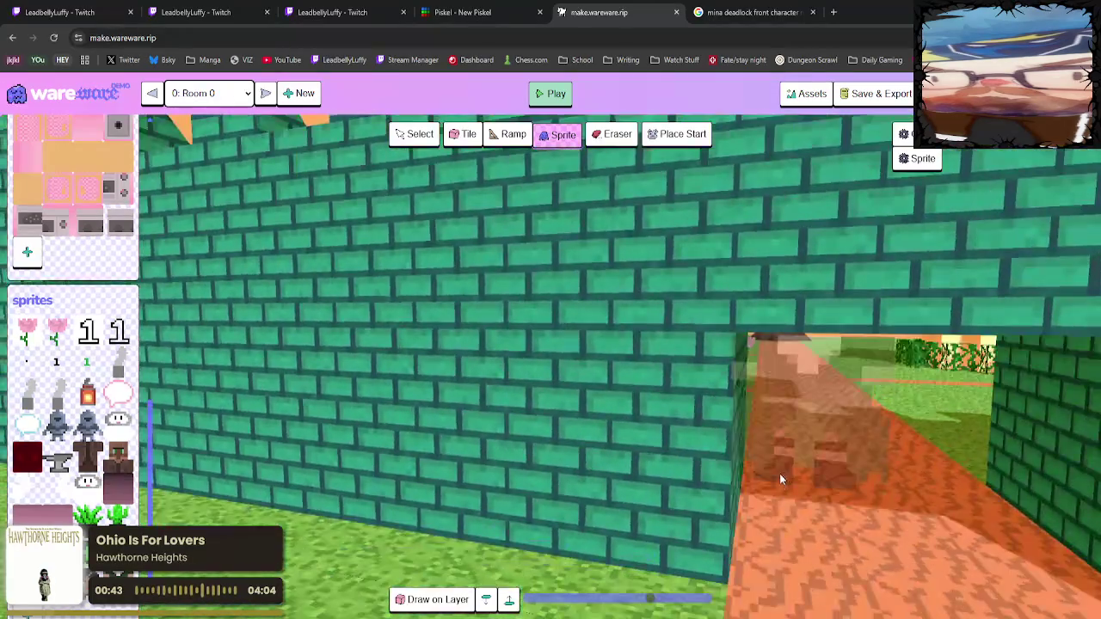
scroll(779, 473, down, 4)
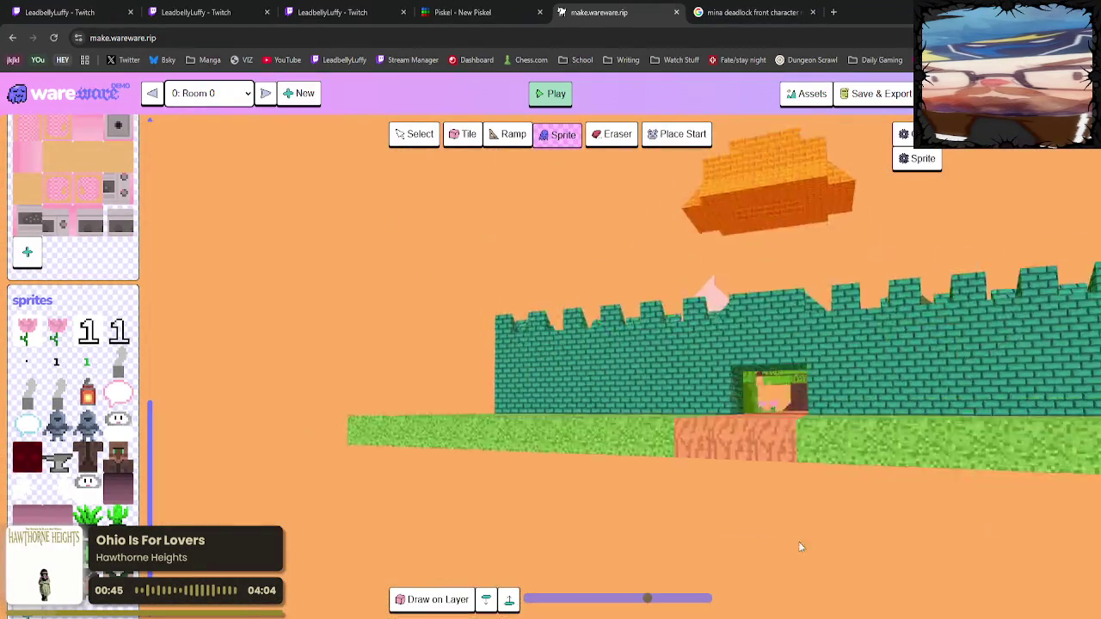
drag(798, 541, 778, 552)
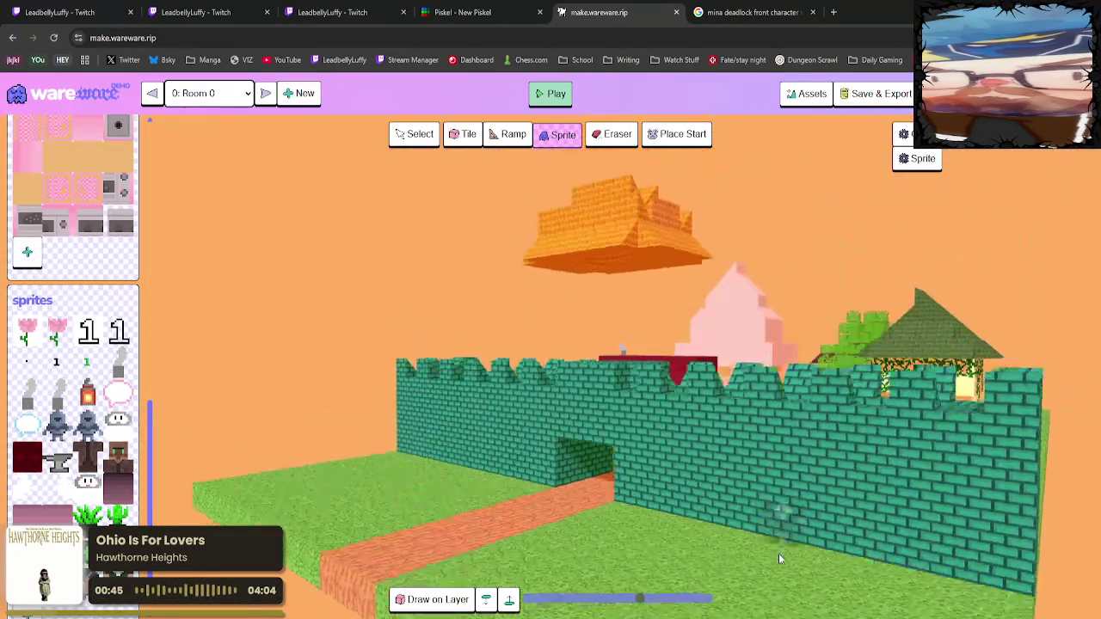
scroll(779, 559, down, 4)
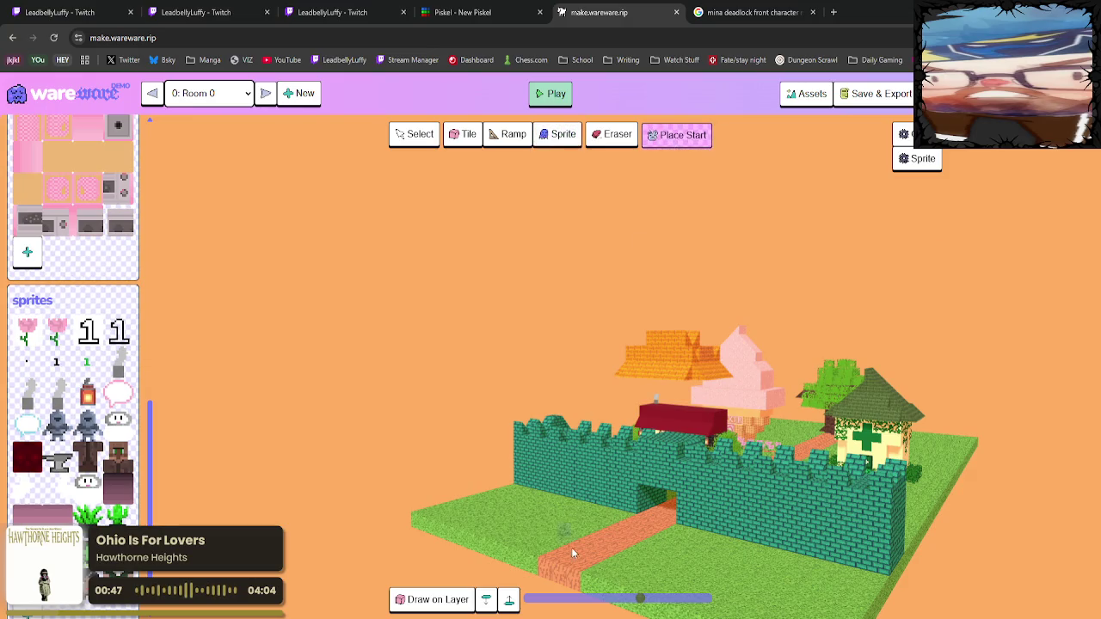
After a brief play-and-stop and orbiting the walls, launch the test play with its HELLO greeting.
click(550, 93)
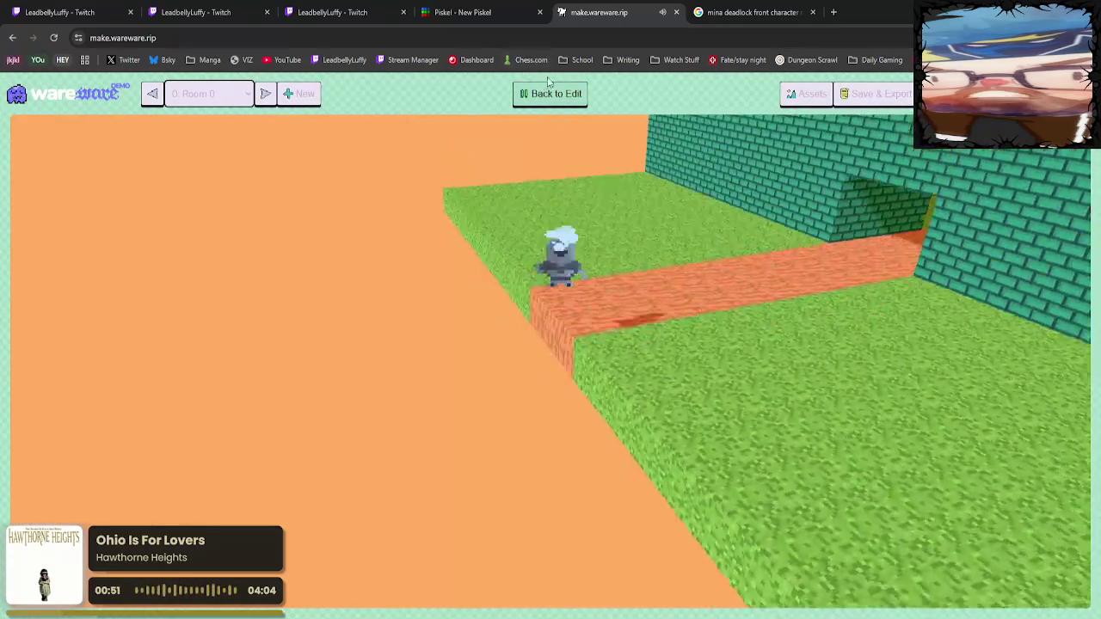
click(550, 93)
scroll(498, 487, up, 3)
mouse_move(498, 487)
mouse_down()
mouse_move(567, 531)
mouse_move(764, 542)
mouse_move(763, 531)
mouse_up()
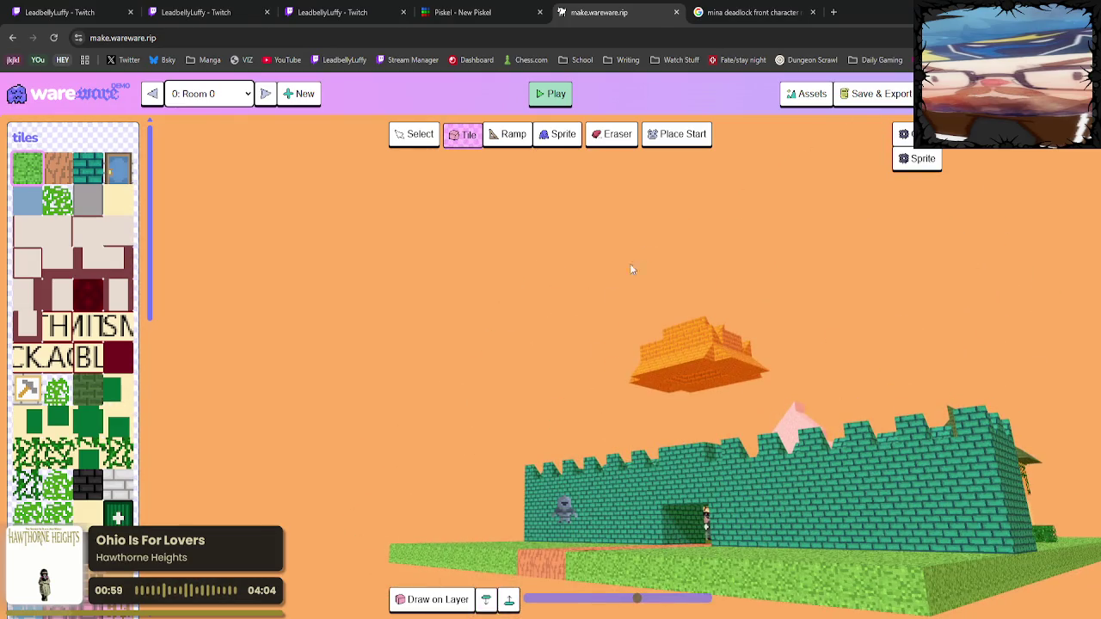
key(t)
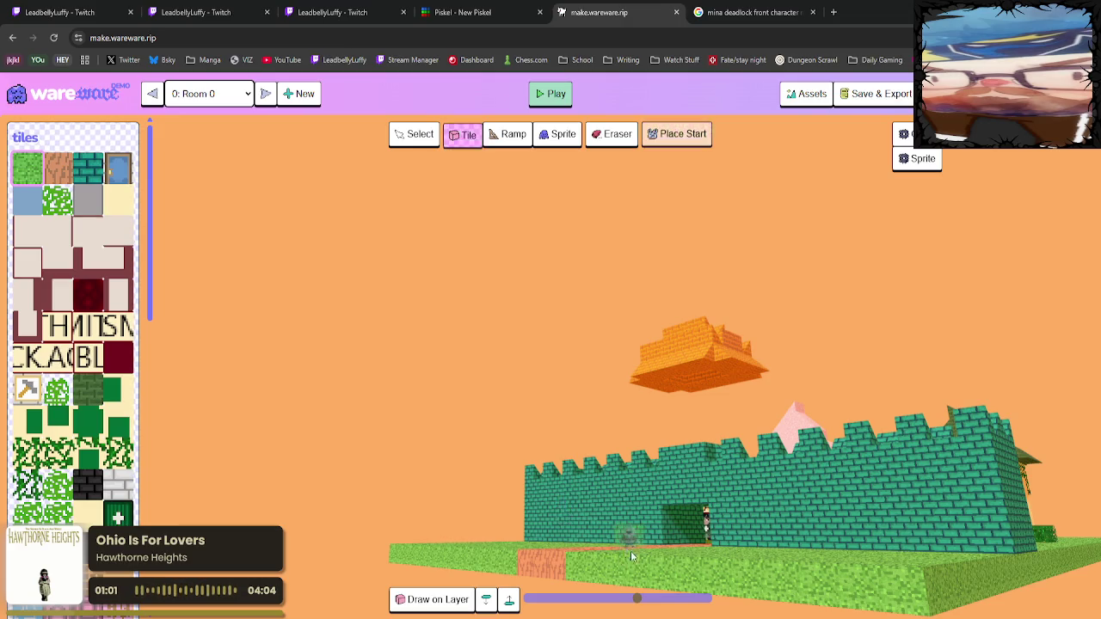
mouse_move(630, 551)
mouse_down()
mouse_move(671, 561)
mouse_move(673, 585)
mouse_up()
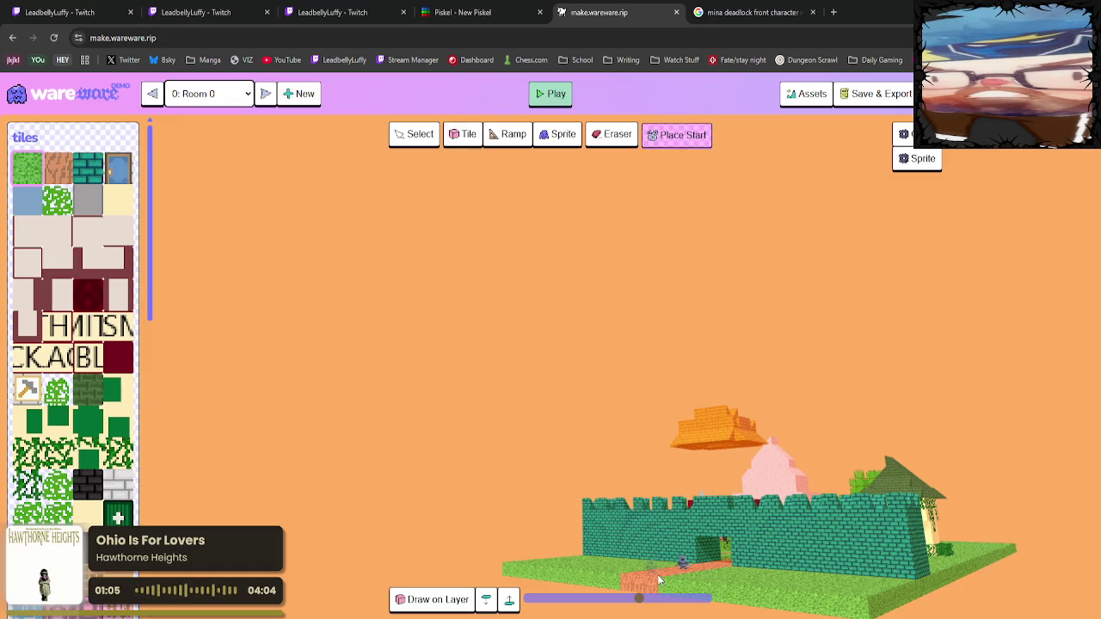
click(556, 95)
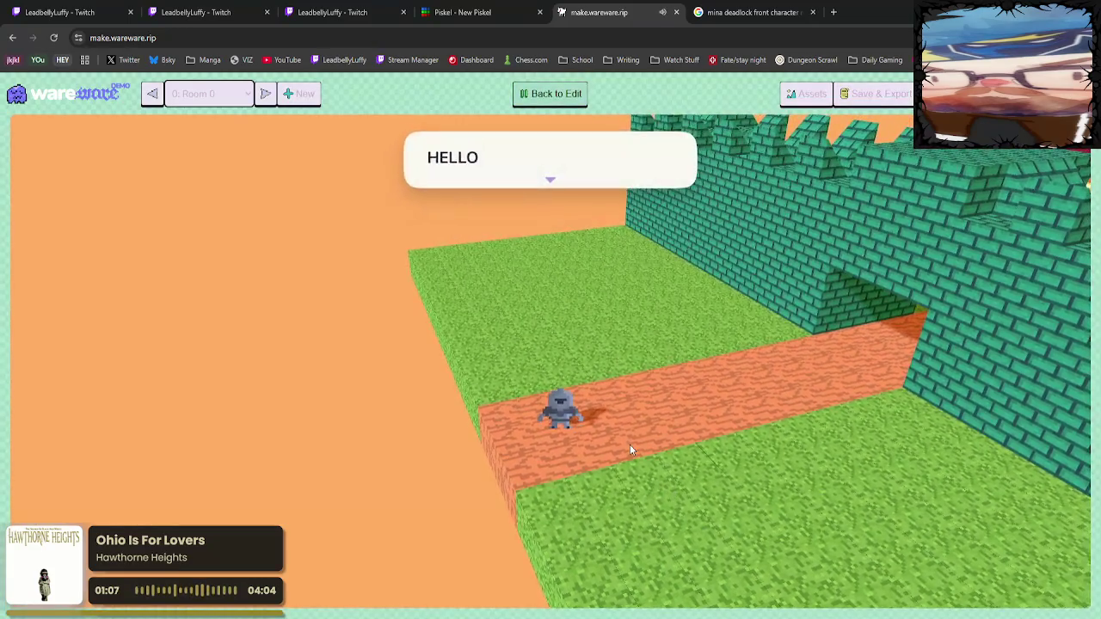
Dismiss the HELLO greeting and run the knight through the wall tunnel to the Blacksmith NPCs.
click(629, 444)
key(w)
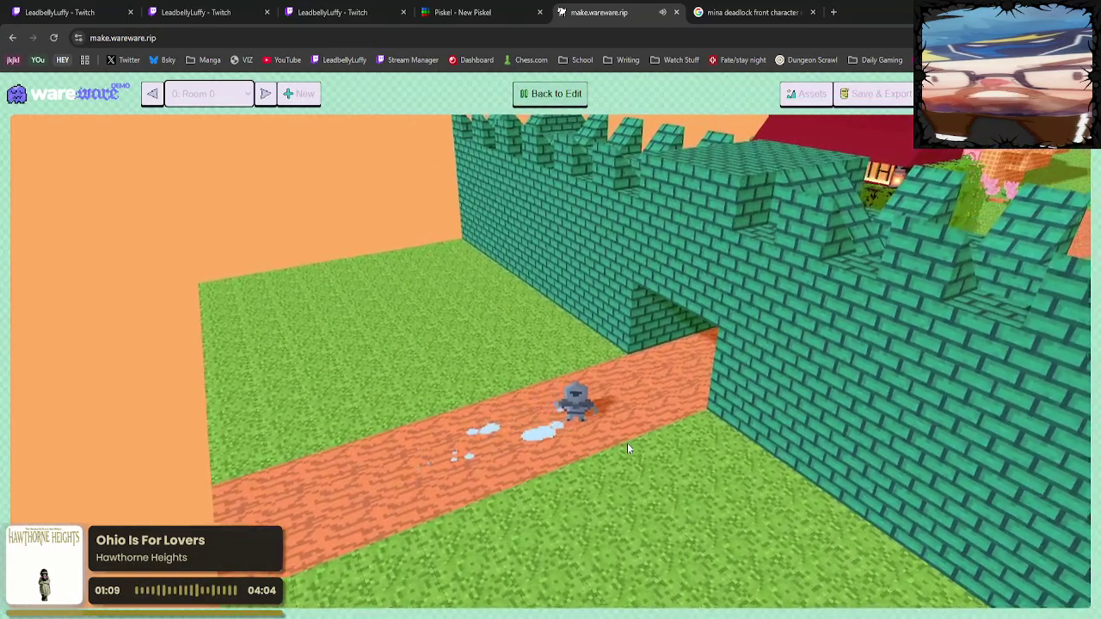
key(w)
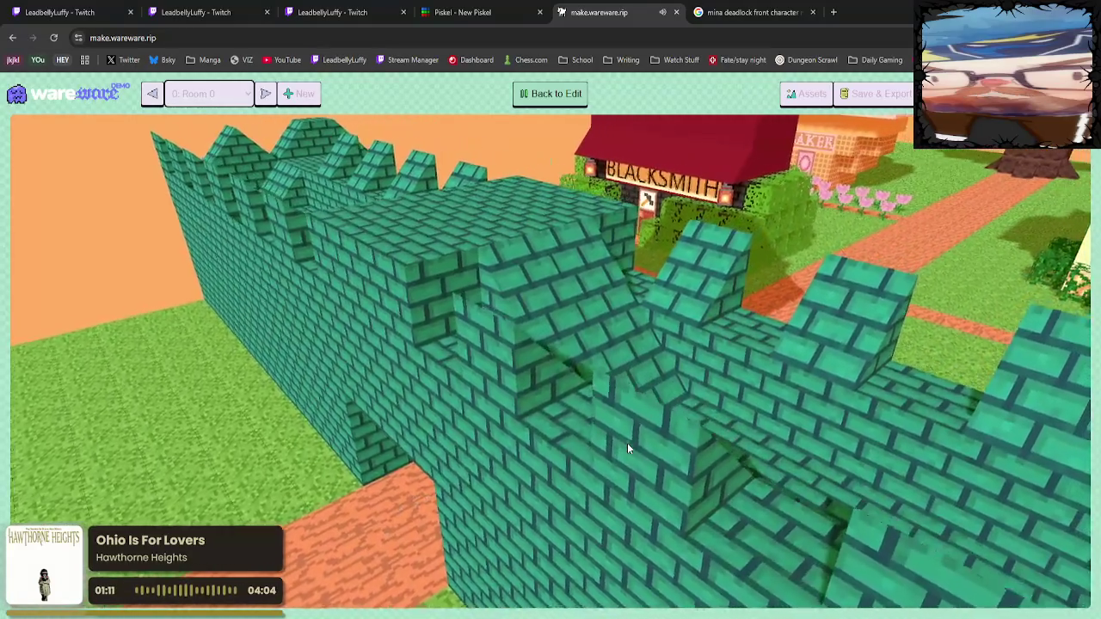
key(w)
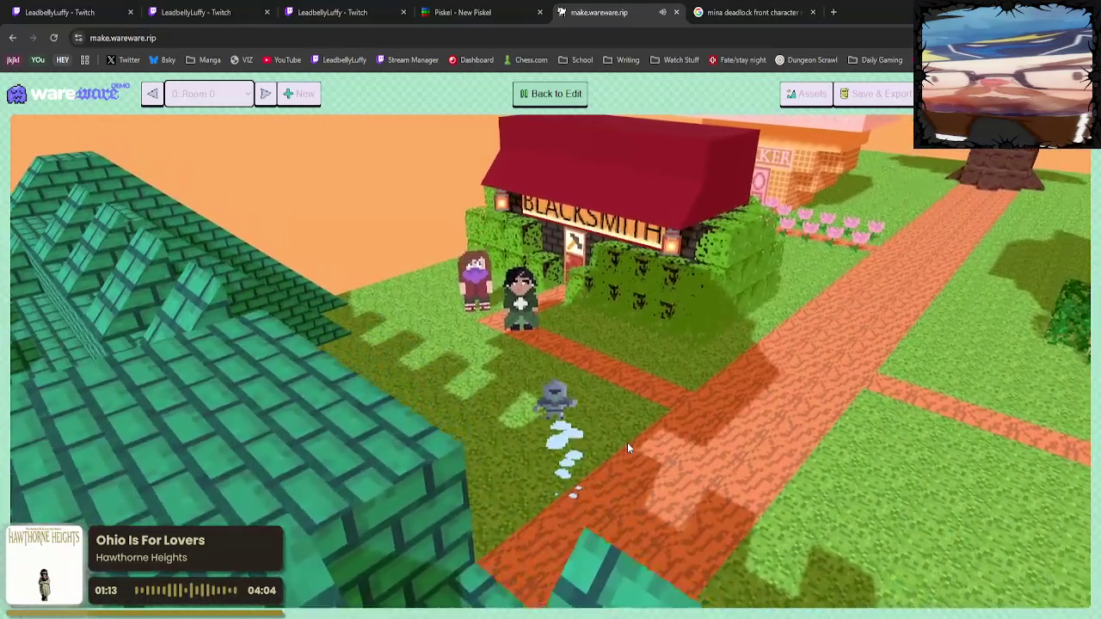
key(w)
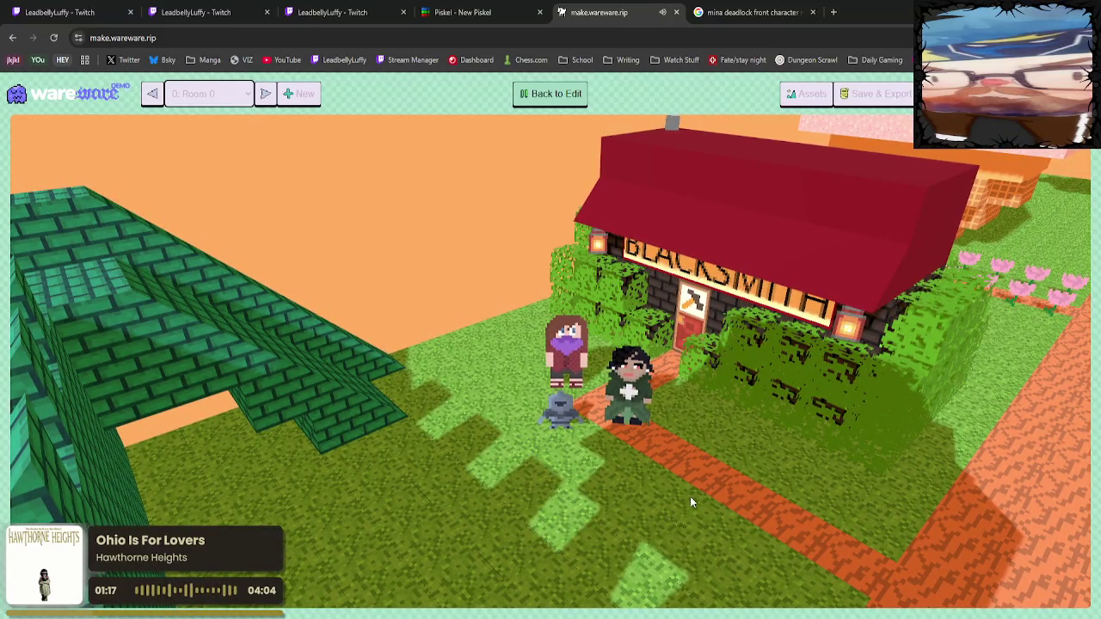
key(w)
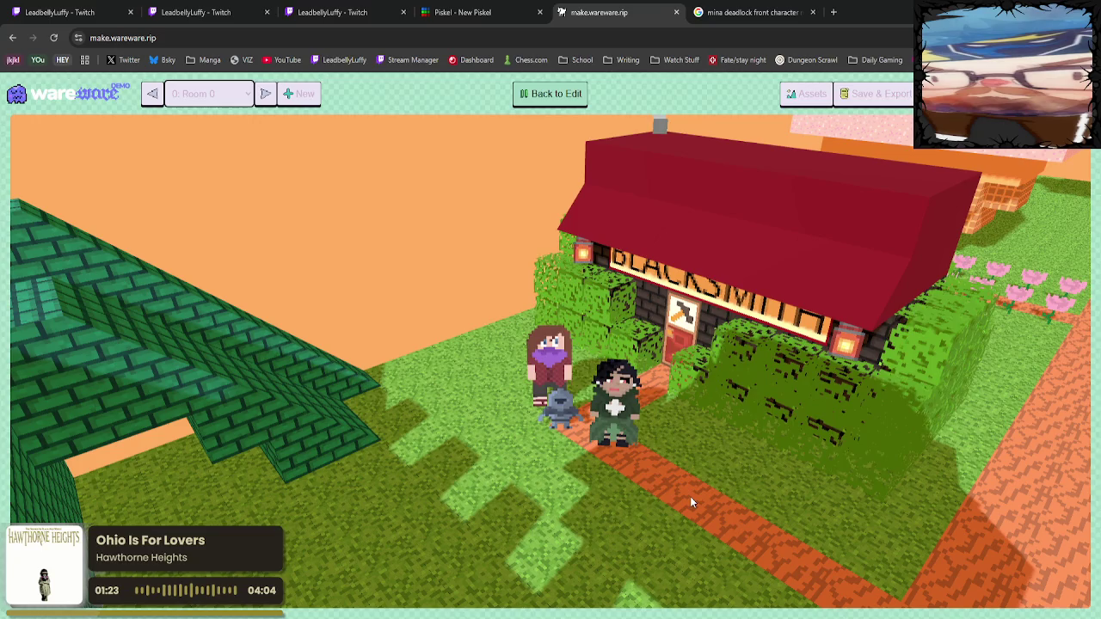
Walk the knight across the green brick wall and back along the path to the Blacksmith.
key(Left)
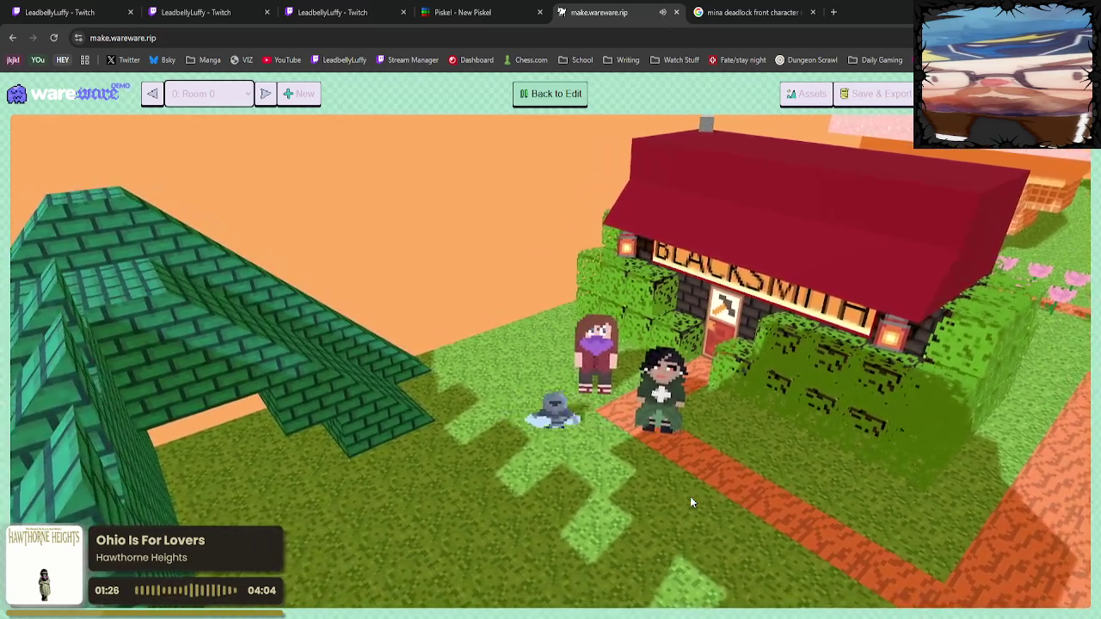
key(Left)
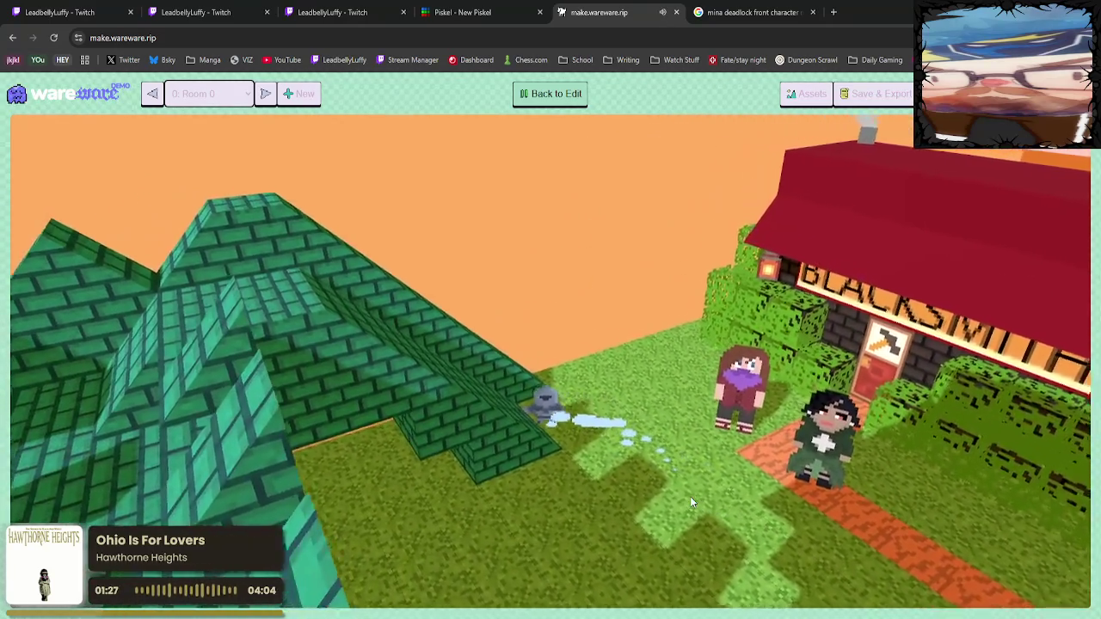
key(Left)
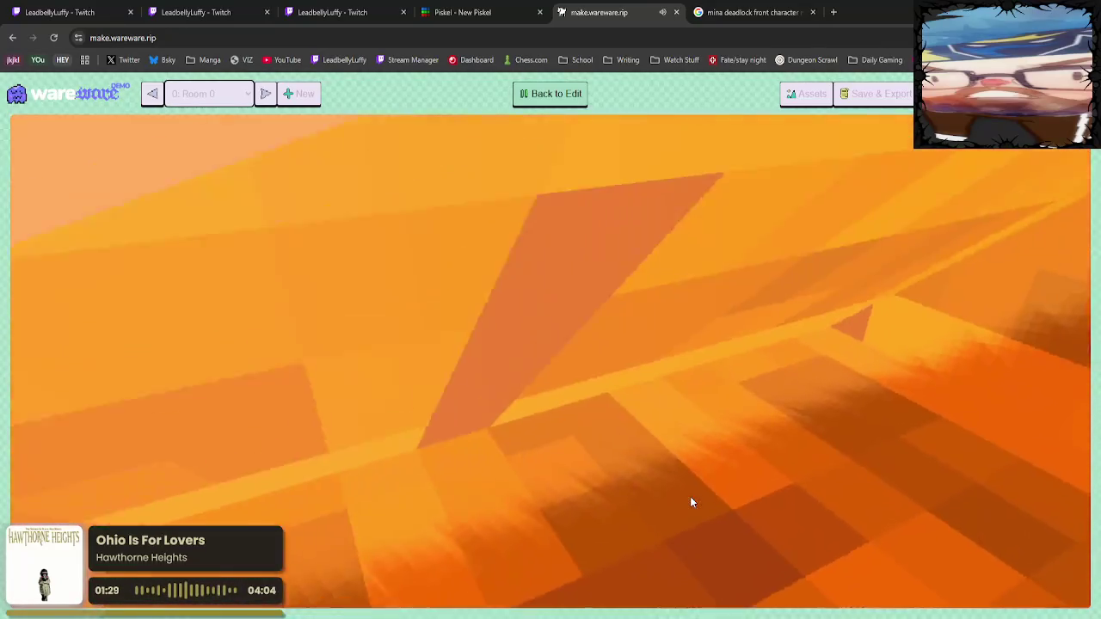
key(Left)
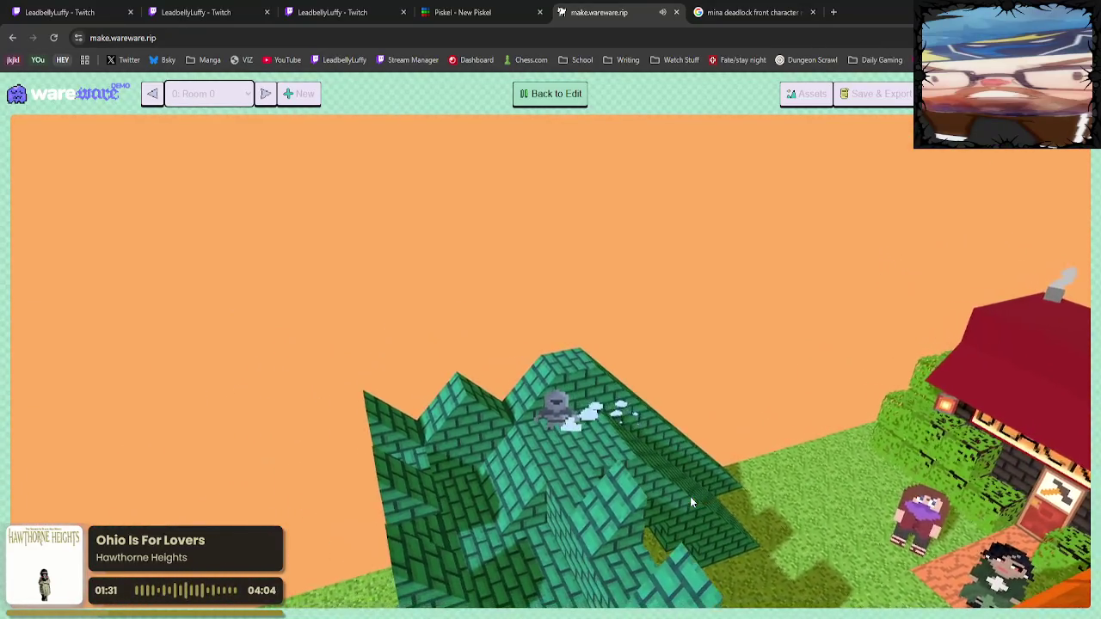
key(Left)
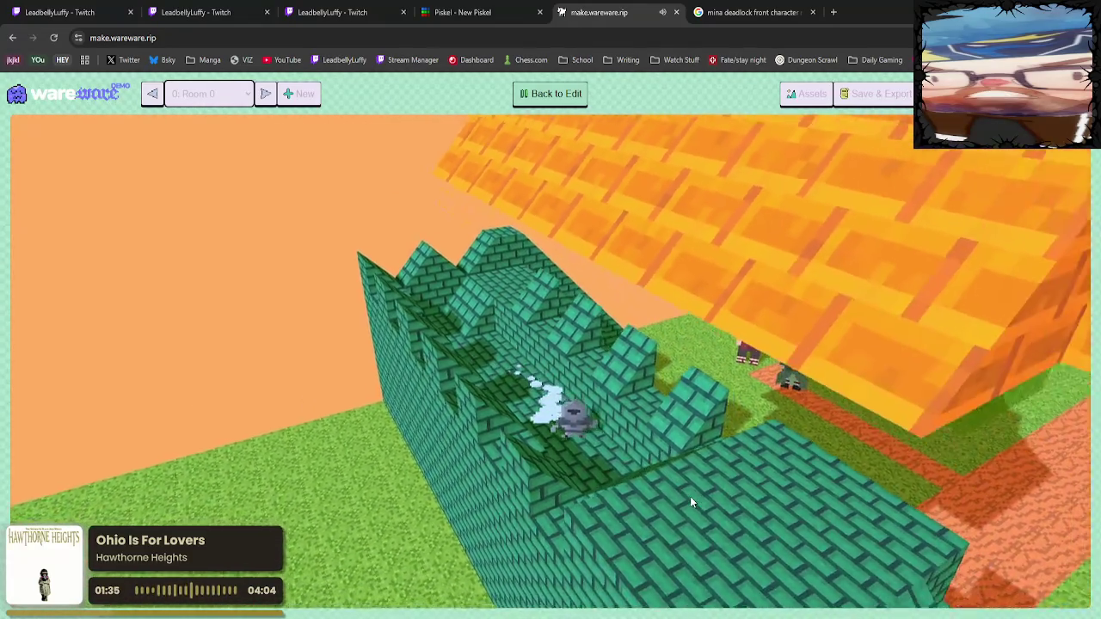
key(Left)
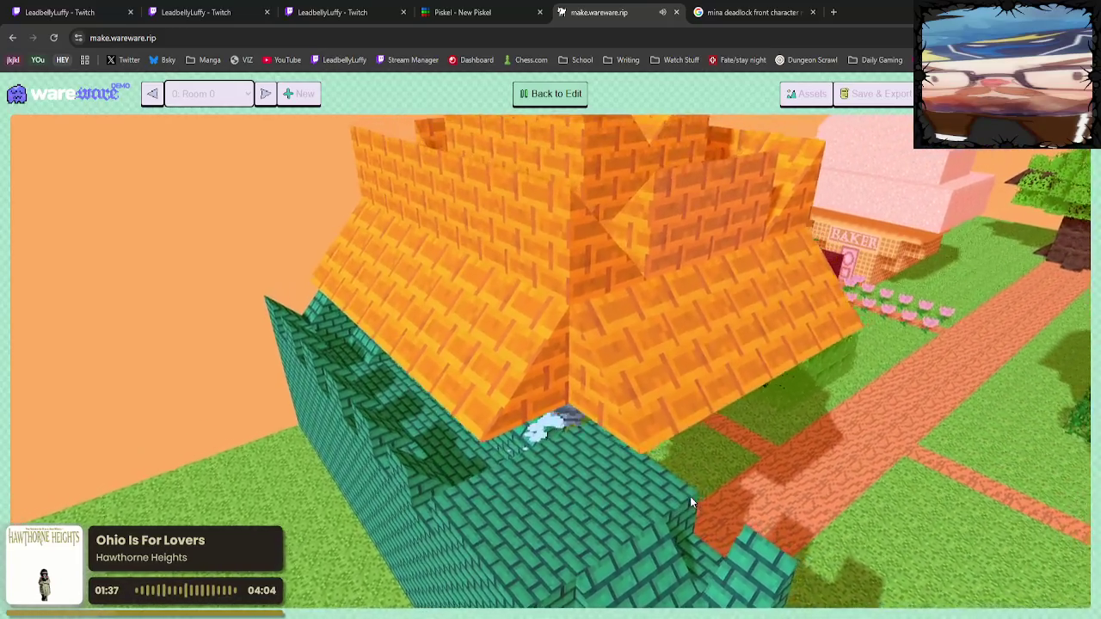
key(Up)
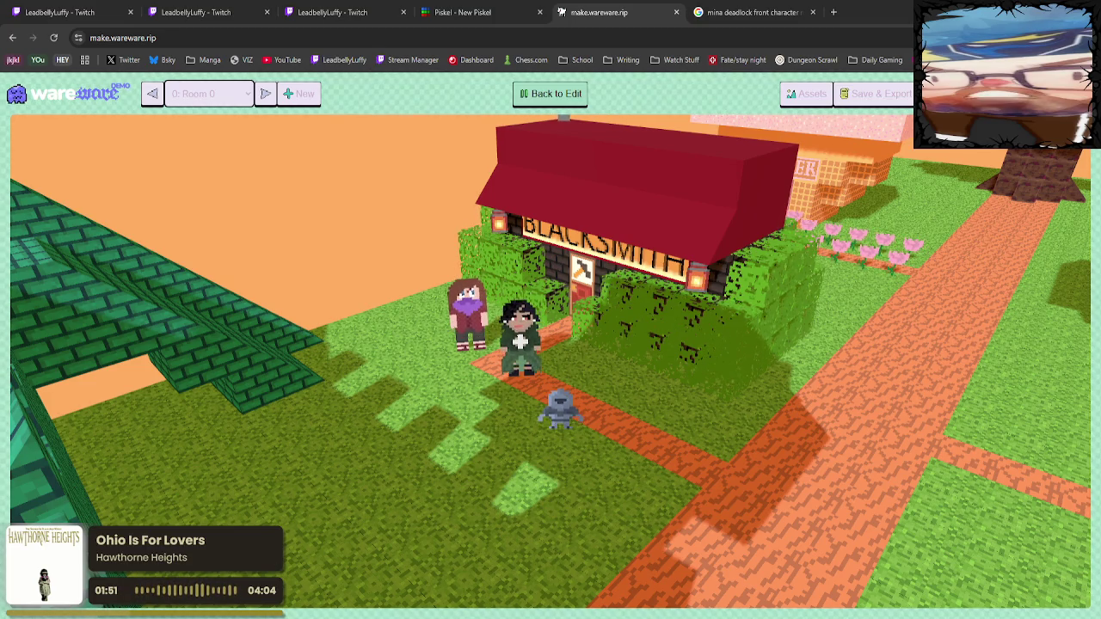
drag(956, 409, 1015, 480)
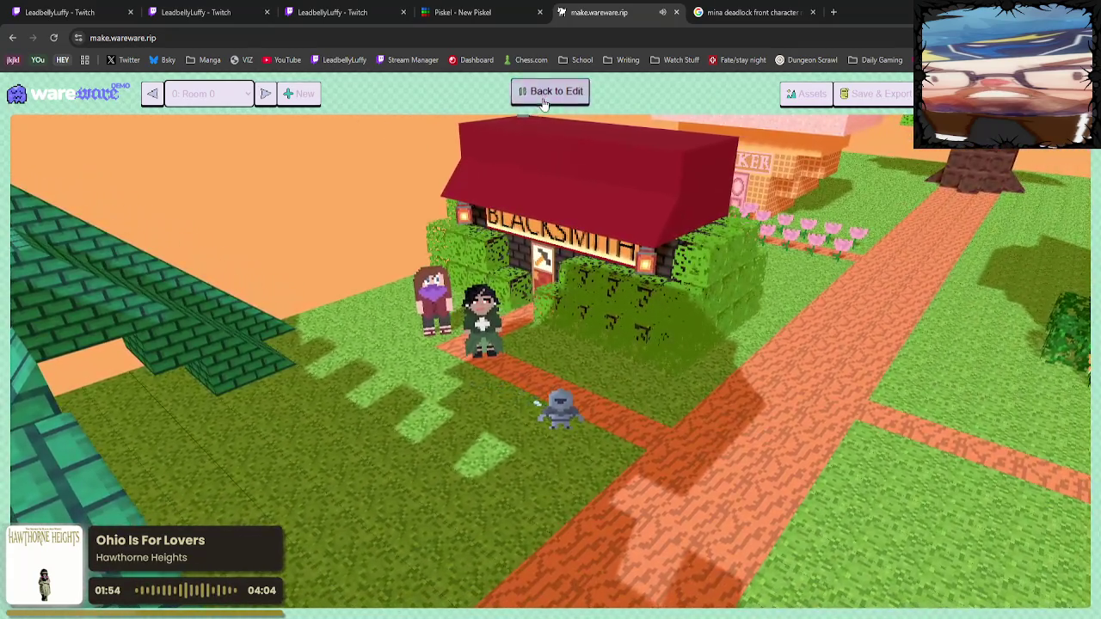
Return to editing and add a new copy of Room 0.
click(551, 93)
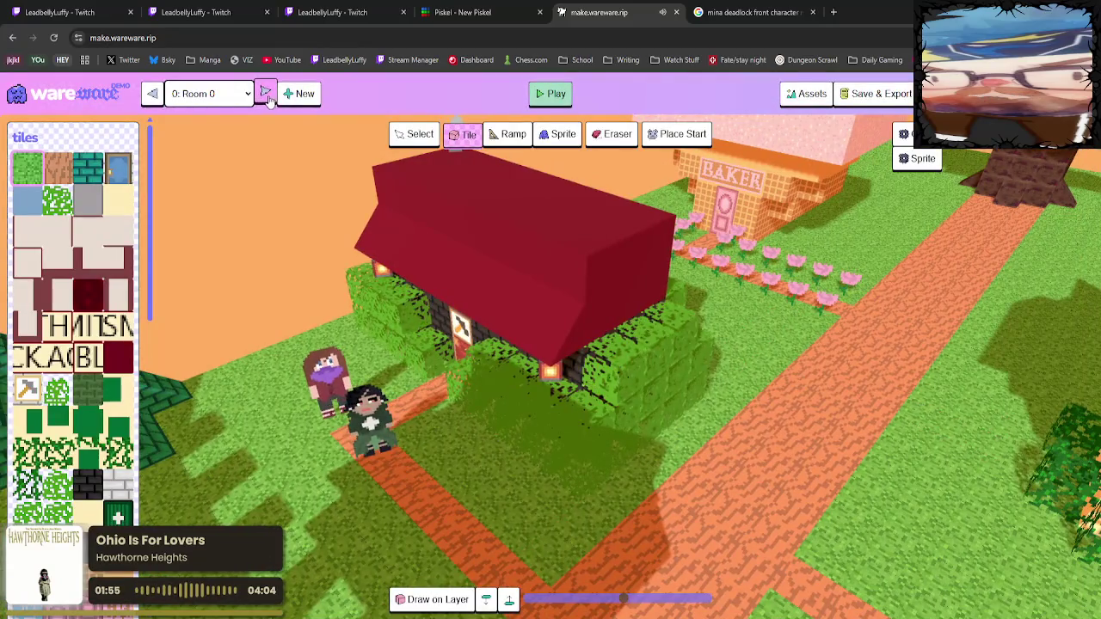
click(299, 92)
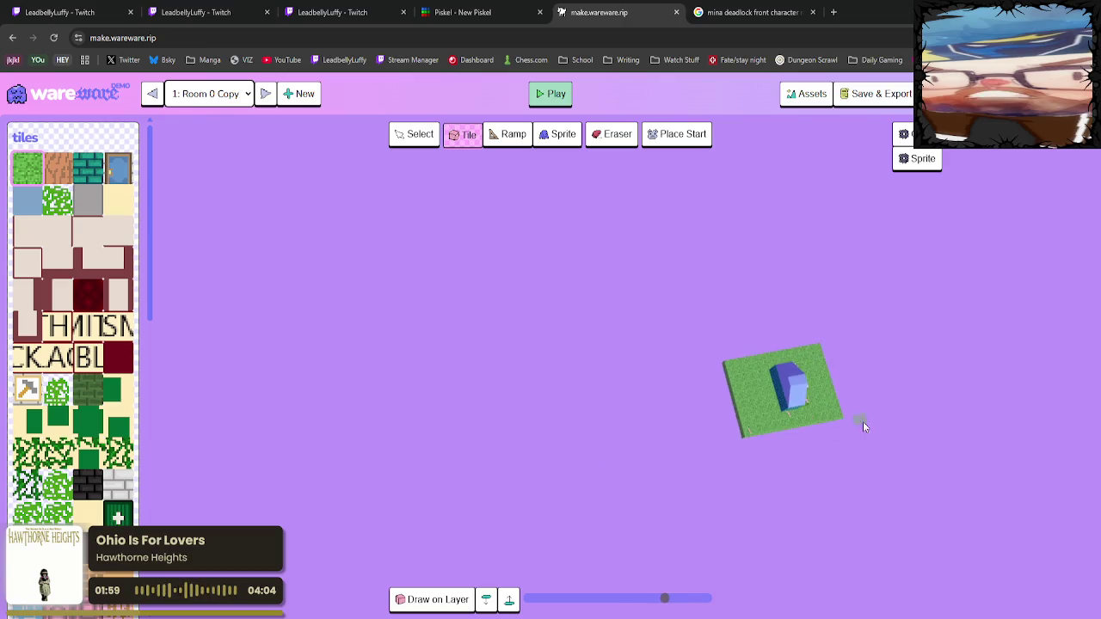
mouse_move(872, 409)
mouse_down()
mouse_move(760, 378)
mouse_move(849, 537)
mouse_up()
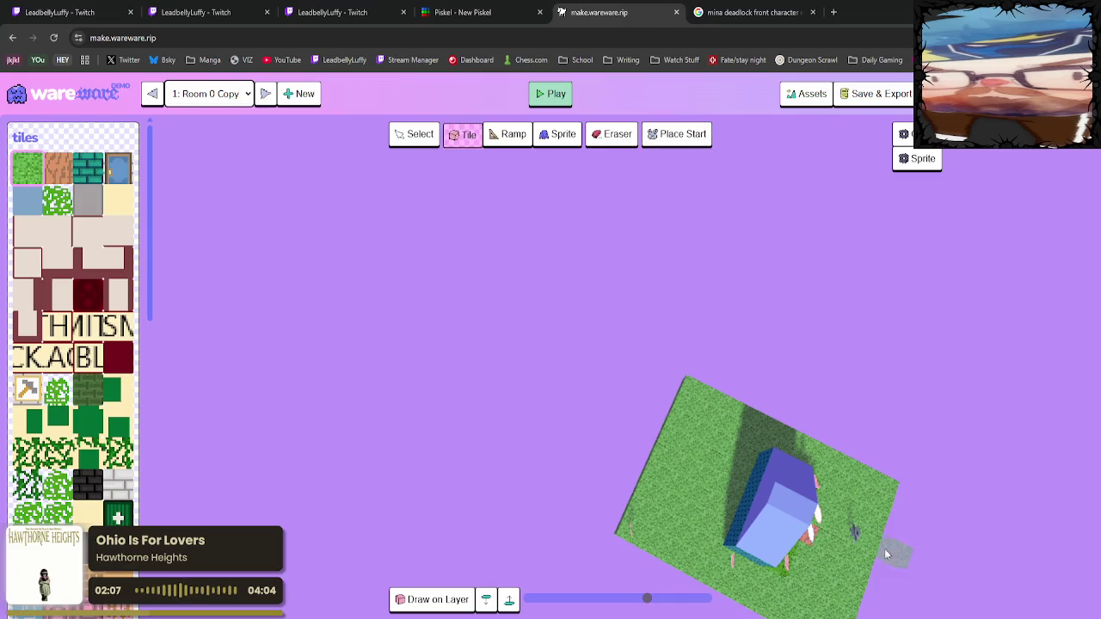
Test-play the game again, then switch to the dark-red forge room 2: Room.
click(553, 93)
click(559, 100)
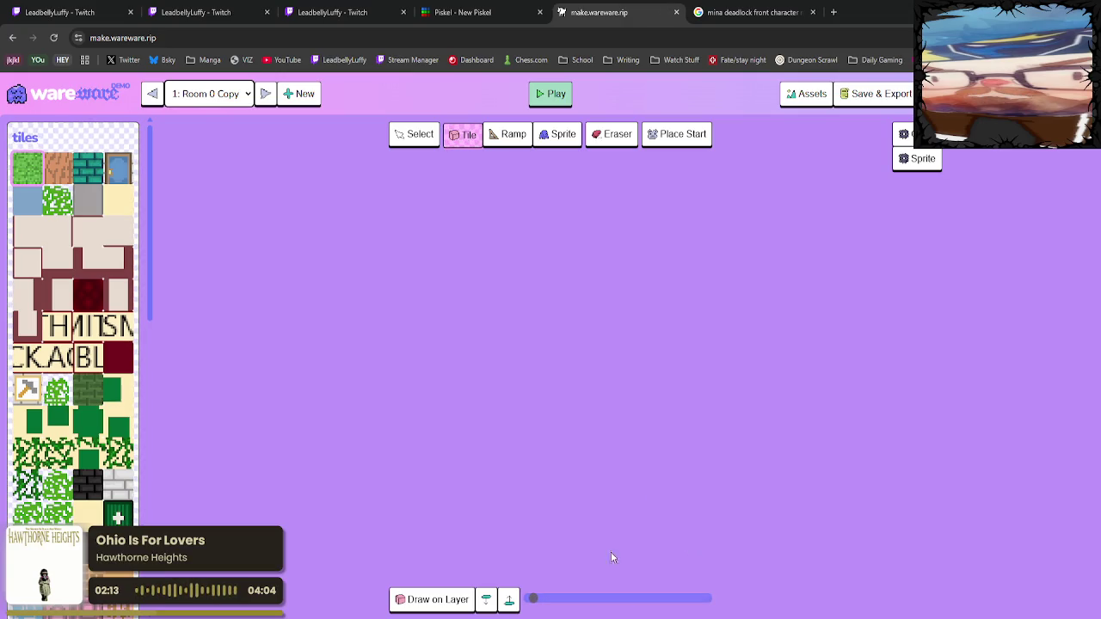
click(554, 92)
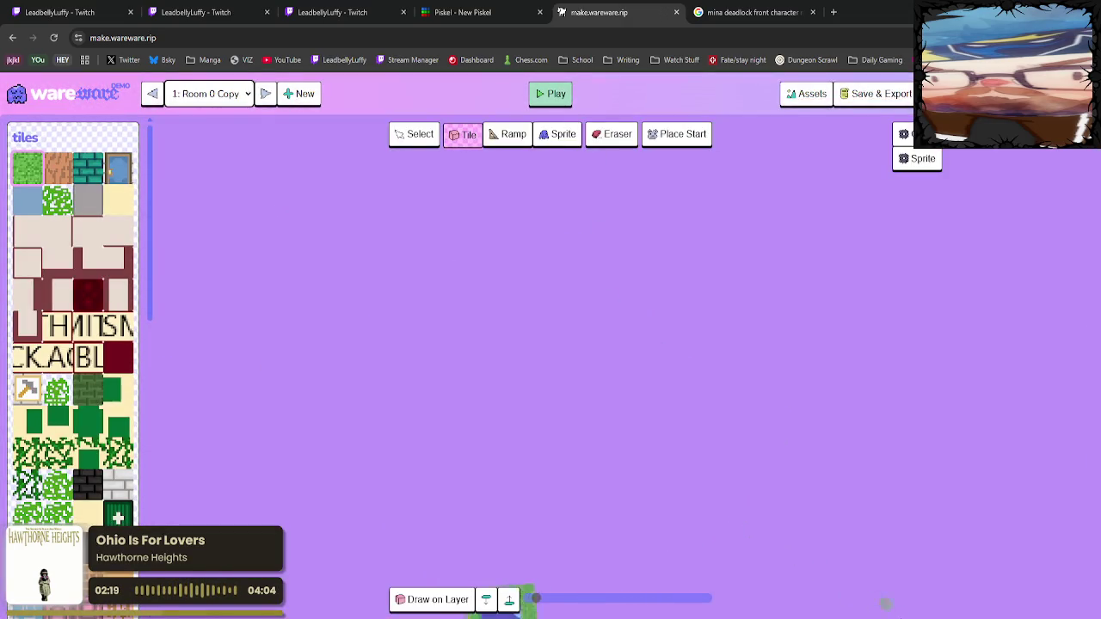
scroll(748, 614, down, 2)
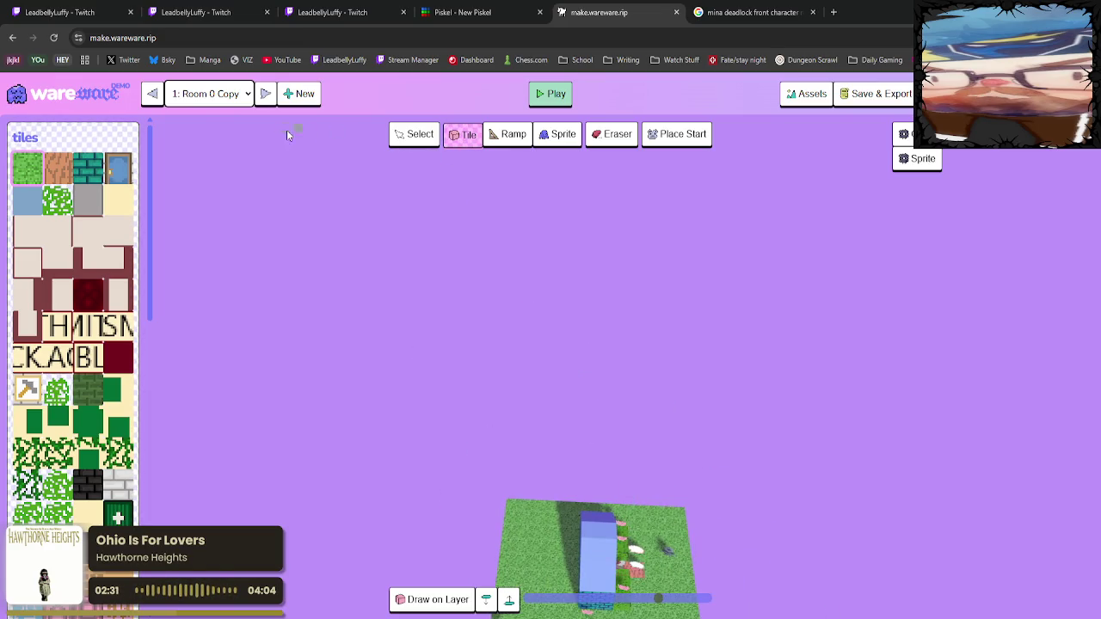
click(265, 93)
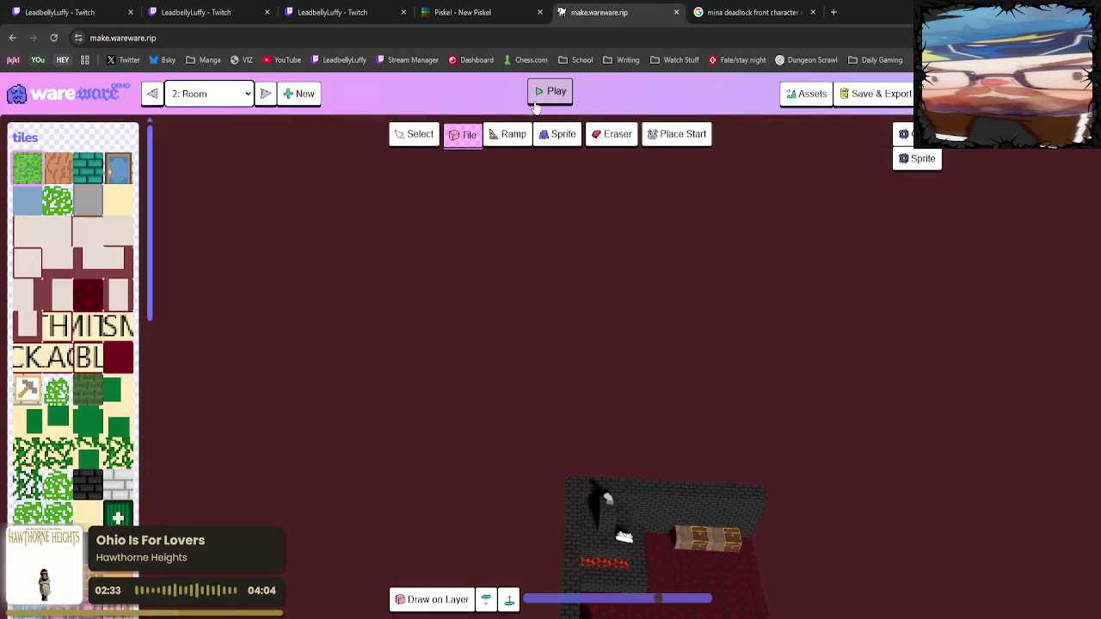
click(539, 96)
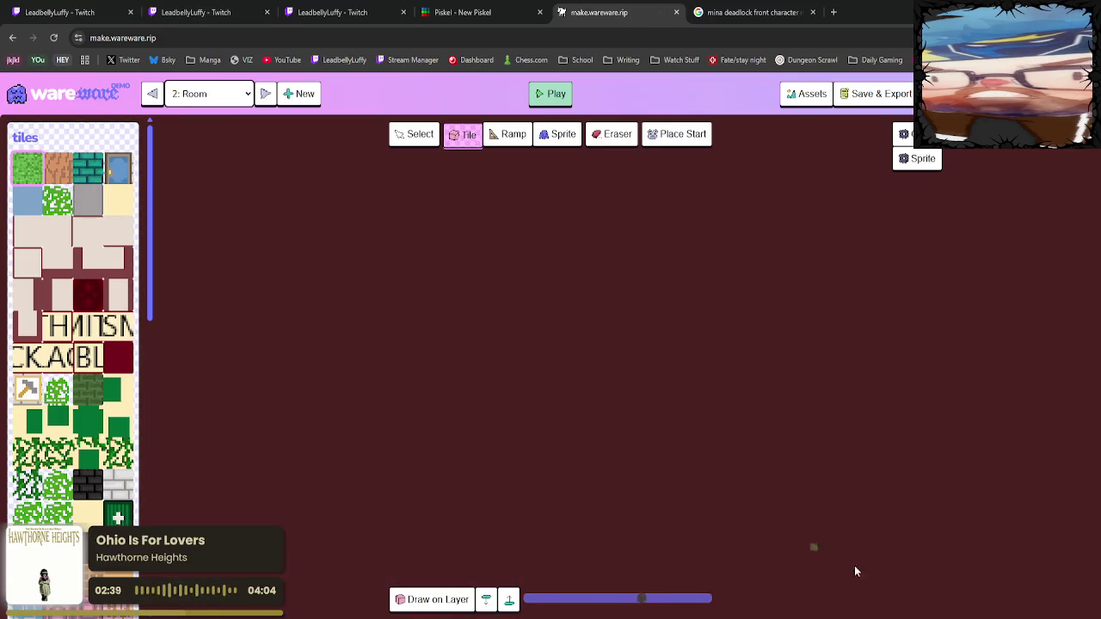
Save the Last Knight game data, reload the saved version, and return to the 2: Room forge.
click(872, 92)
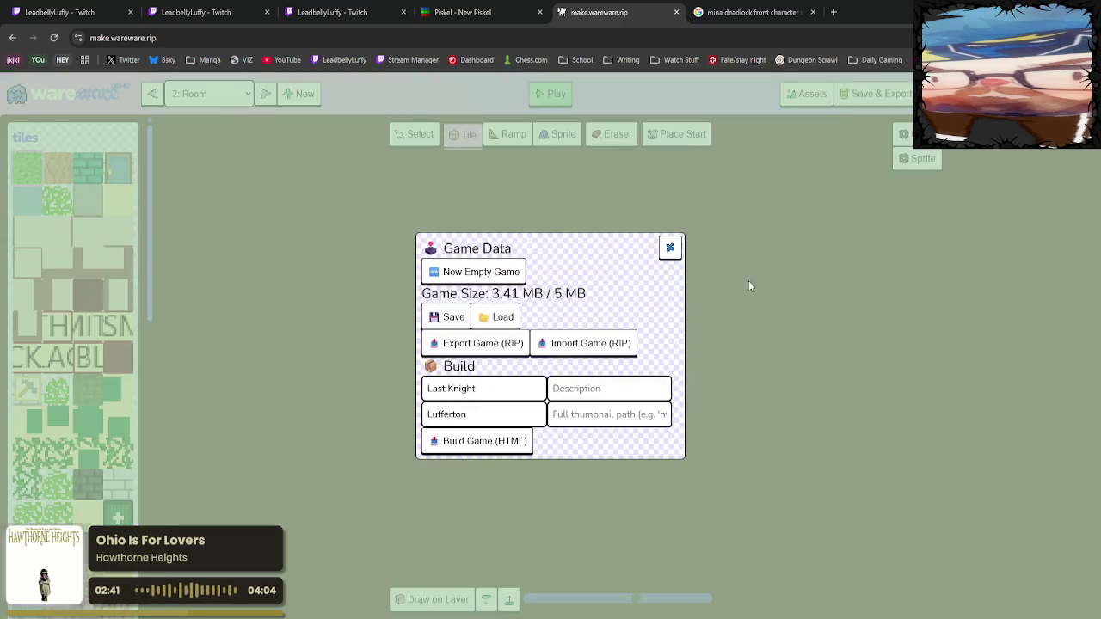
click(452, 317)
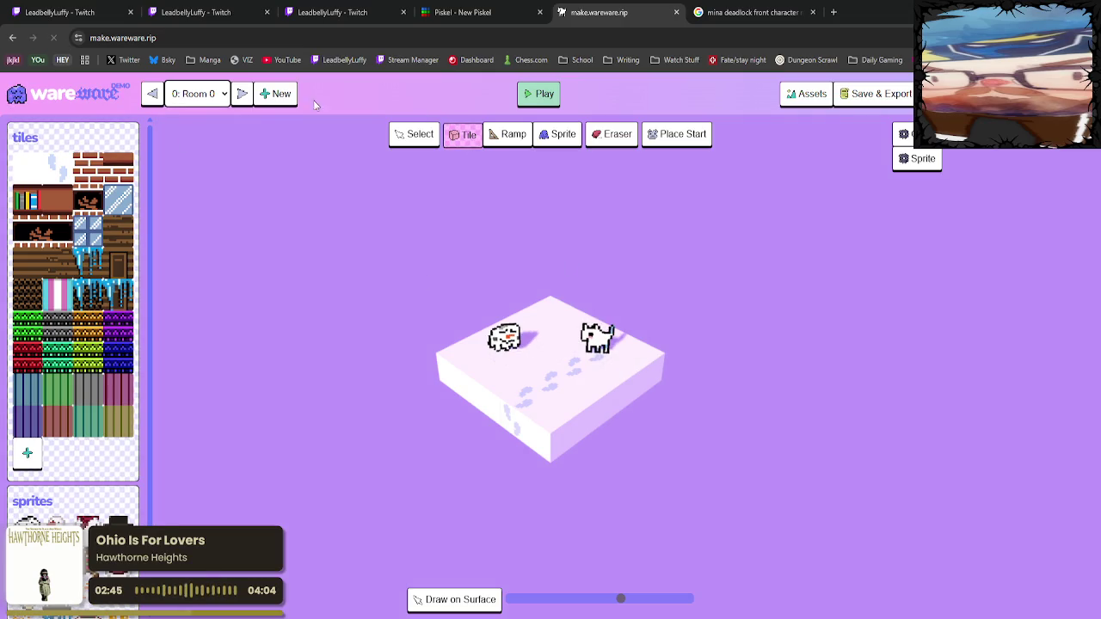
click(858, 95)
click(502, 318)
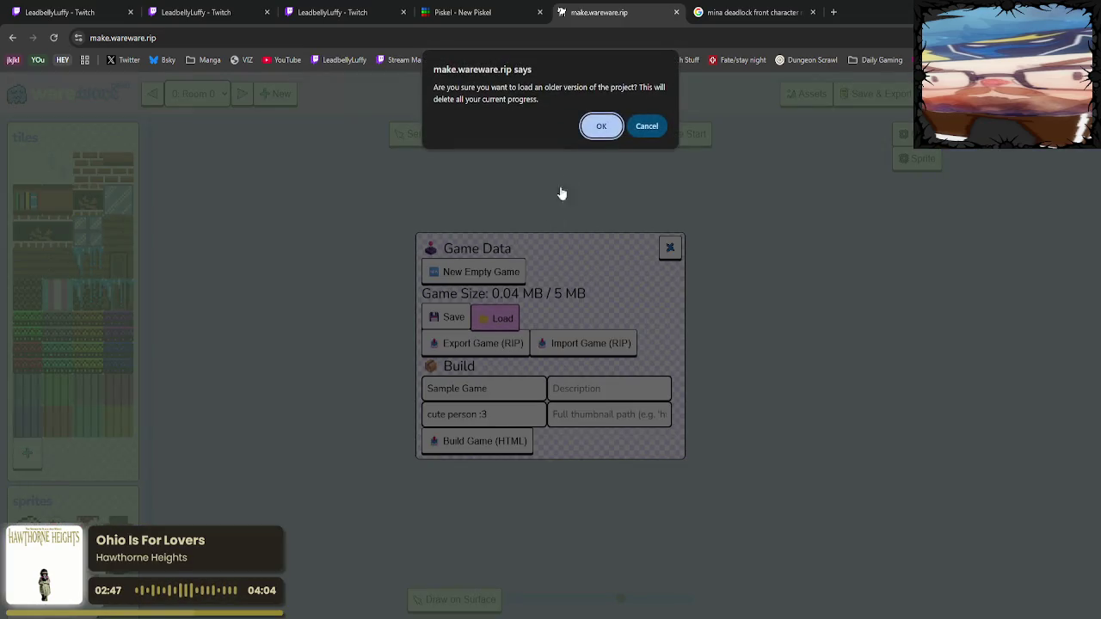
click(600, 122)
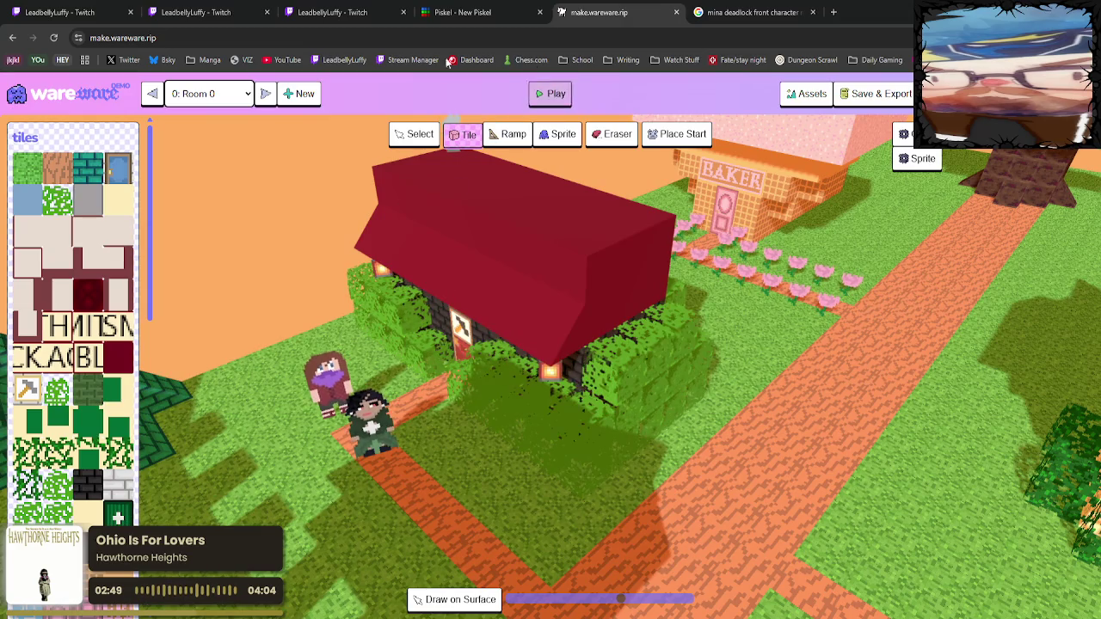
click(265, 94)
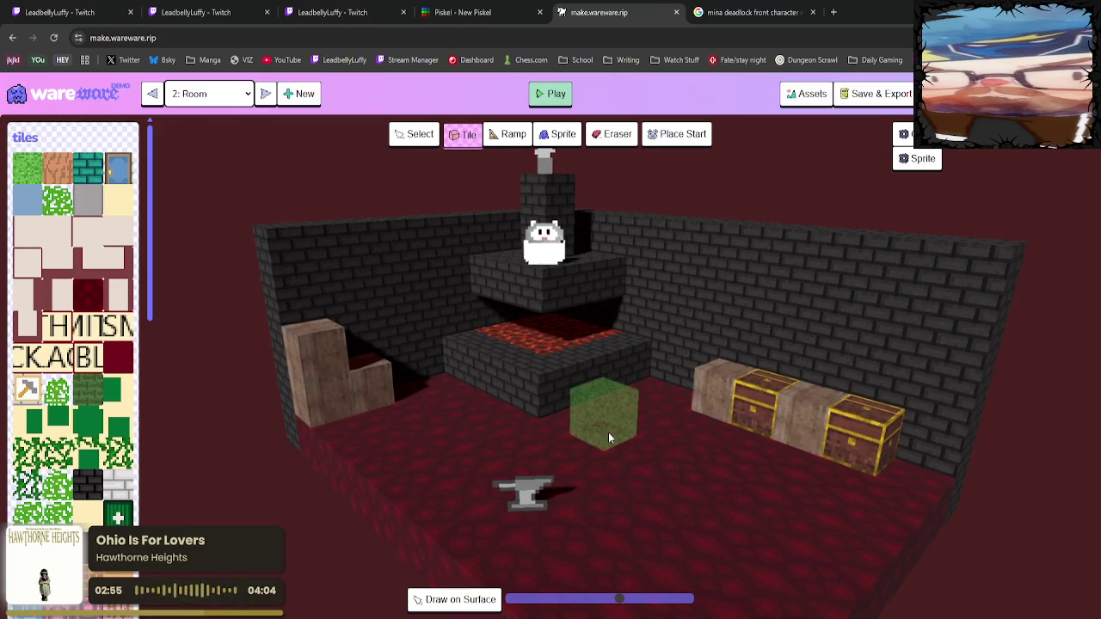
Tilt the view of the forge, then move on to room 3: Floor 1.
drag(608, 432, 609, 441)
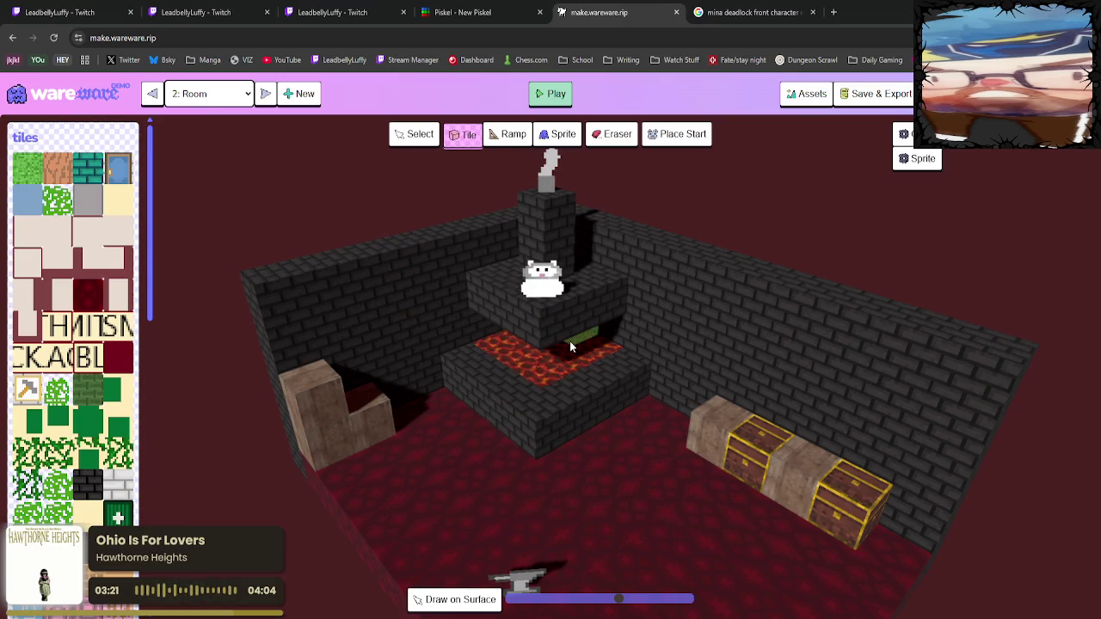
click(266, 93)
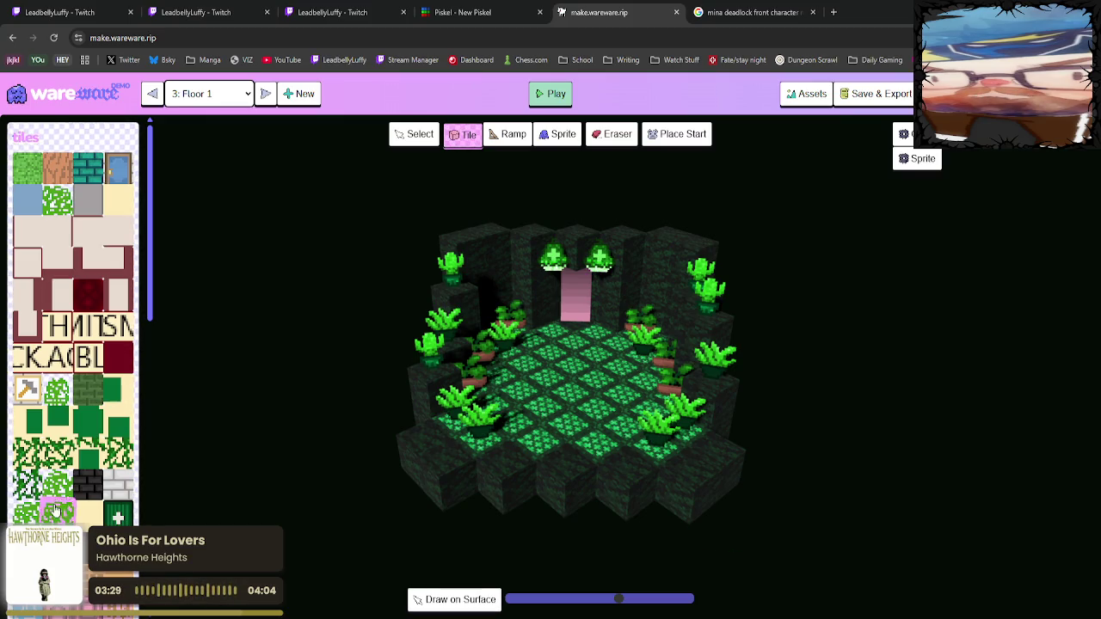
Stand the dark-haired, green-robed character sprite on a free layer in the Floor 1 room centre.
scroll(55, 509, down, 5)
scroll(112, 516, down, 5)
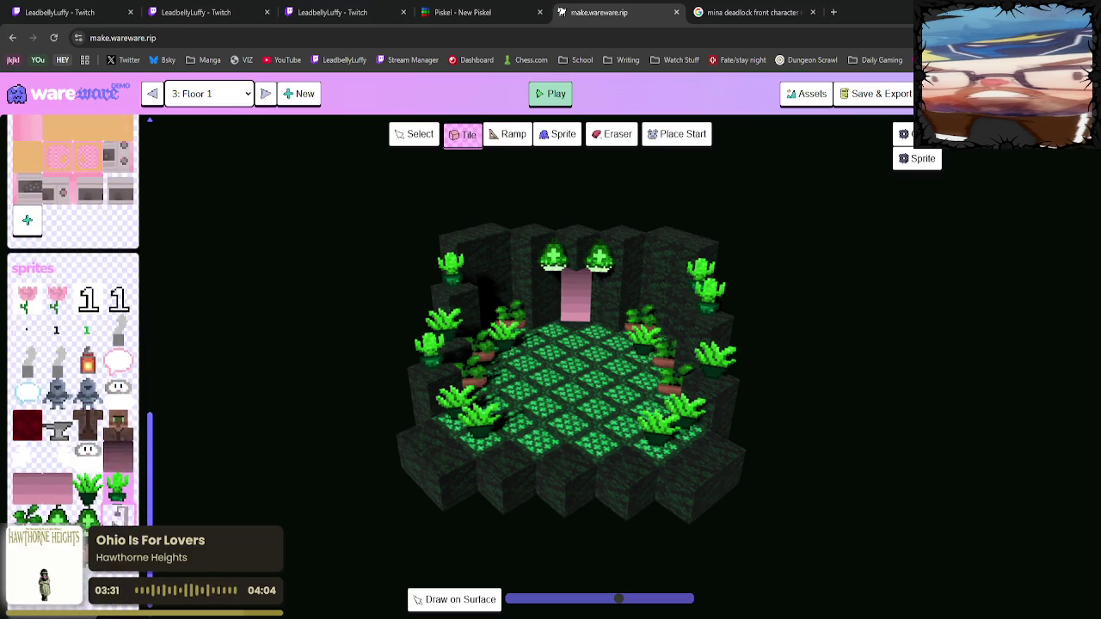
click(557, 134)
click(570, 388)
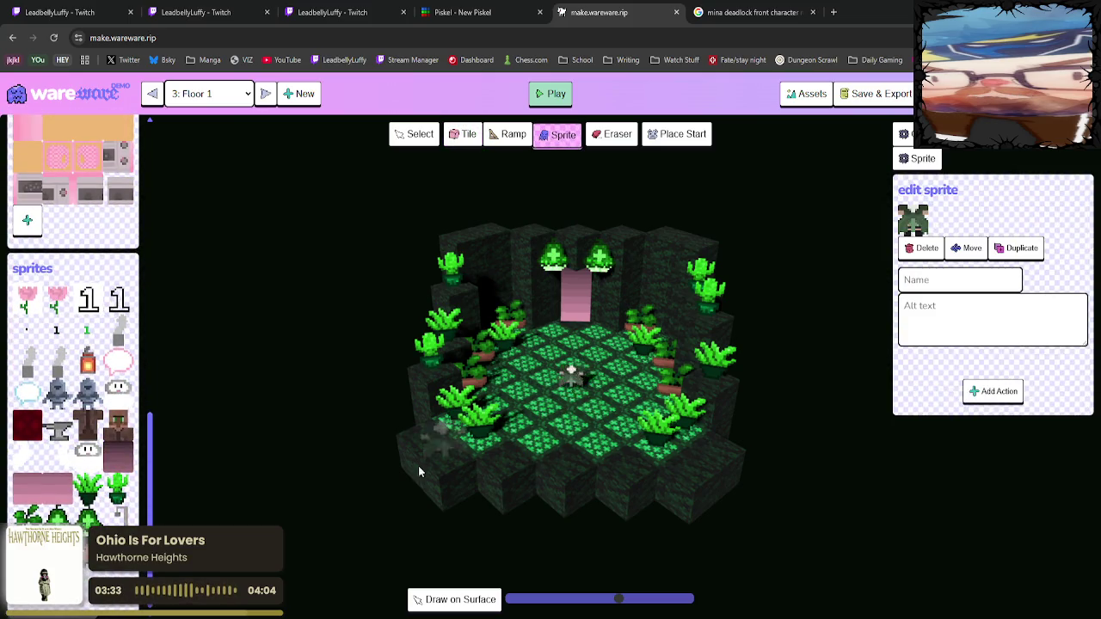
click(570, 365)
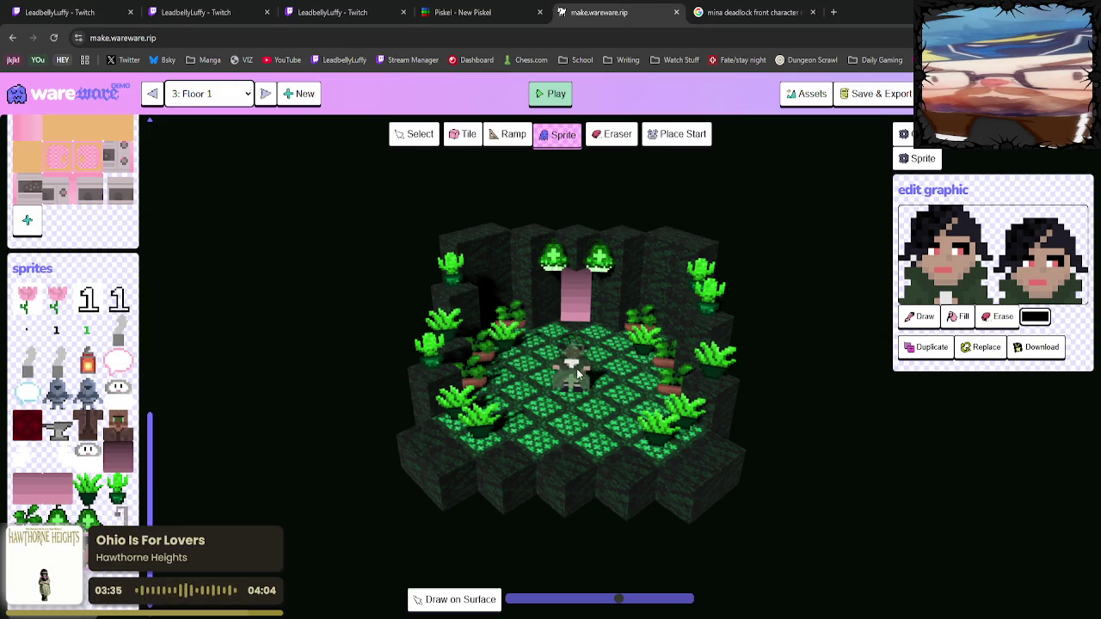
click(447, 599)
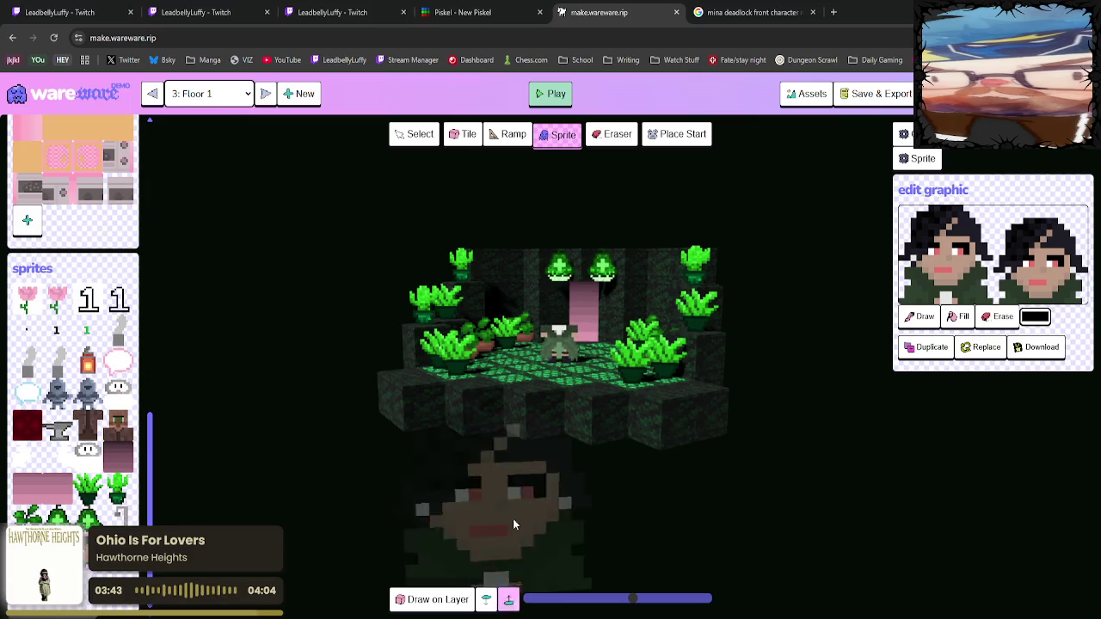
click(558, 331)
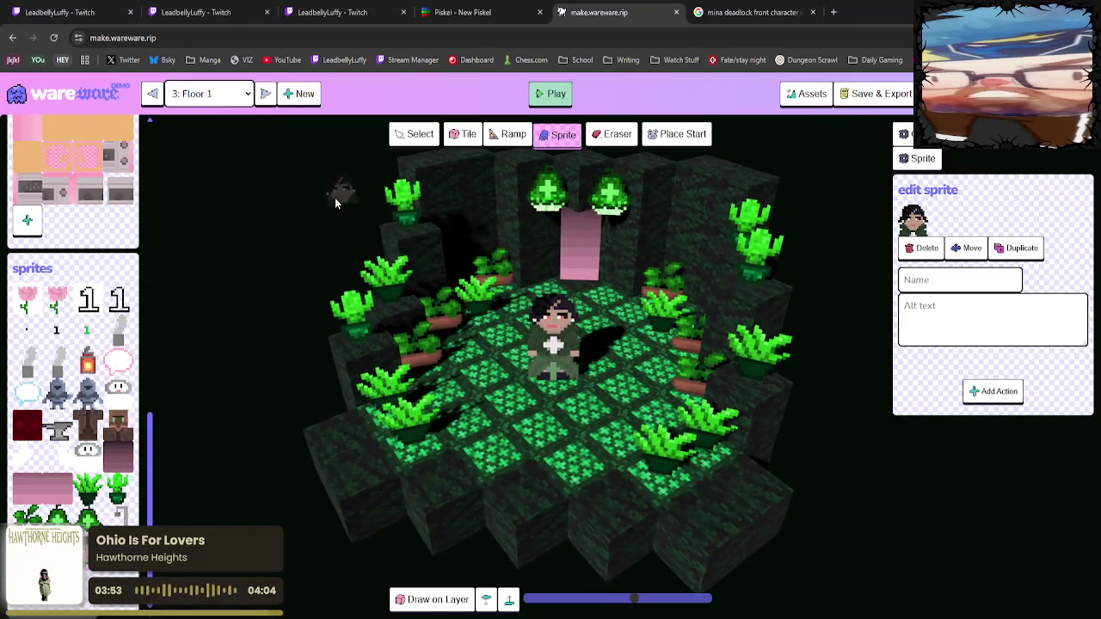
Step through the rooms from Floor 2 back to the red brick forge room.
click(267, 96)
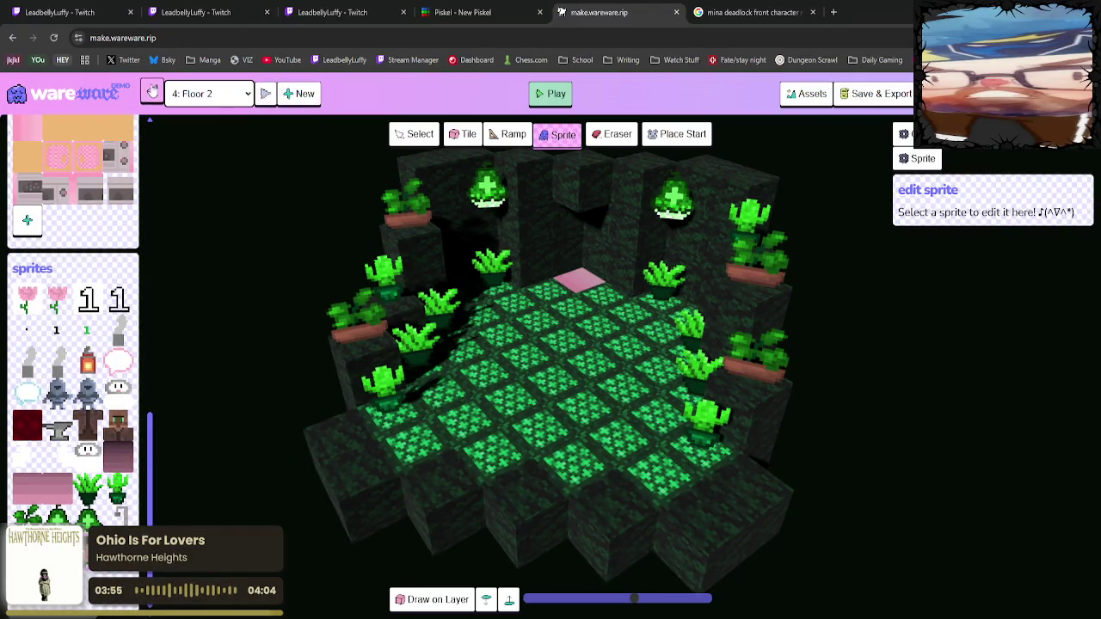
click(153, 93)
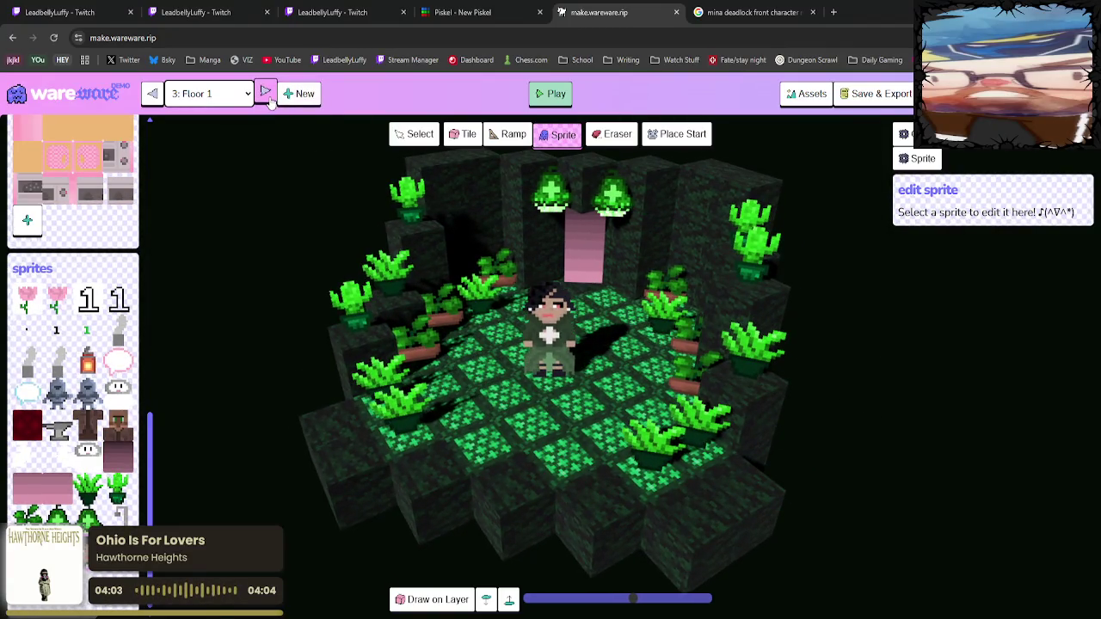
click(151, 93)
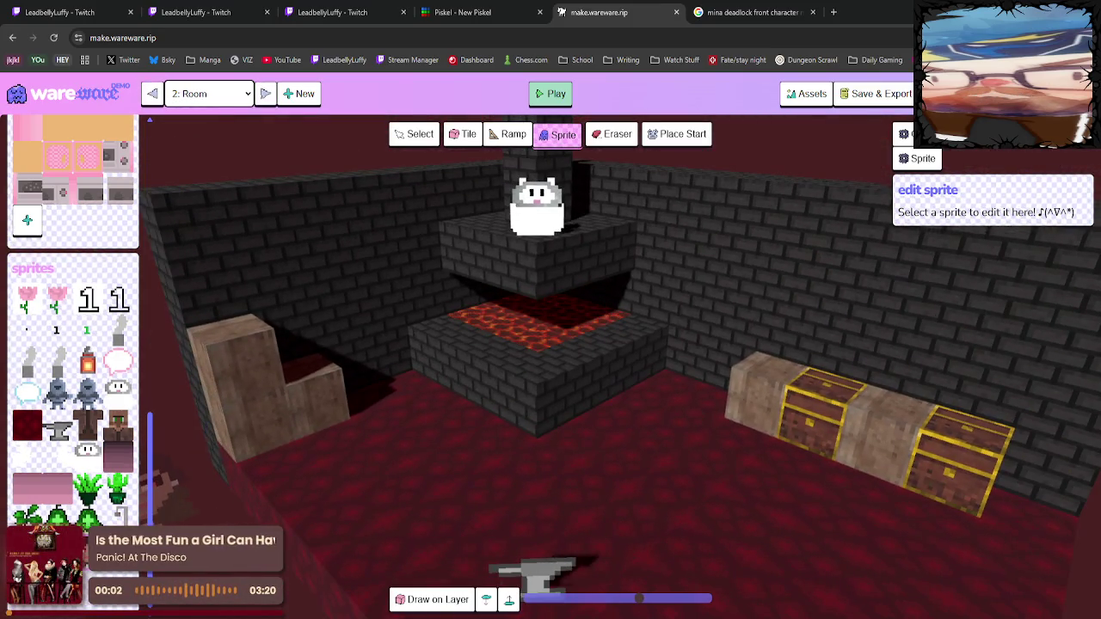
After removing two trial placements, stand the purple-haired character on the floor beside the forge.
click(430, 460)
click(430, 453)
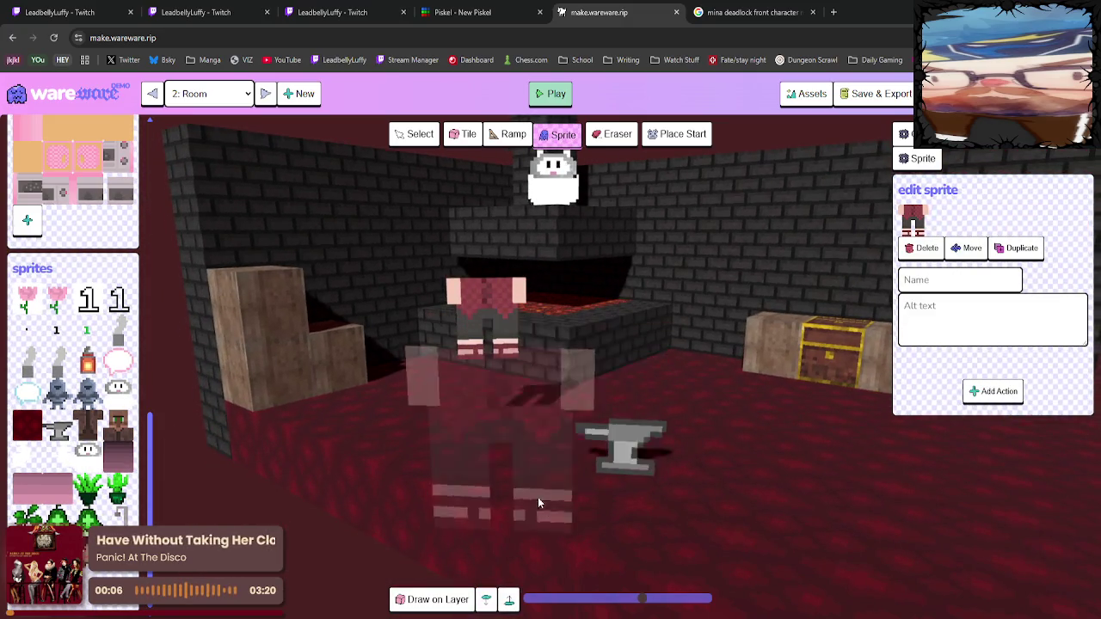
click(920, 248)
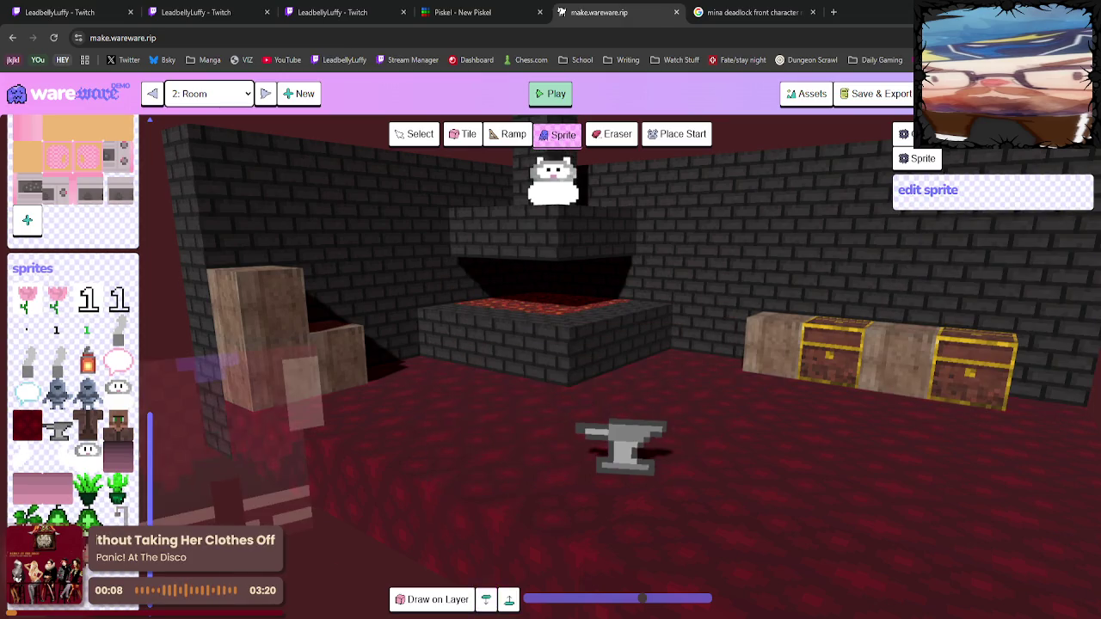
click(470, 316)
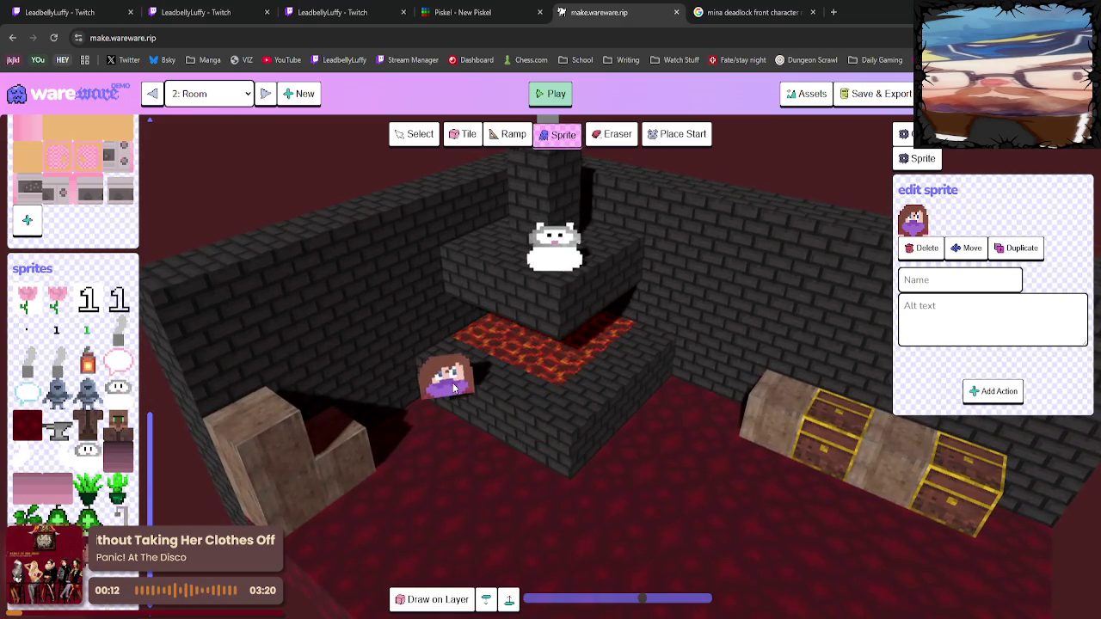
click(920, 248)
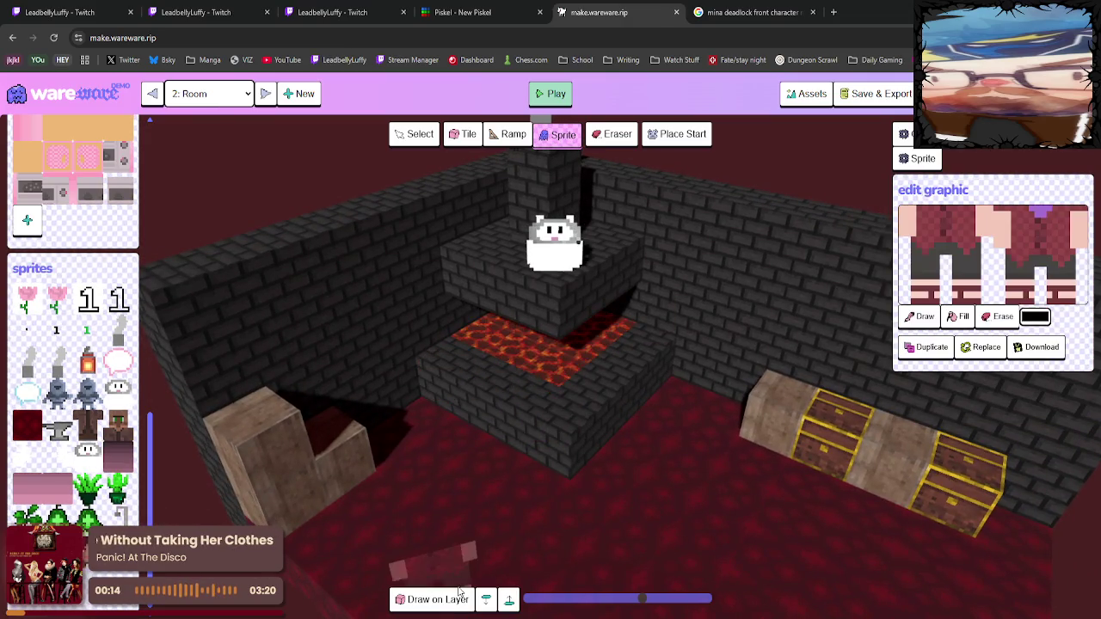
click(461, 487)
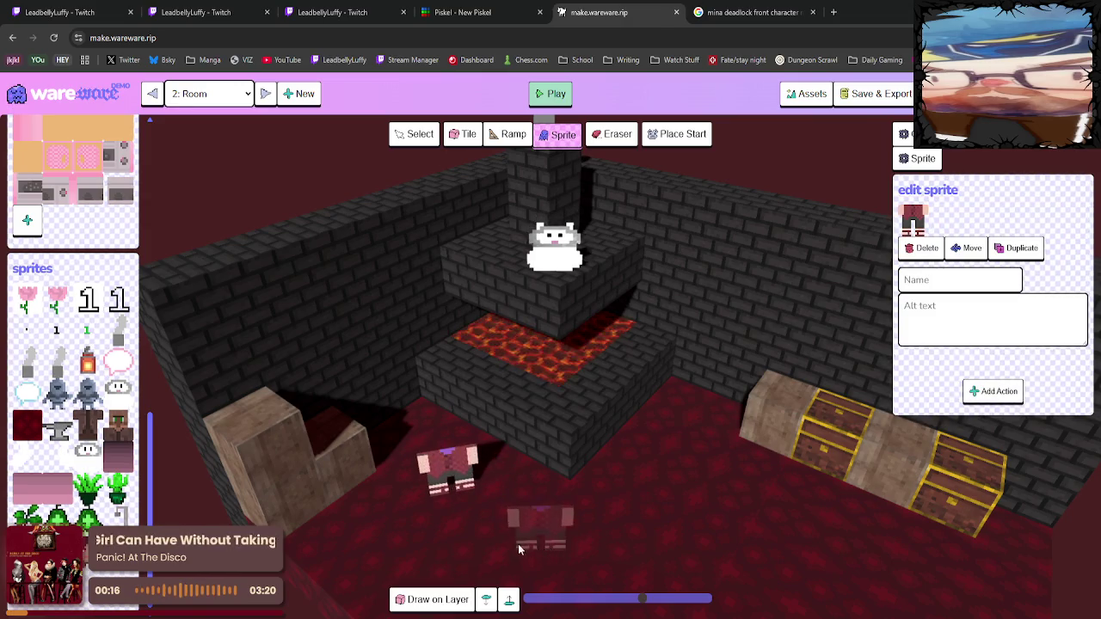
click(509, 599)
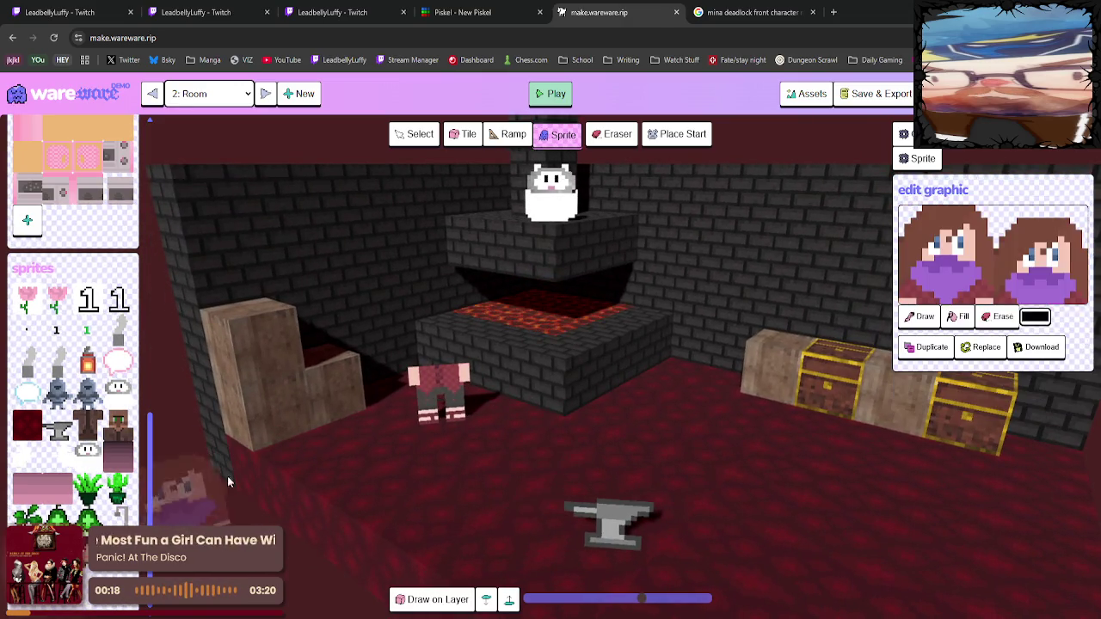
click(436, 367)
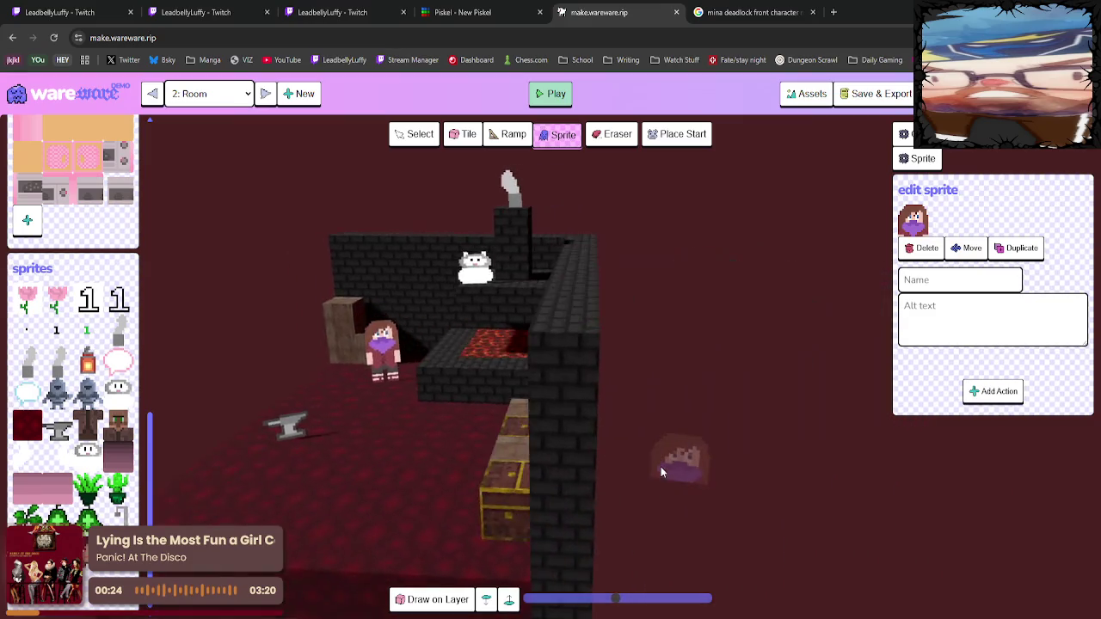
Step through 3: Floor 1 and 4: Floor 2 to reach the pink kitchen, 5: Room.
click(266, 94)
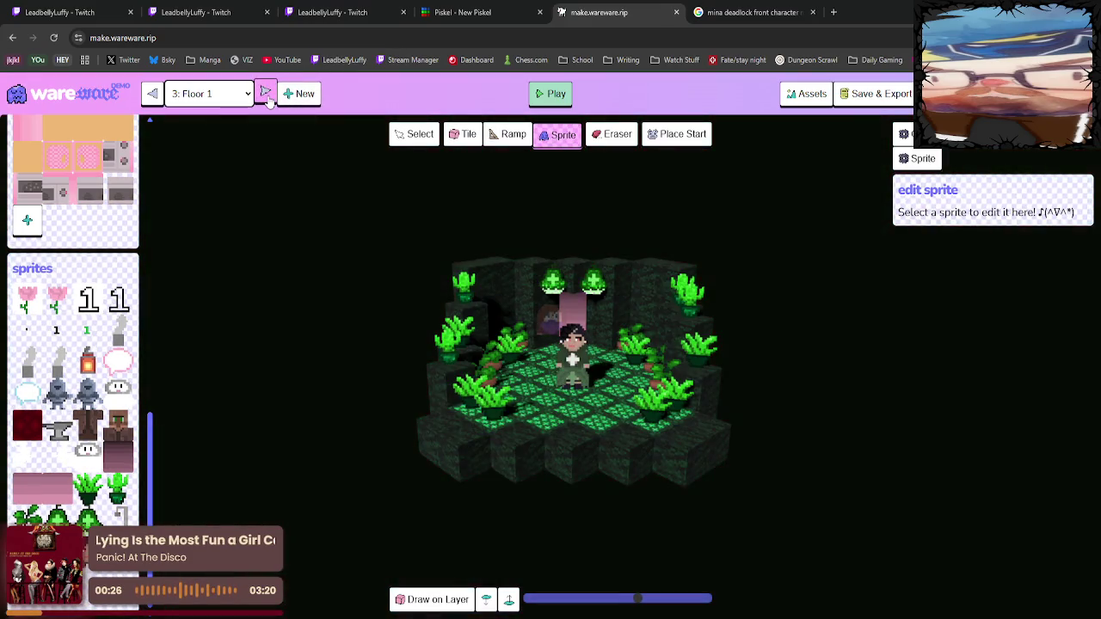
click(265, 94)
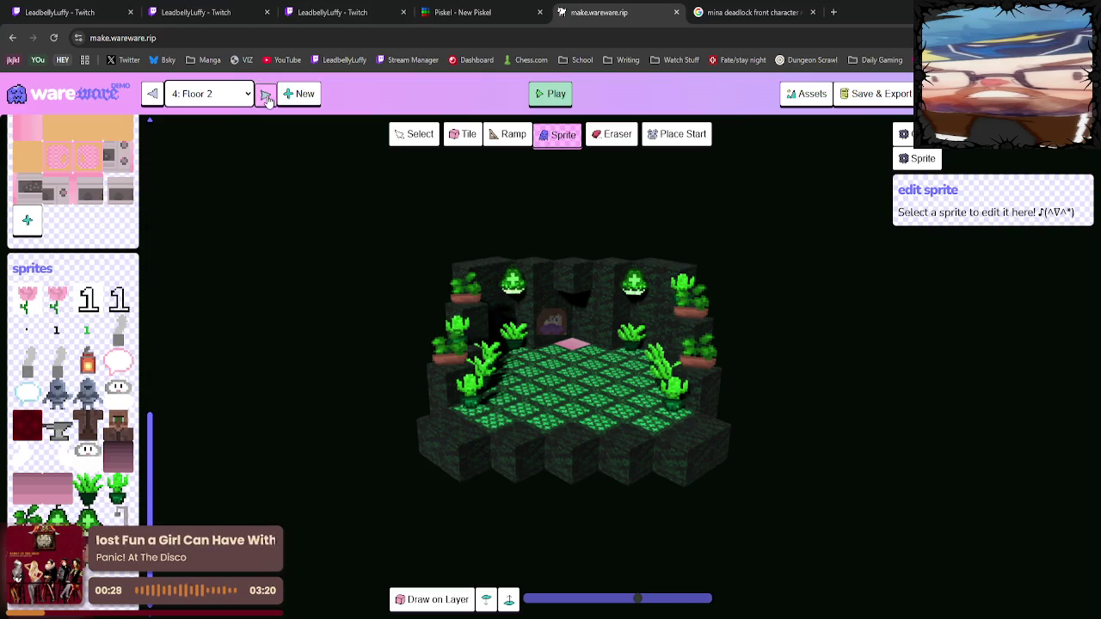
click(266, 94)
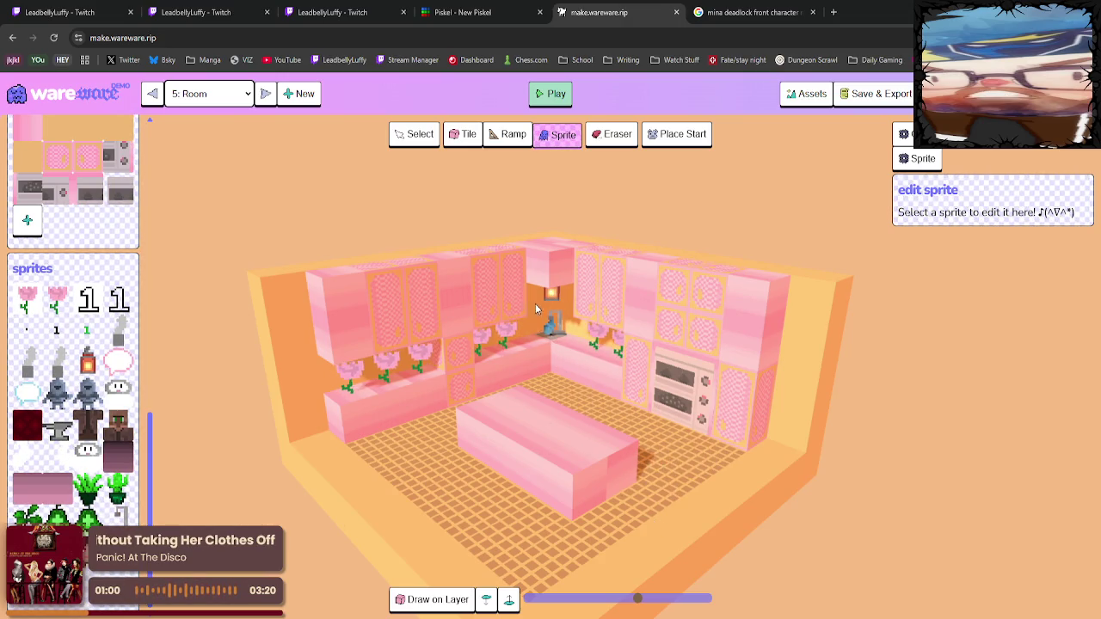
Orbit side-on and back, then zoom, to inspect the furnished pink kitchen.
drag(535, 368, 729, 376)
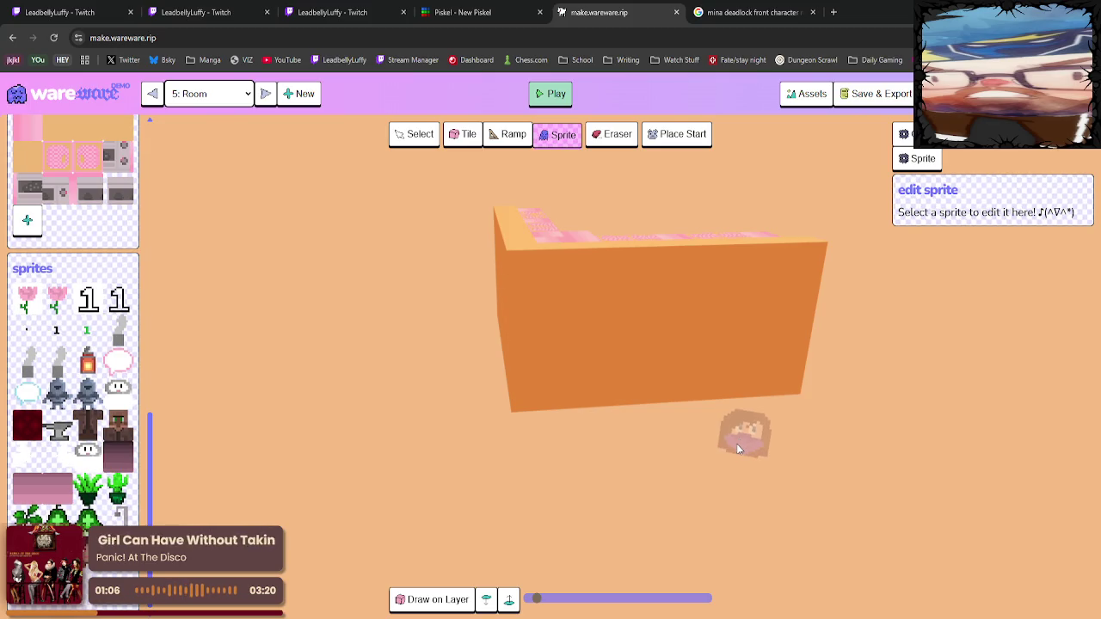
mouse_move(701, 352)
mouse_down()
mouse_move(531, 378)
mouse_move(507, 344)
mouse_up()
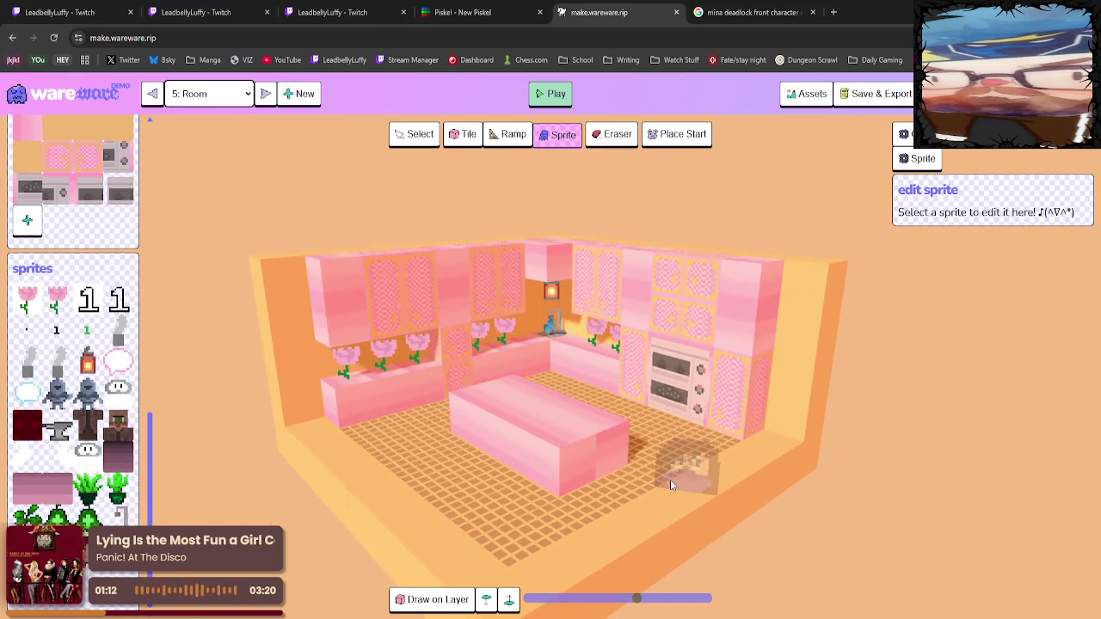
scroll(535, 390, up, 3)
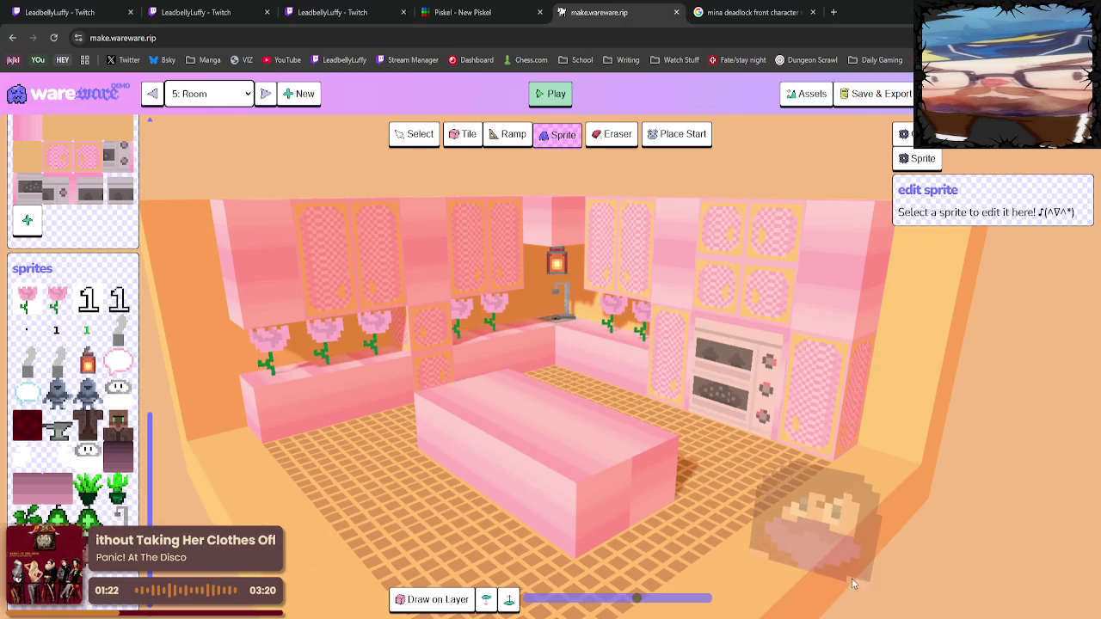
Switch back to room 0, the outdoor town, and save the Last Knight game data.
click(266, 93)
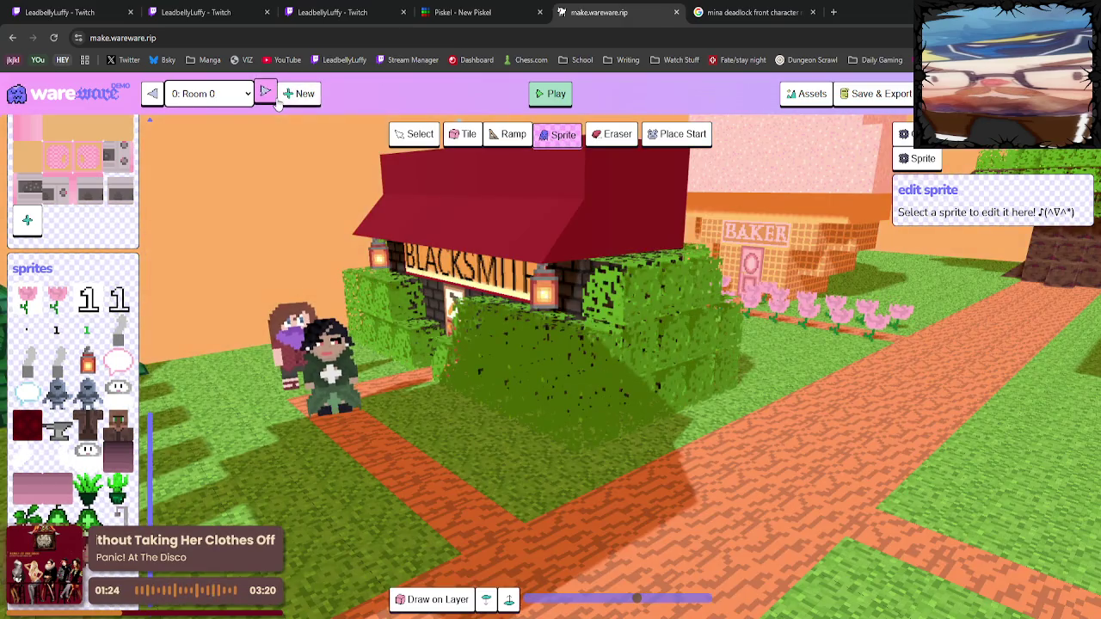
click(877, 94)
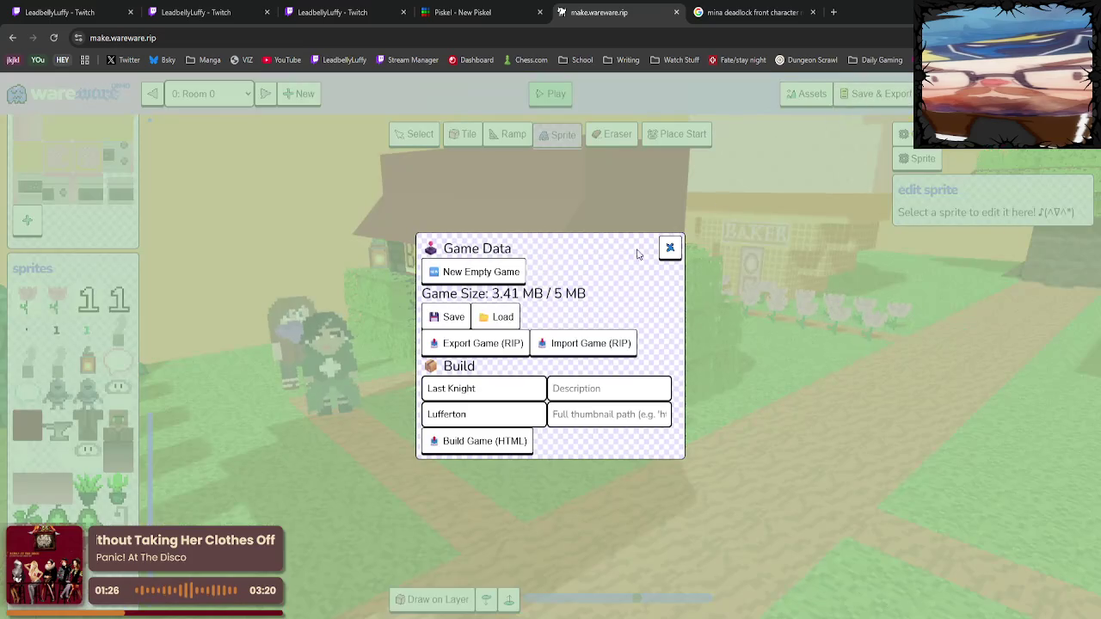
click(468, 314)
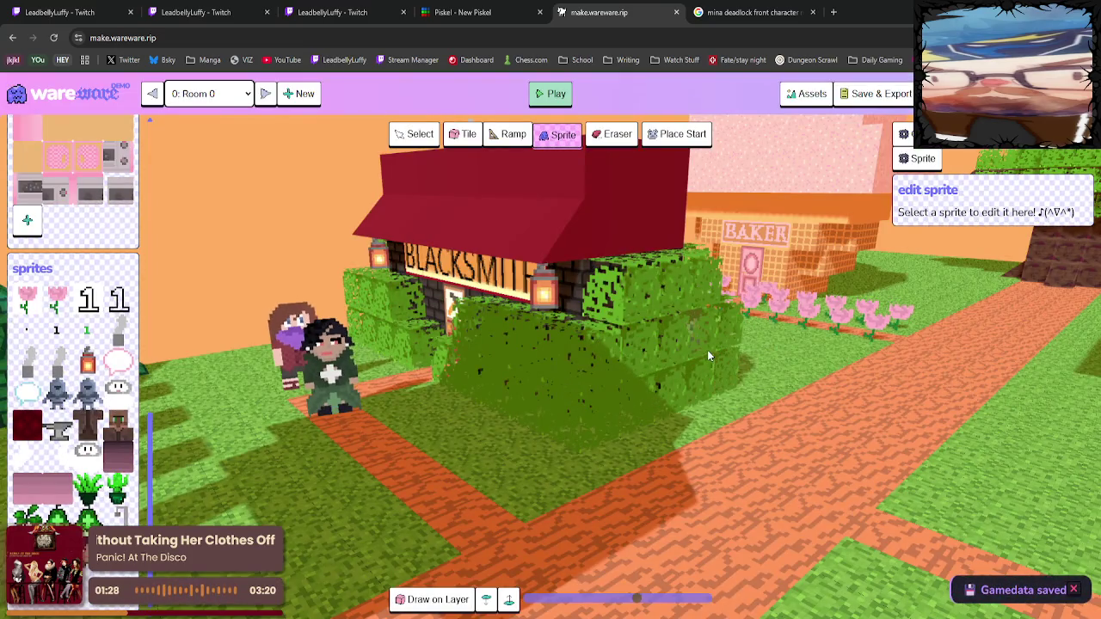
Zoom and orbit the view out over the town with the blacksmith and bakery.
scroll(707, 350, down, 2)
scroll(766, 360, down, 3)
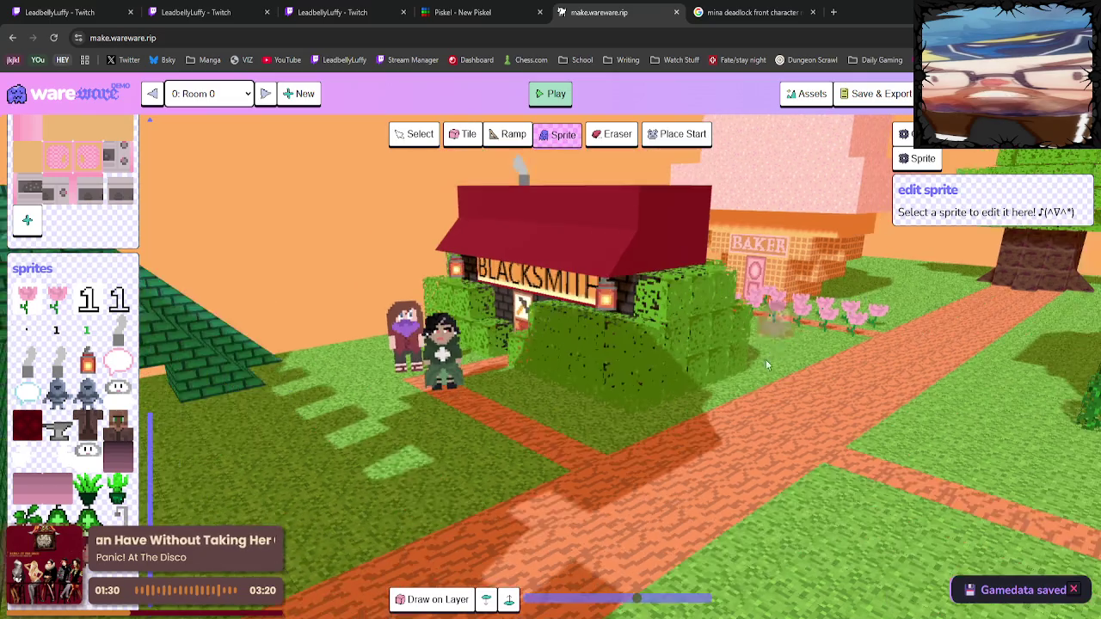
drag(765, 360, 643, 413)
scroll(633, 423, up, 2)
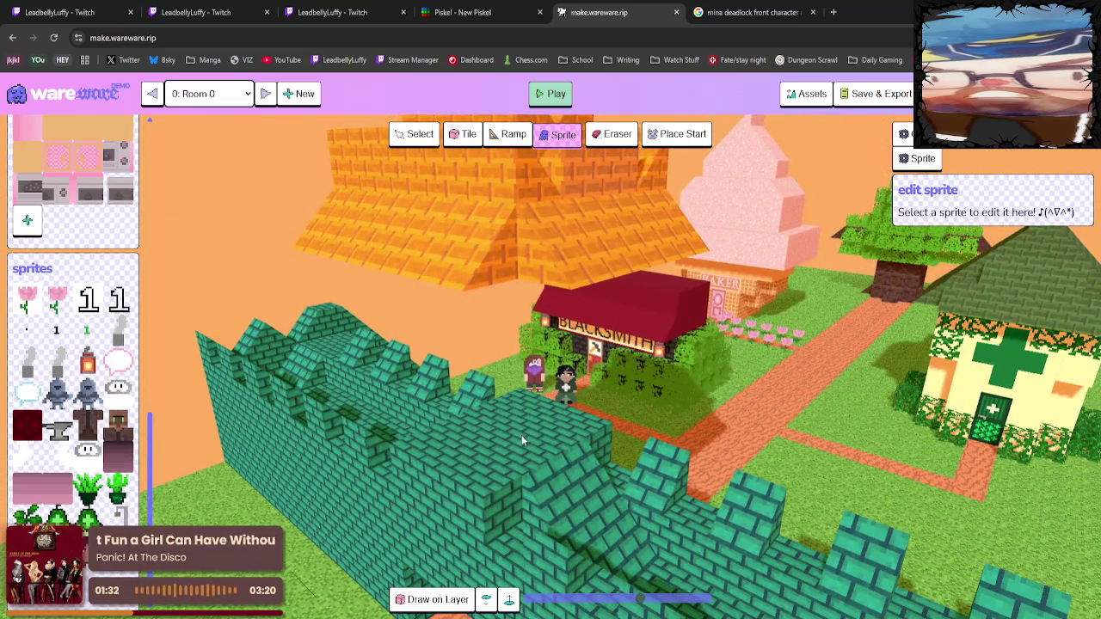